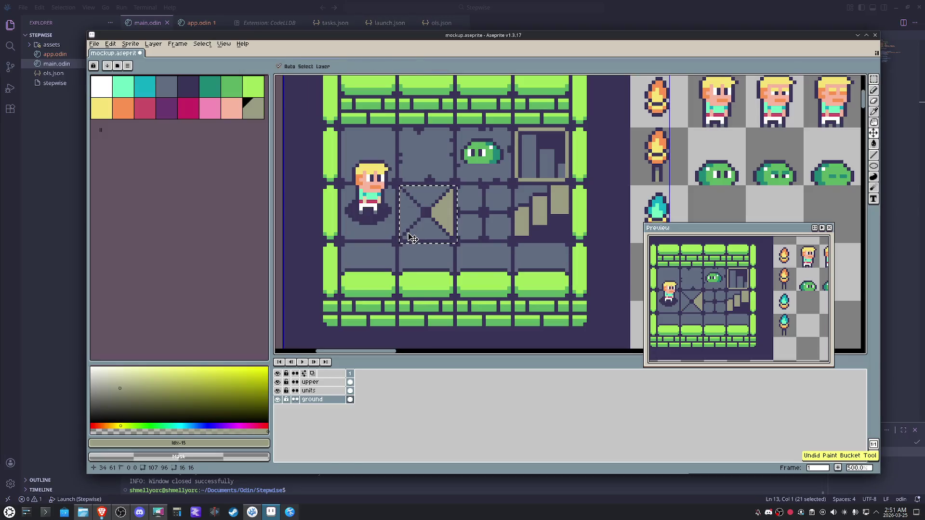
Trial-fill the X-tile triangles dark purple then teal with the Paint Bucket, undoing the dark fill
click(189, 90)
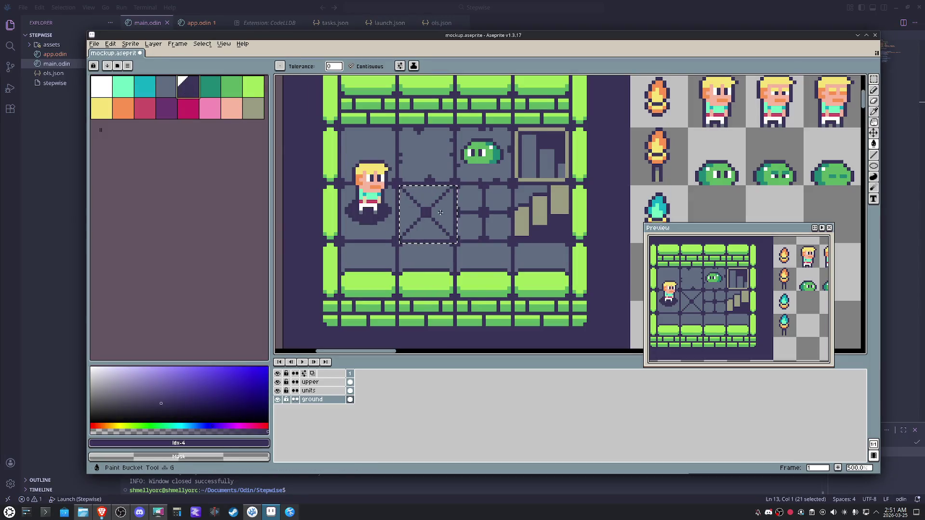
click(418, 214)
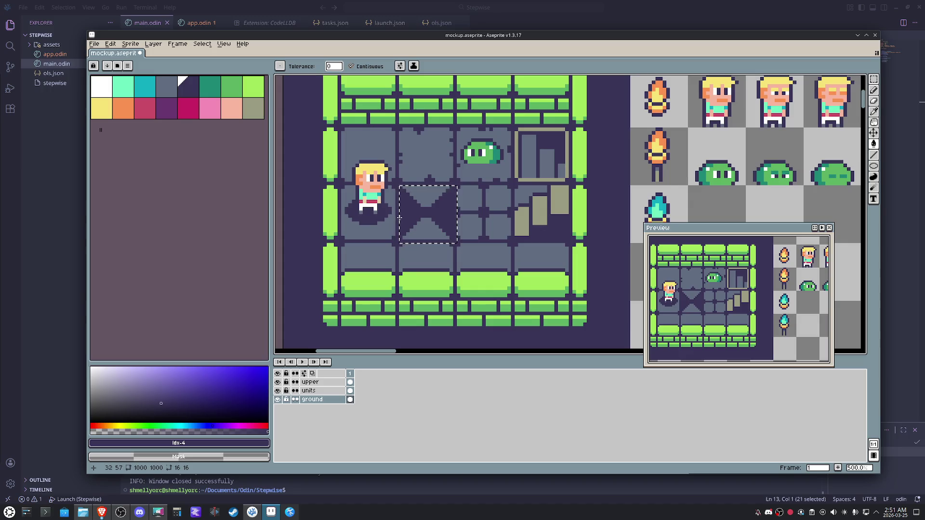
key(ctrl+z)
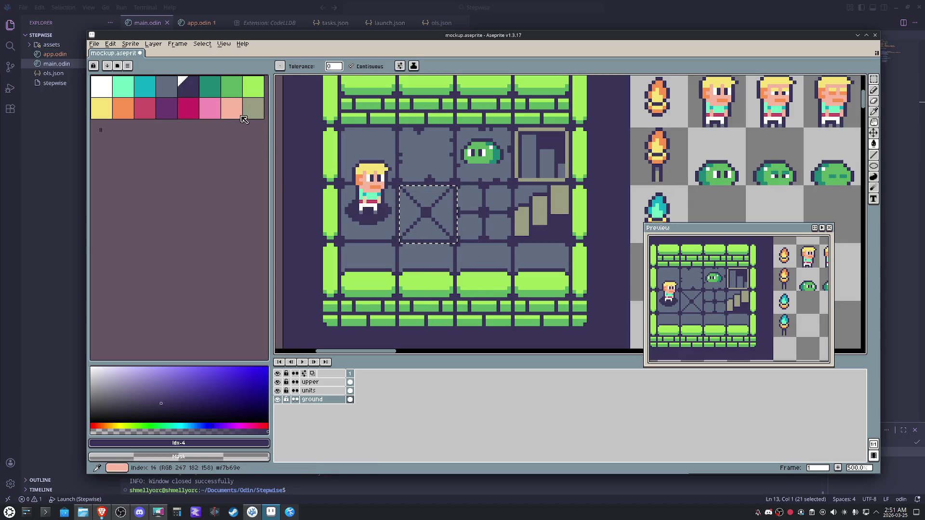
key(bracketleft)
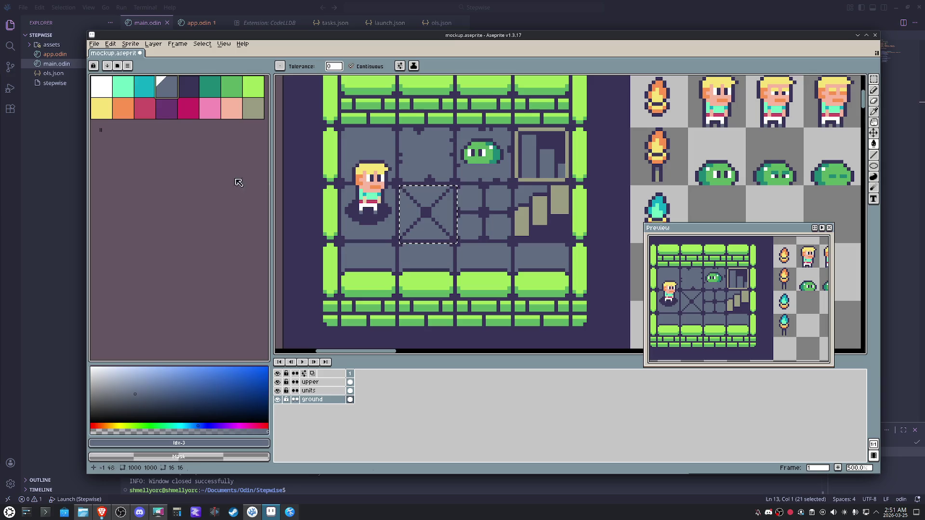
click(154, 99)
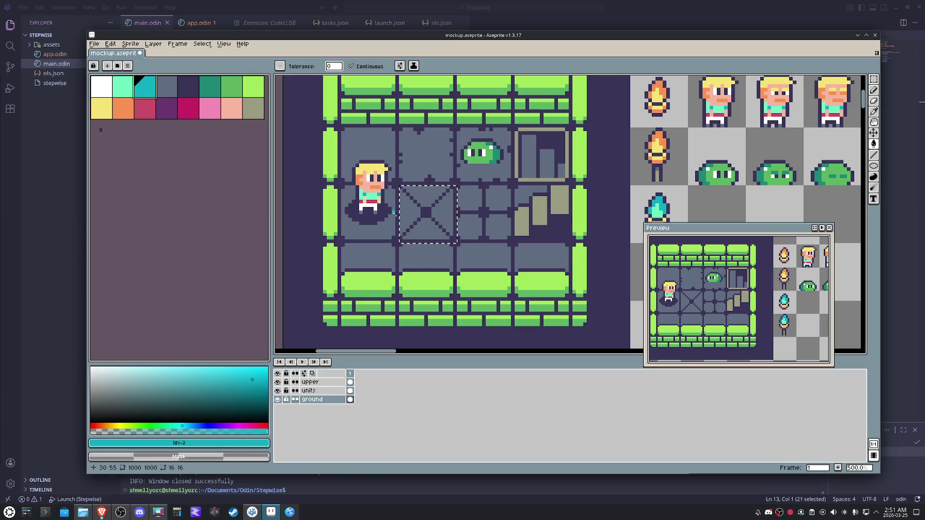
click(439, 214)
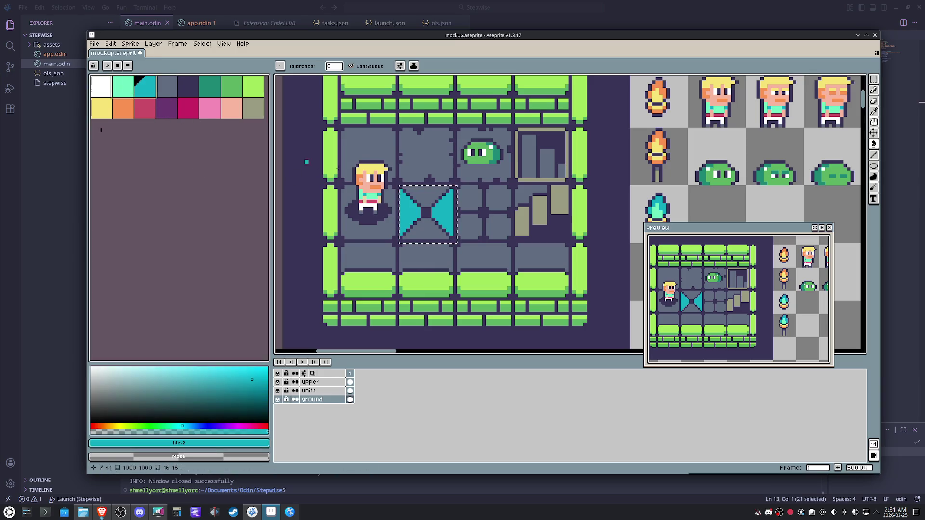
click(422, 194)
click(425, 222)
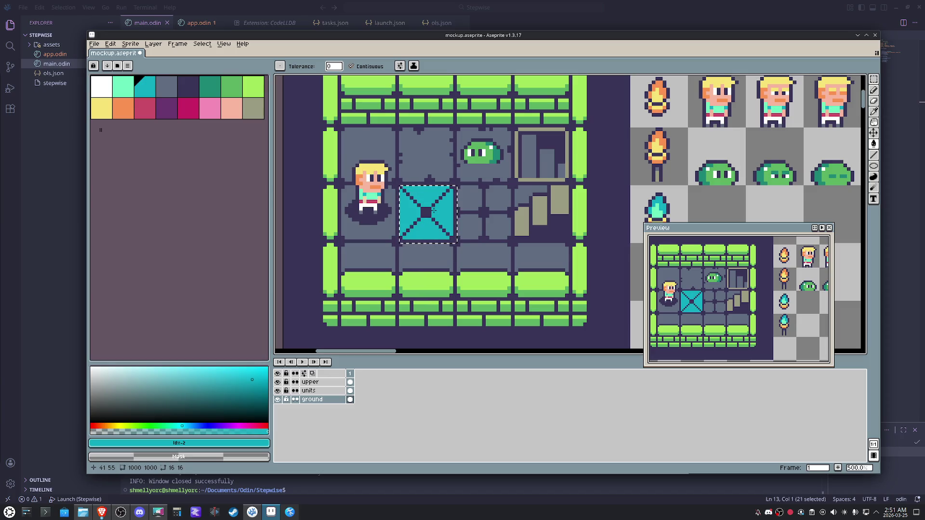
scroll(428, 213, up, 4)
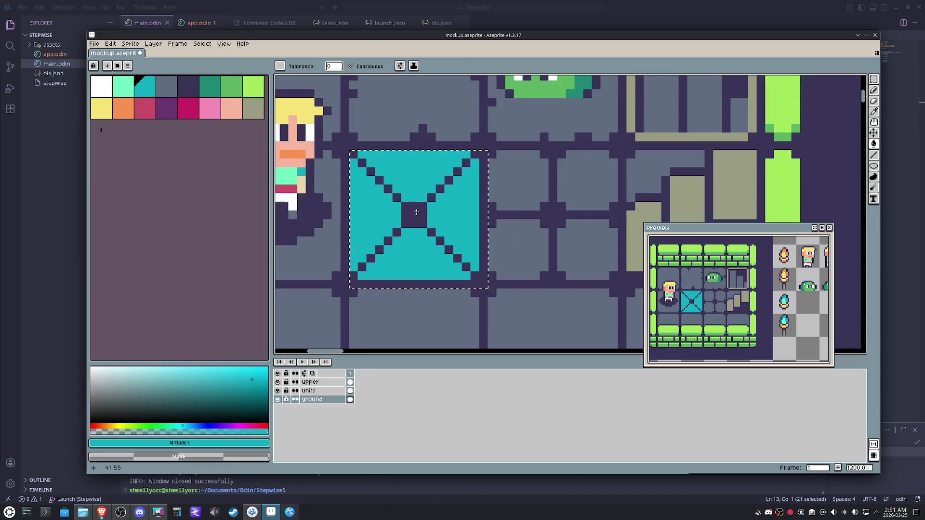
Trial-fill the tile's top and bottom triangles with mint
key(b)
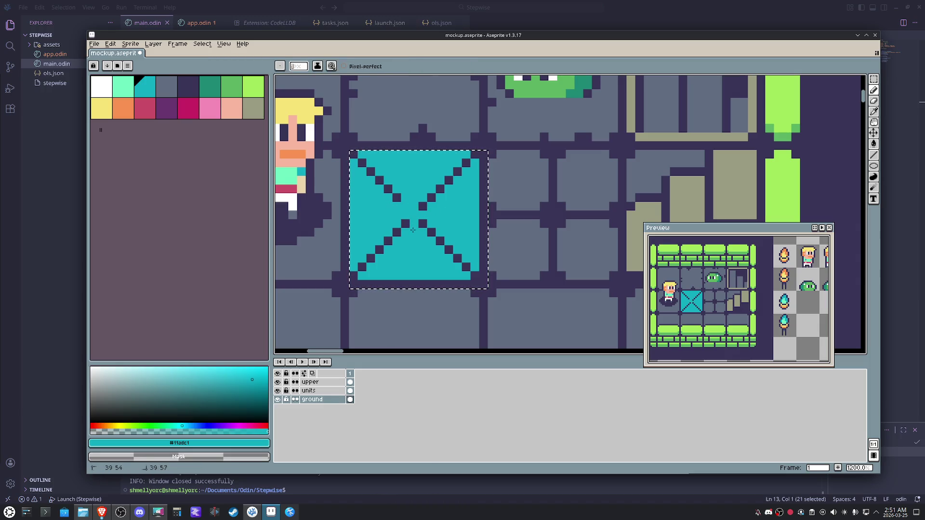
alt+click(423, 207)
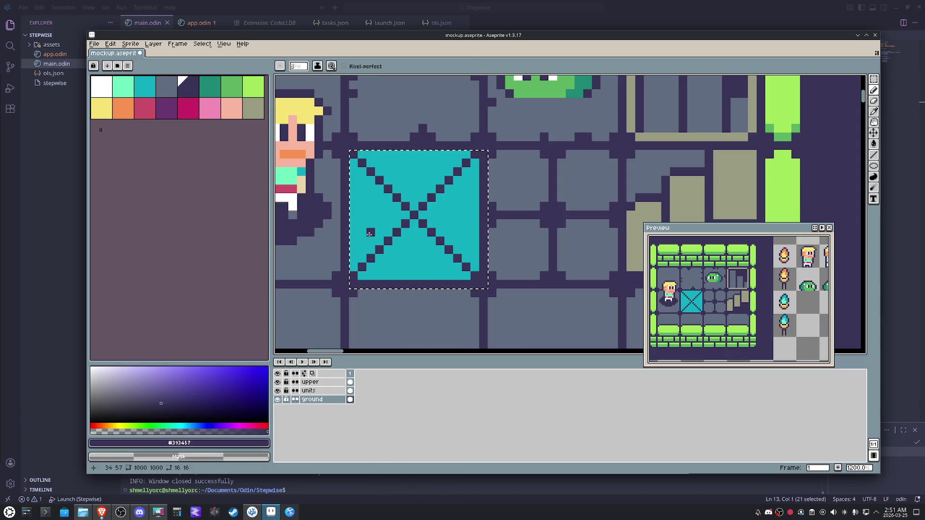
key(bracketleft)
key(bracketleft)
key(bracketleft)
key(g)
click(412, 173)
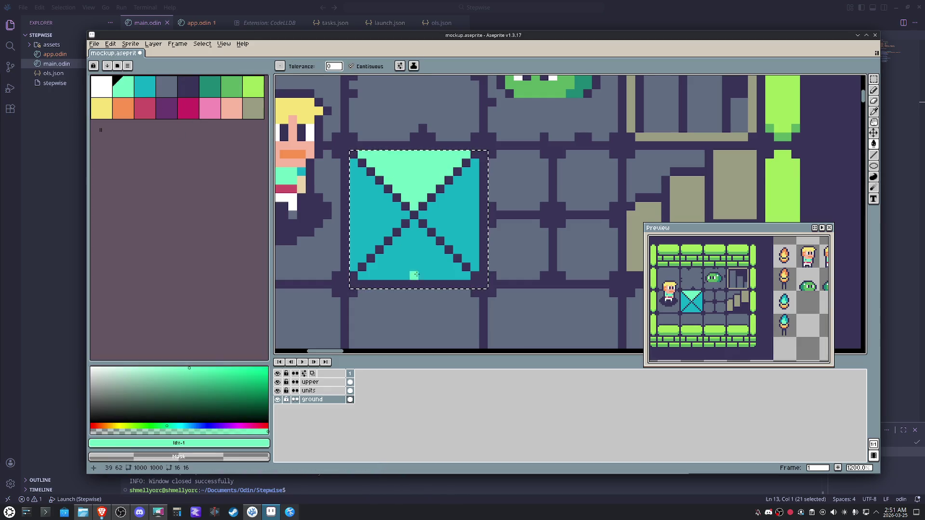
click(416, 274)
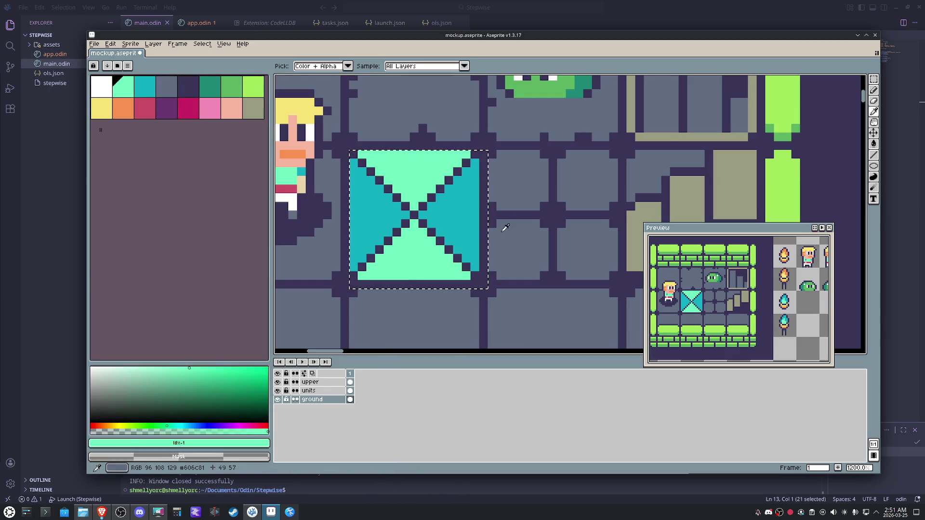
Eyedrop the floor grey and fill all four triangles of the X-tile with it
alt+click(513, 193)
click(463, 217)
click(416, 178)
click(415, 260)
click(376, 225)
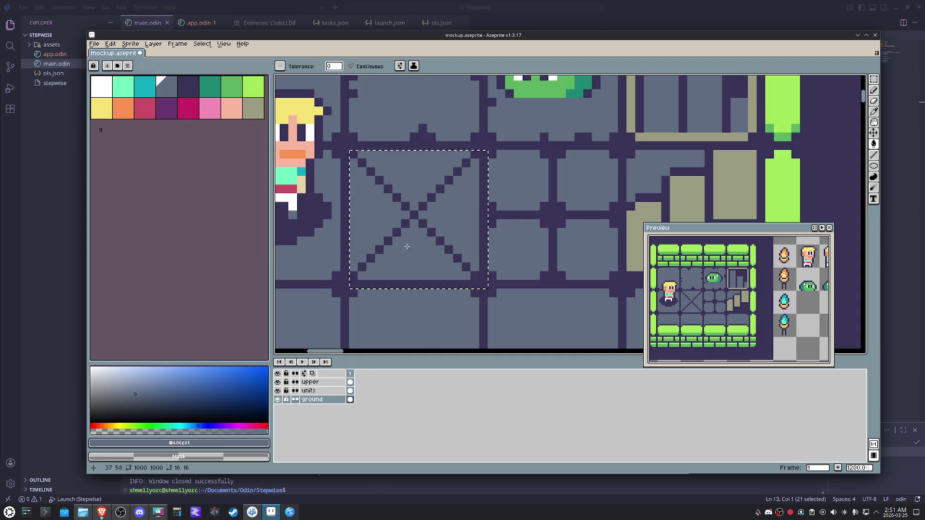
scroll(410, 248, down, 3)
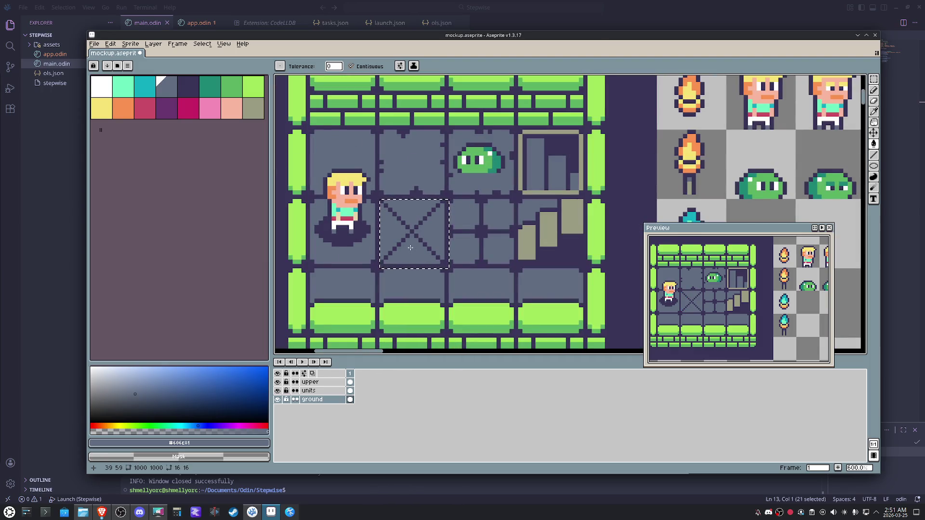
Clear the X-pattern tile and paste plain floor tiles into the gap
key(m)
key(Delete)
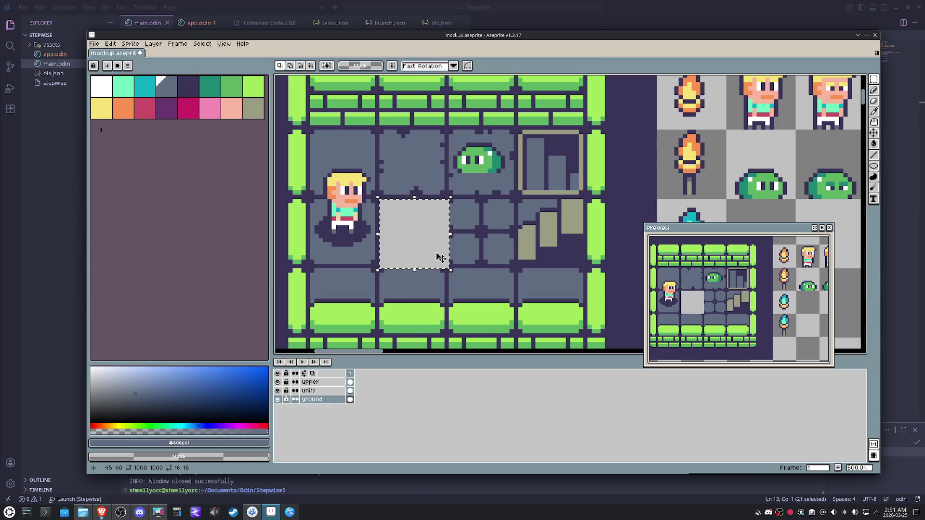
key(ctrl+z)
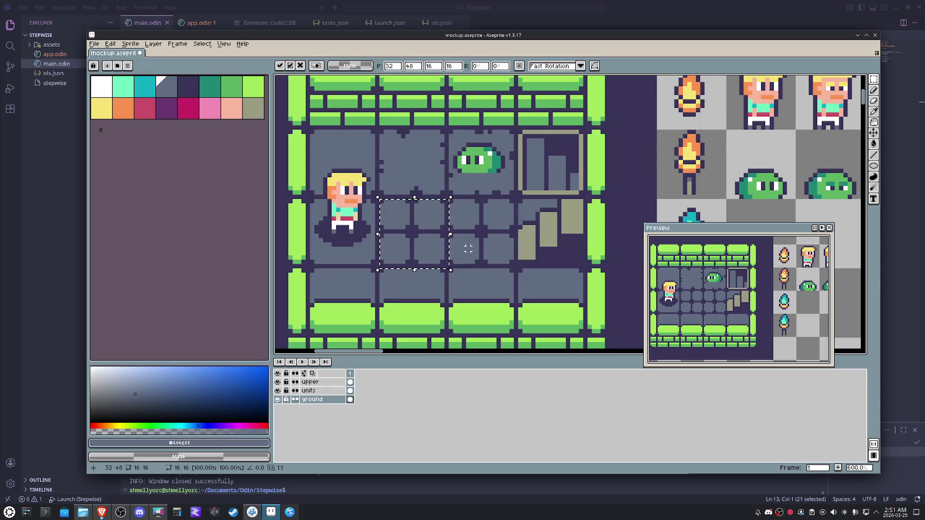
mouse_move(429, 230)
mouse_down()
mouse_move(431, 262)
mouse_move(395, 266)
mouse_up()
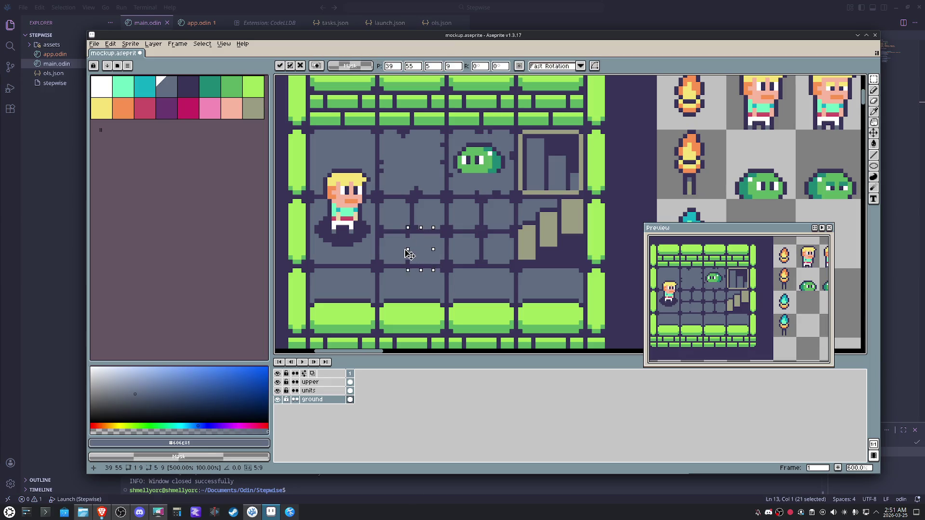
click(437, 249)
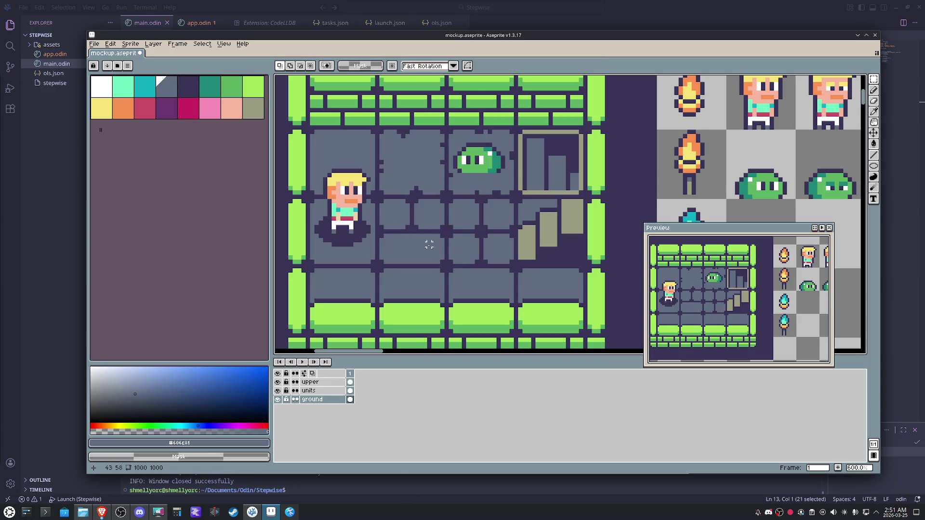
Move the newly placed floor tile up one tile and commit it
click(416, 246)
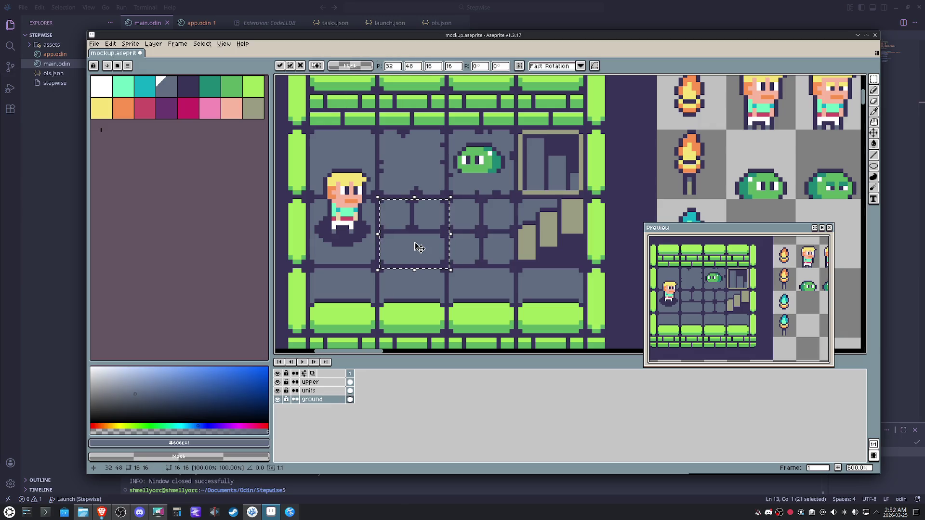
key(shift+Up)
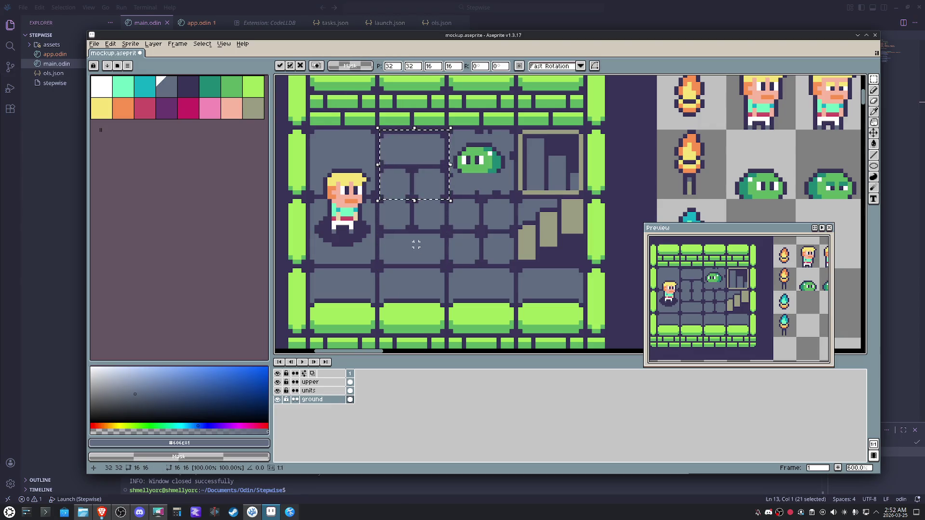
key(Up)
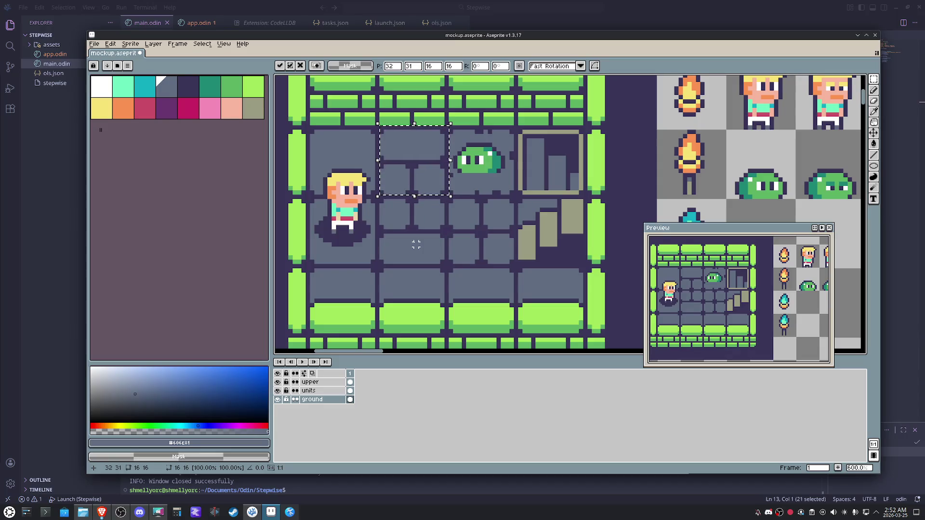
click(412, 252)
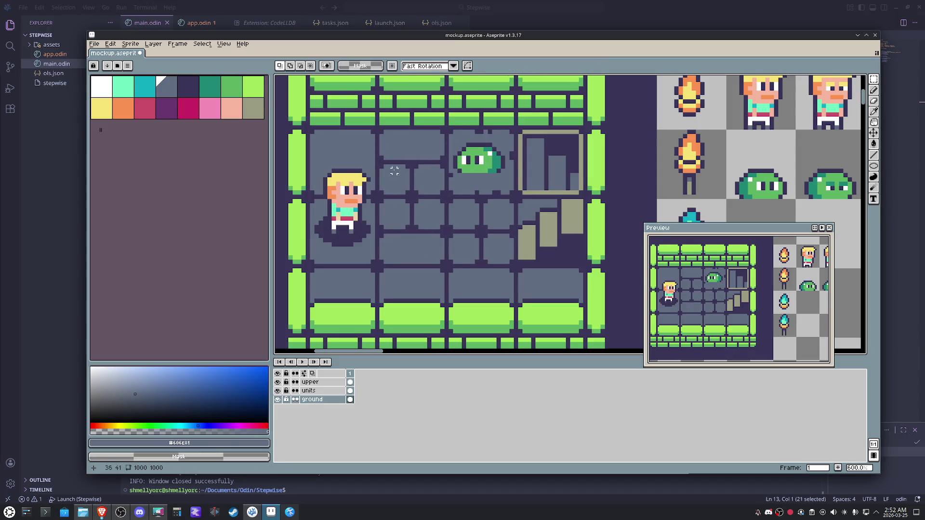
Try moving a top-row floor tile up onto the bricks, then cancel it
click(425, 153)
key(shift+Left)
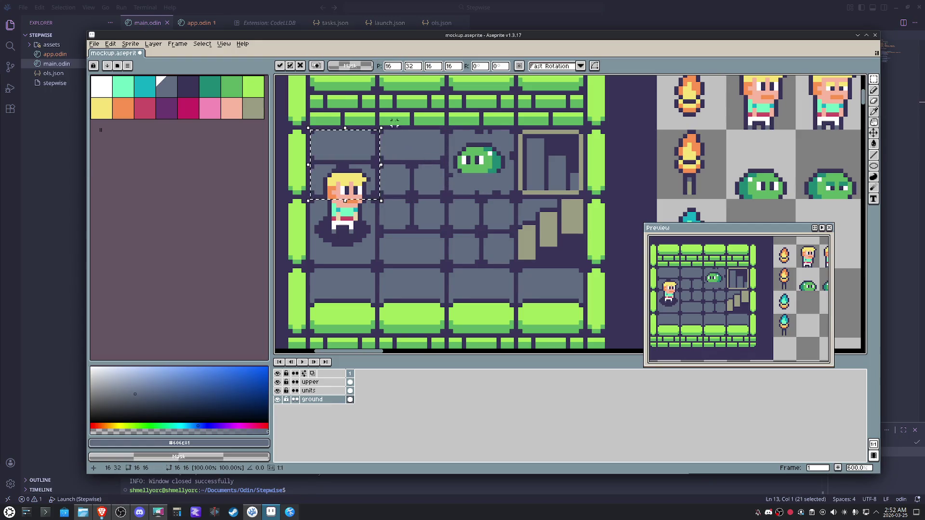
drag(382, 122, 382, 101)
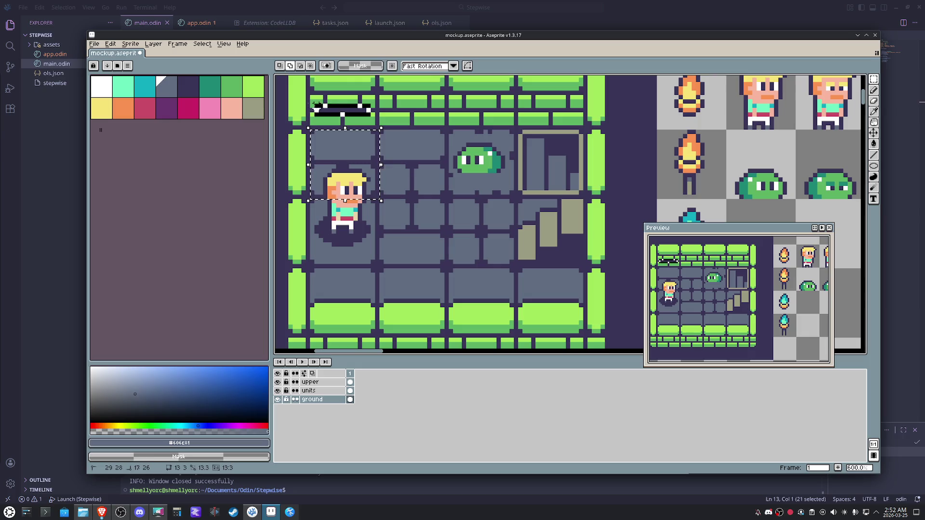
key(Escape)
Rotate the top-left floor tile a quarter turn, nudge it up a pixel and commit
click(334, 135)
drag(389, 124, 310, 119)
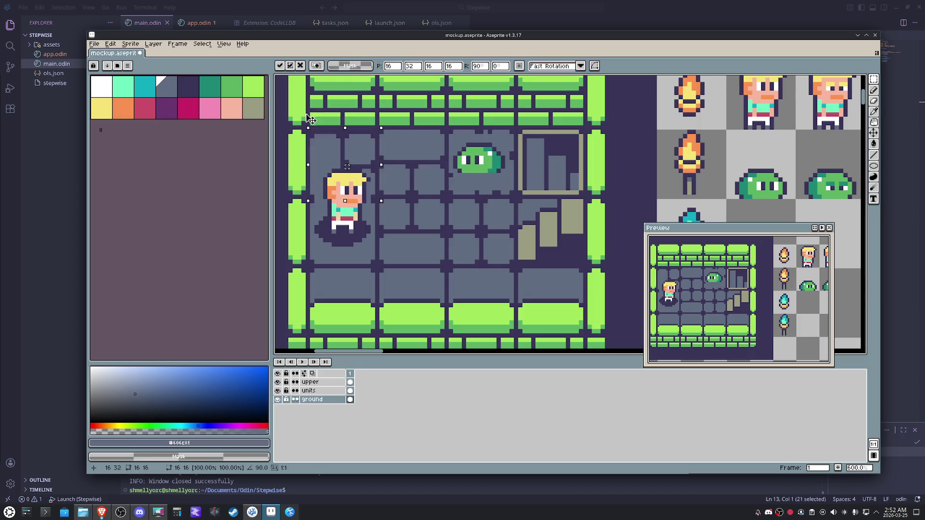
key(Up)
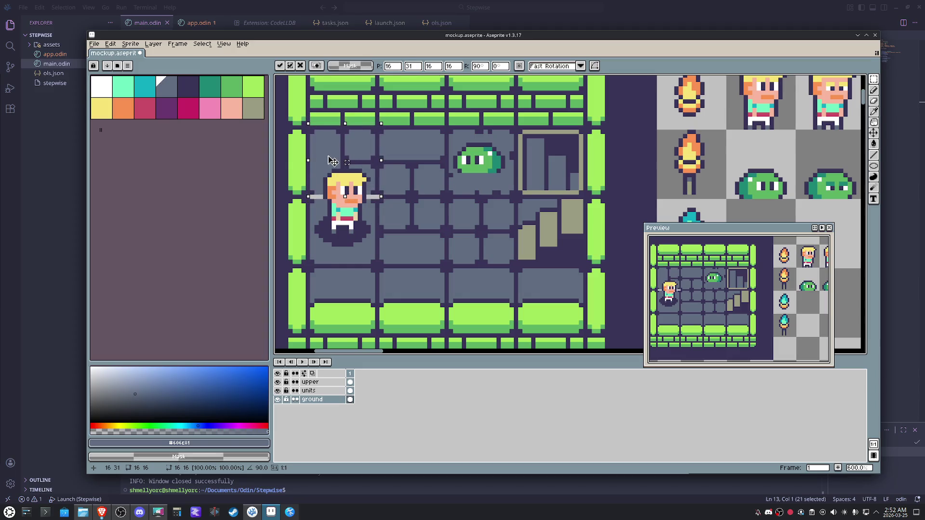
key(Return)
Paint over leftover grey pixels right of the character with the dark outline colour
key(i)
click(388, 195)
key(b)
drag(388, 195, 366, 195)
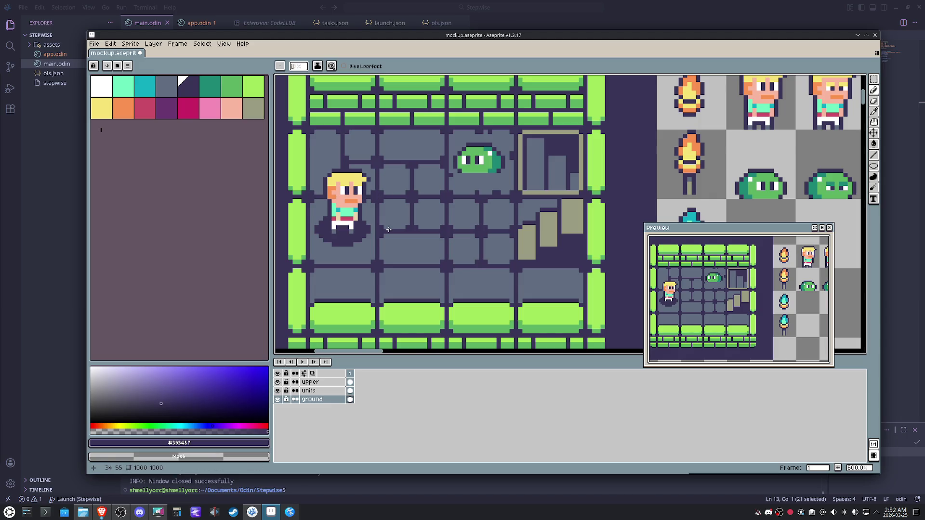
scroll(389, 229, down, 2)
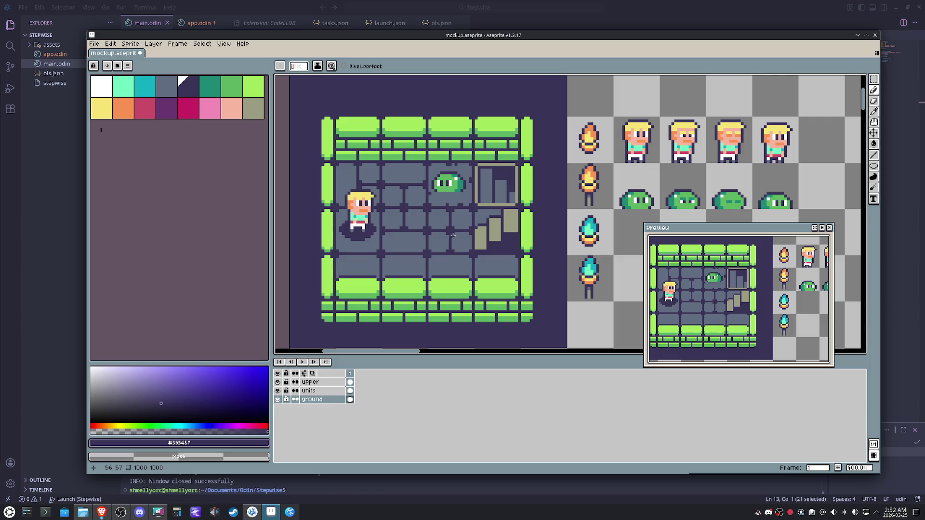
Move the floor tile below the slime down to the bottom row, deselect and save
key(m)
mouse_move(337, 163)
mouse_down()
mouse_move(384, 210)
mouse_move(447, 200)
mouse_up()
key(shift+Down)
key(shift+Down)
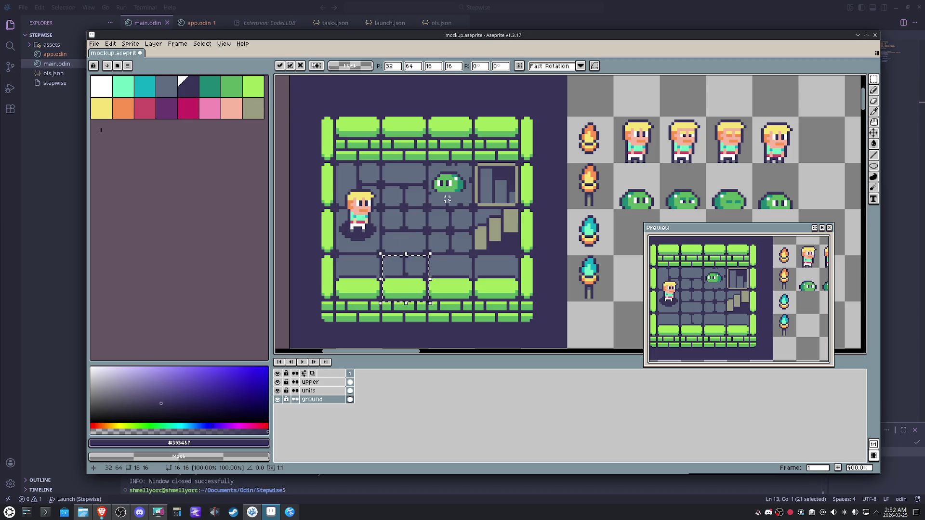
key(Left)
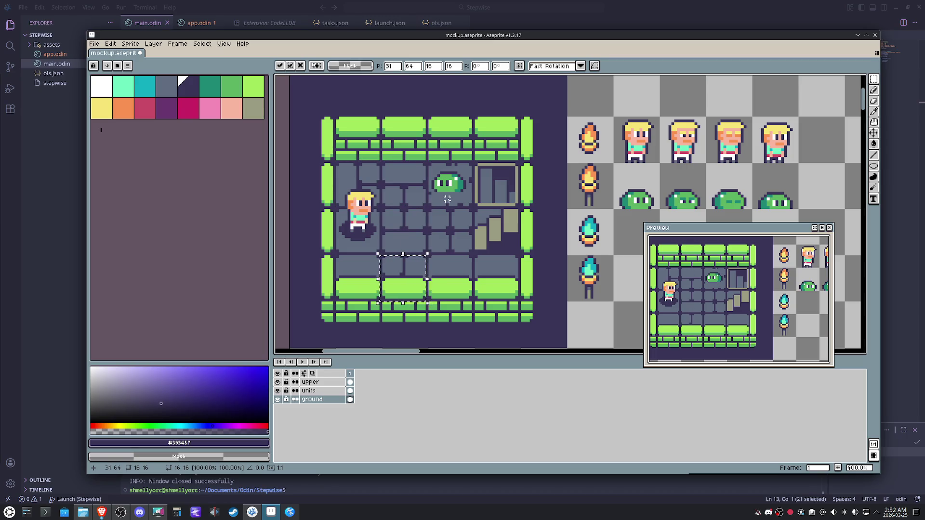
key(ctrl+d)
key(ctrl+s)
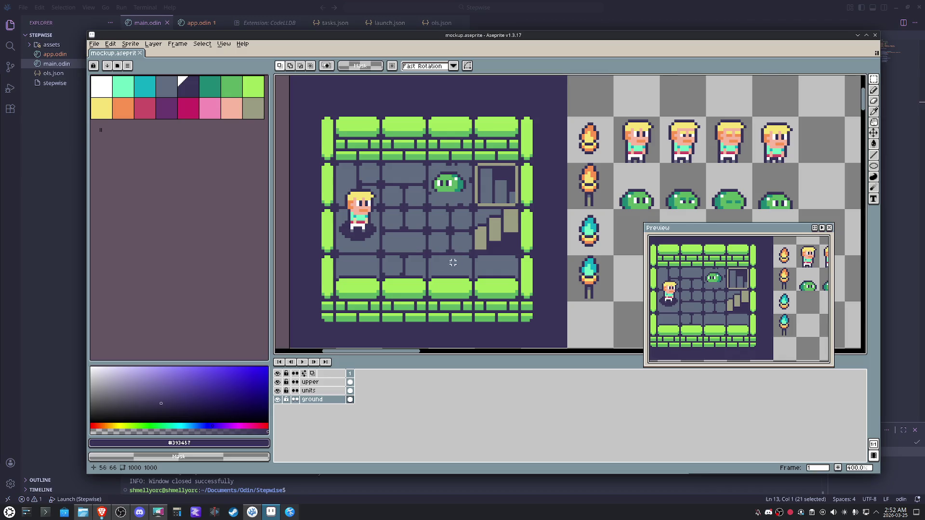
Move a floor tile on the sheet down below the torches
click(364, 178)
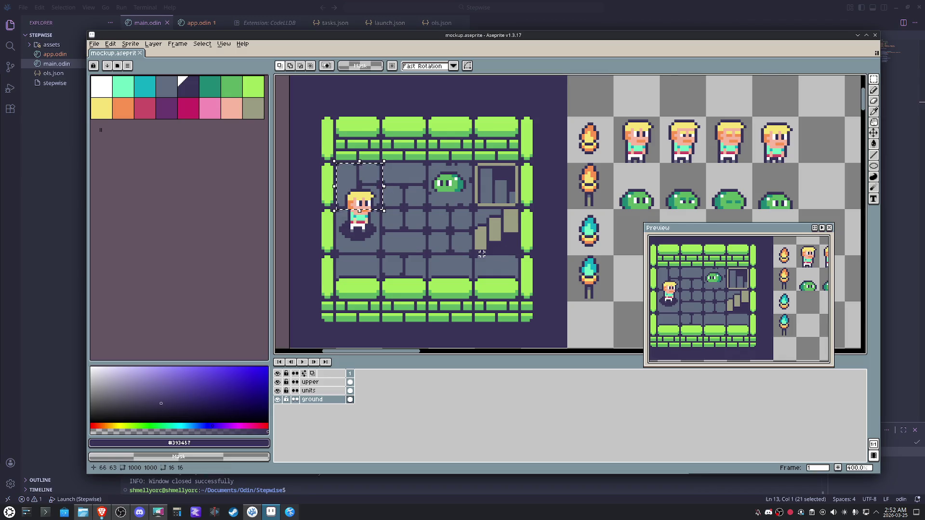
mouse_move(360, 187)
mouse_down()
mouse_move(450, 323)
mouse_move(591, 323)
mouse_up()
scroll(482, 253, up, 2)
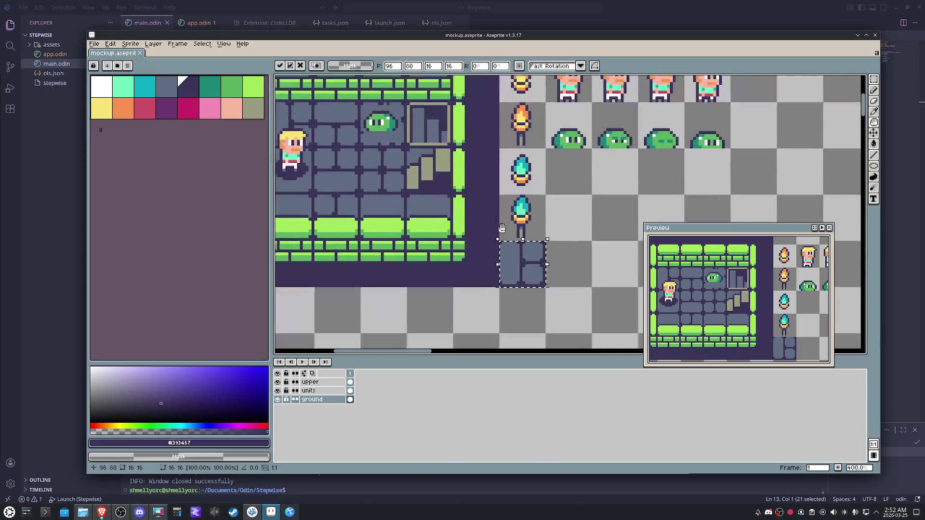
key(ctrl+d)
scroll(491, 217, down, 2)
scroll(497, 203, up, 3)
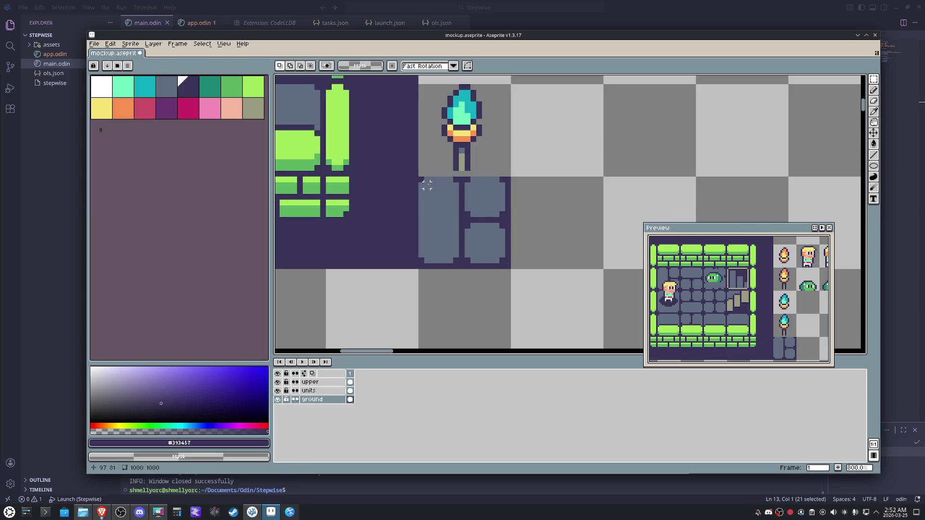
mouse_move(421, 179)
mouse_down()
mouse_move(467, 271)
mouse_move(421, 179)
mouse_up()
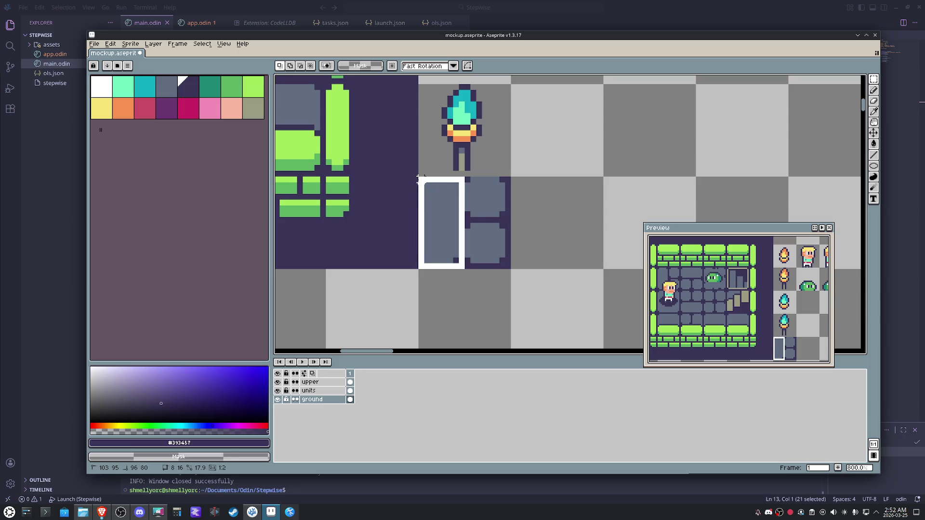
click(462, 254)
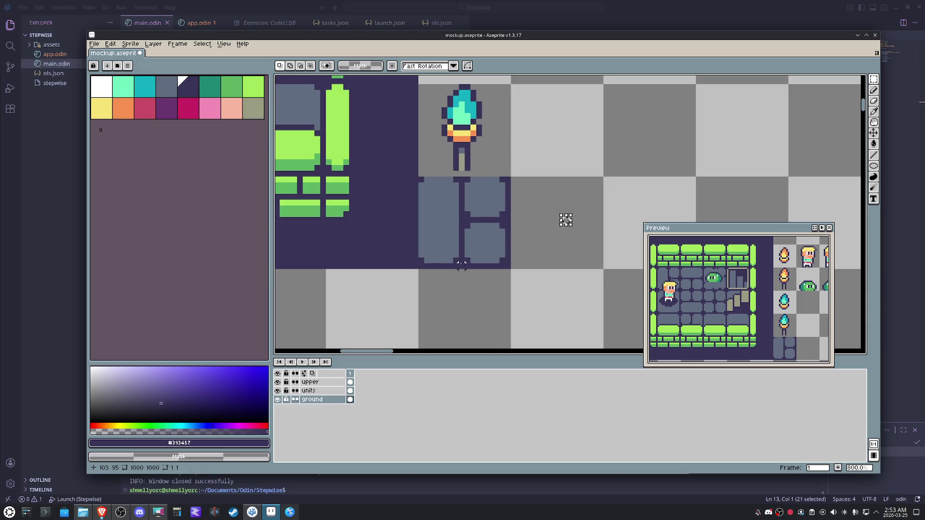
Shift the tile's left slab pixels right to form two long slabs
drag(462, 265, 421, 177)
drag(450, 232, 575, 221)
click(576, 203)
scroll(575, 204, down, 1)
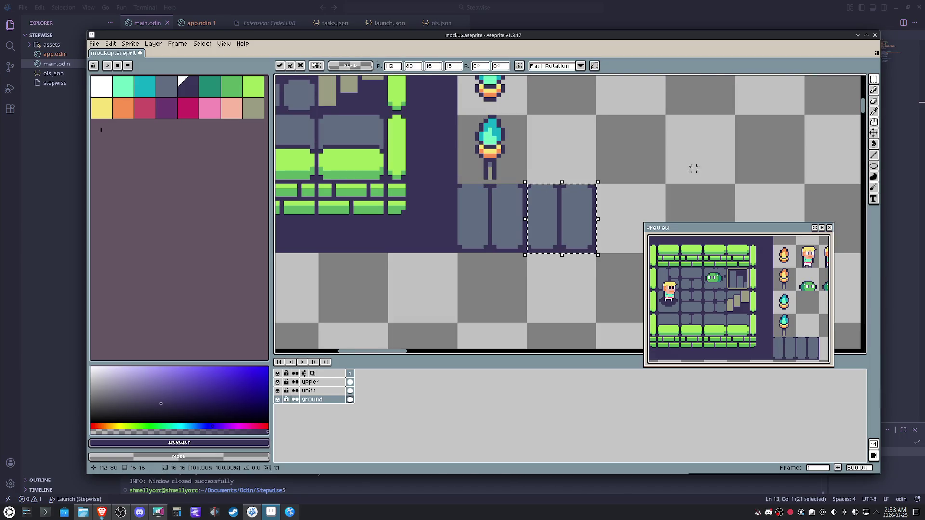
Rotate the copied tile a quarter turn beside the original and start moving it toward the room
drag(605, 176, 626, 269)
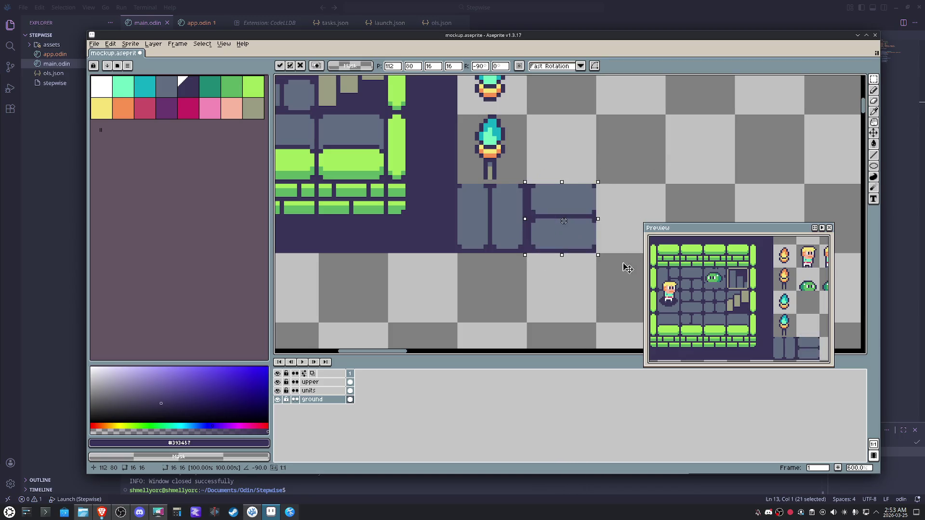
drag(667, 169, 658, 168)
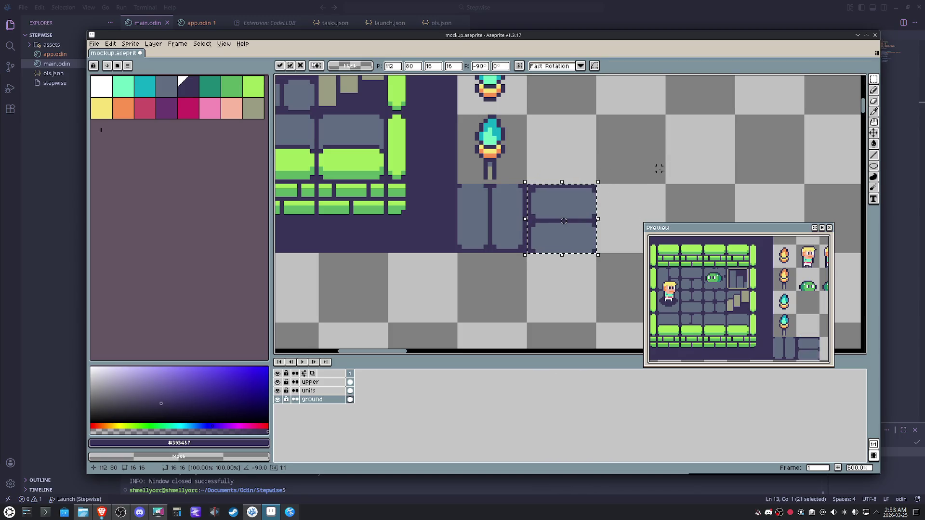
key(Return)
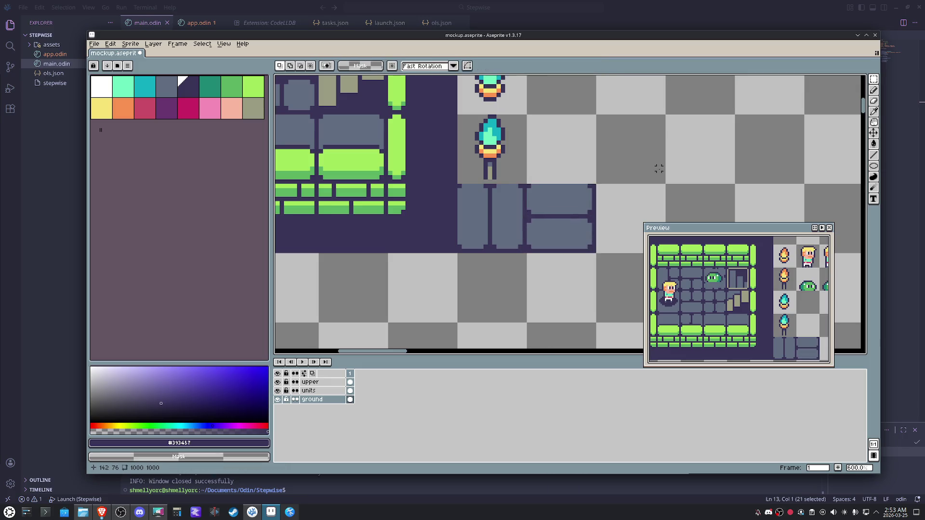
scroll(650, 218, down, 3)
scroll(637, 231, down, 1)
drag(624, 244, 556, 221)
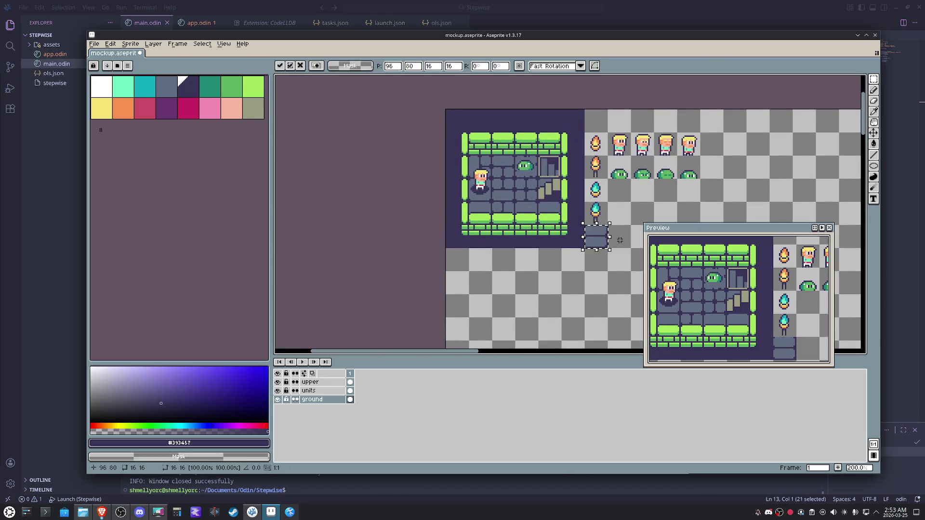
Move both slab floor tiles into the room floor and save the mockup
key(shift+Left)
key(shift+Left)
key(shift+Left)
key(shift+Up)
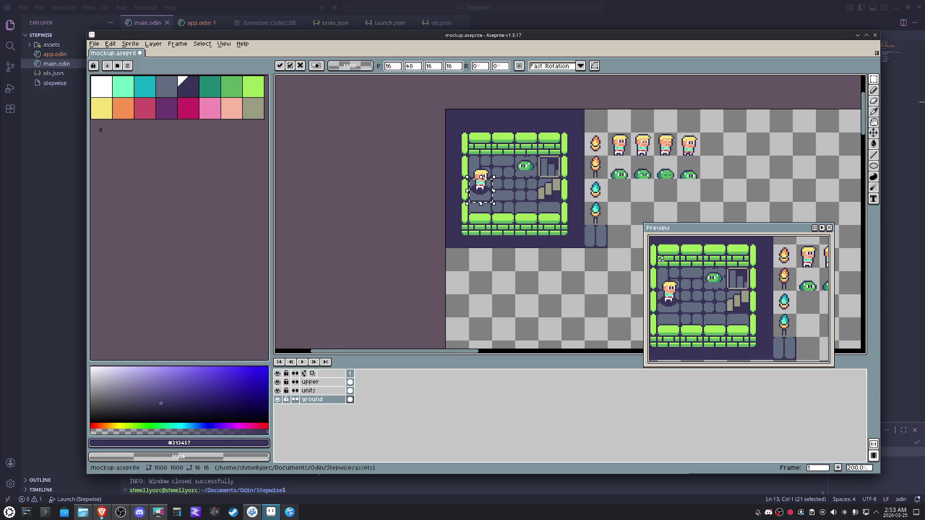
key(Return)
drag(585, 226, 604, 246)
key(shift+Left)
key(shift+Left)
key(shift+Left)
key(shift+Up)
key(shift+Up)
key(shift+Down)
key(Return)
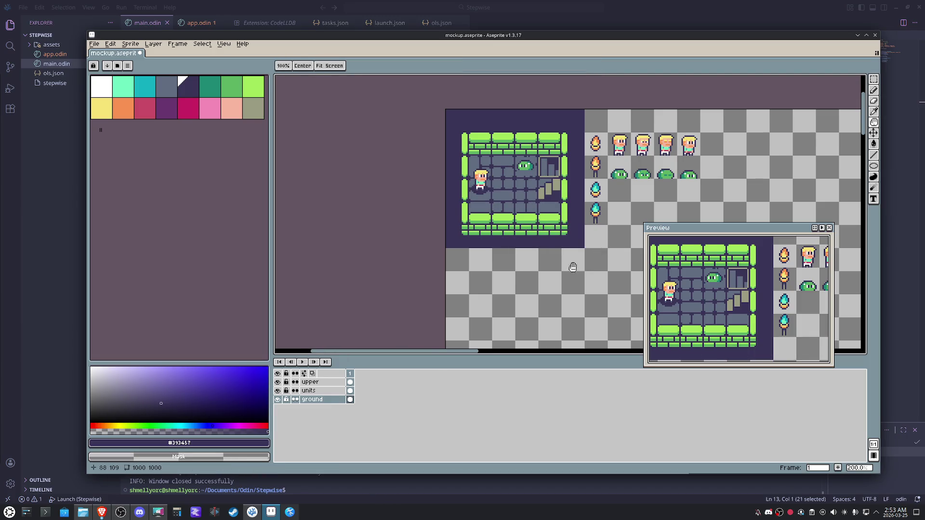
scroll(563, 254, up, 1)
key(ctrl+s)
Copy the orange torch onto the units layer and place it on the room's top wall
key(space)
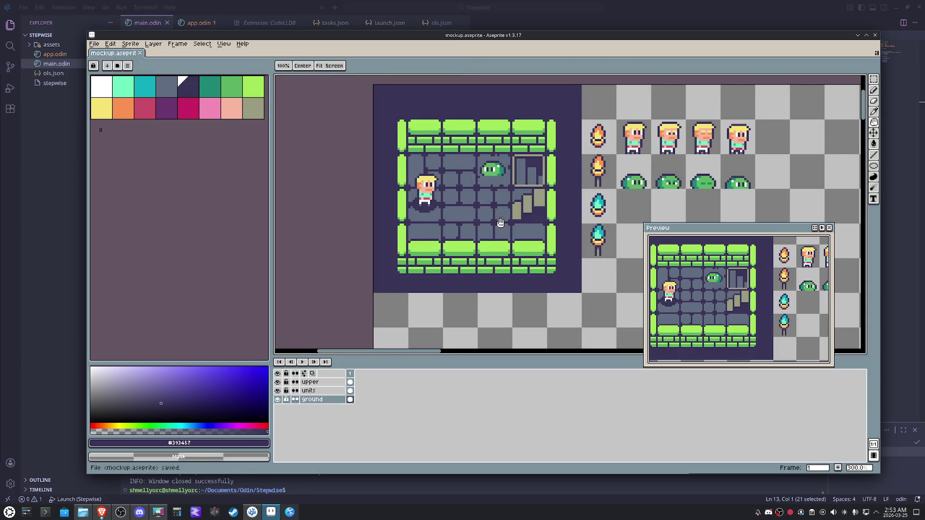
drag(496, 221, 496, 230)
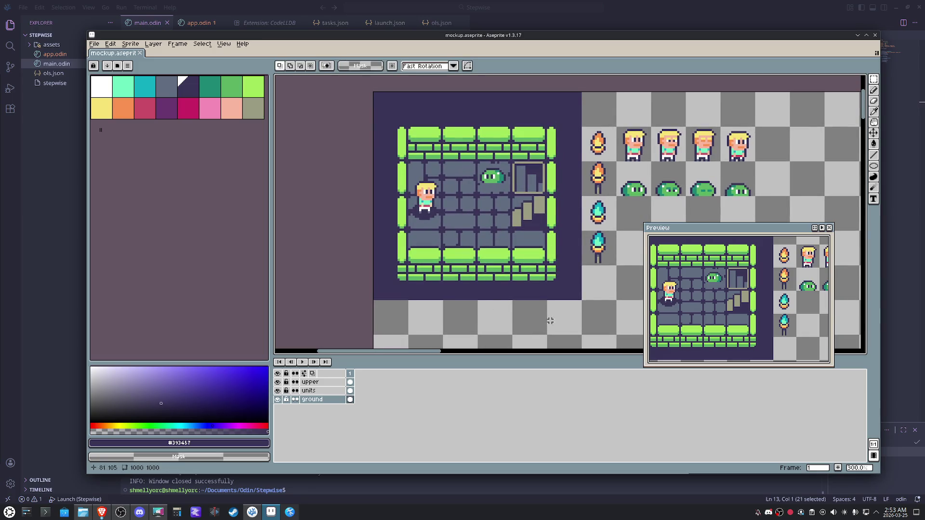
drag(549, 319, 540, 322)
drag(578, 134, 598, 158)
key(Up)
key(ctrl+d)
key(ctrl+v)
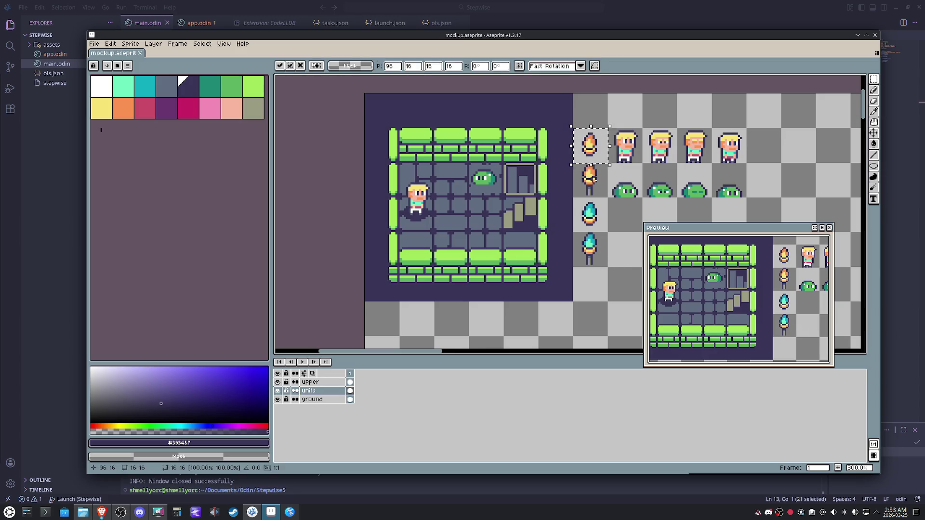
drag(609, 149, 506, 147)
key(Down)
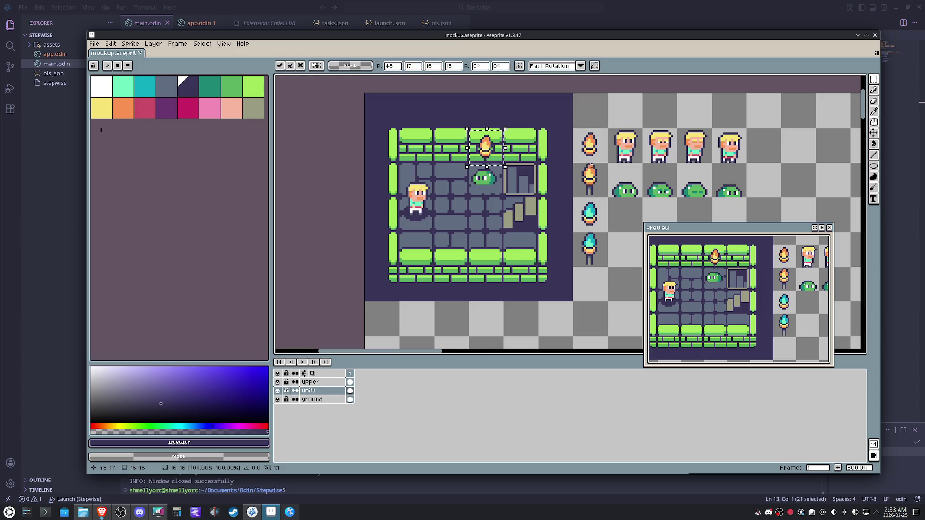
Fine-tune the orange torch's height by single pixels and apply it
key(Down)
key(Up)
key(Up)
key(Up)
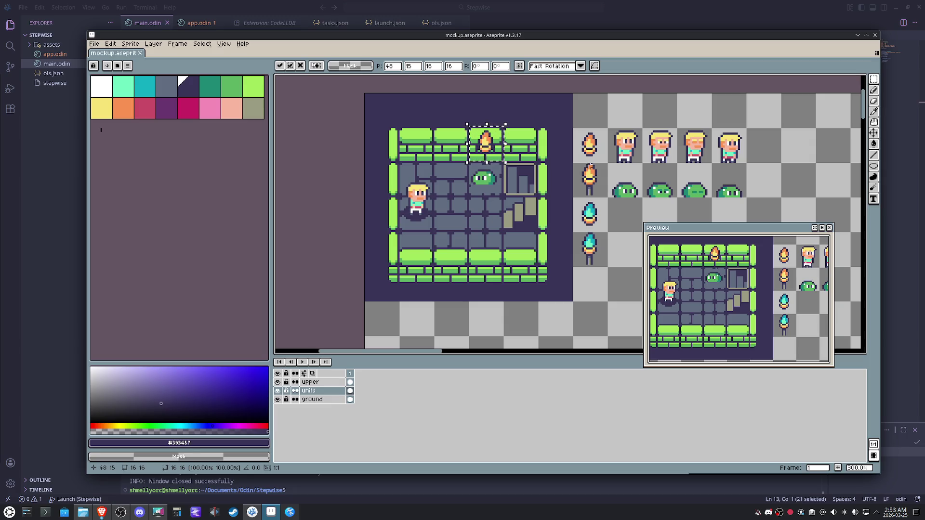
key(Down)
key(Down)
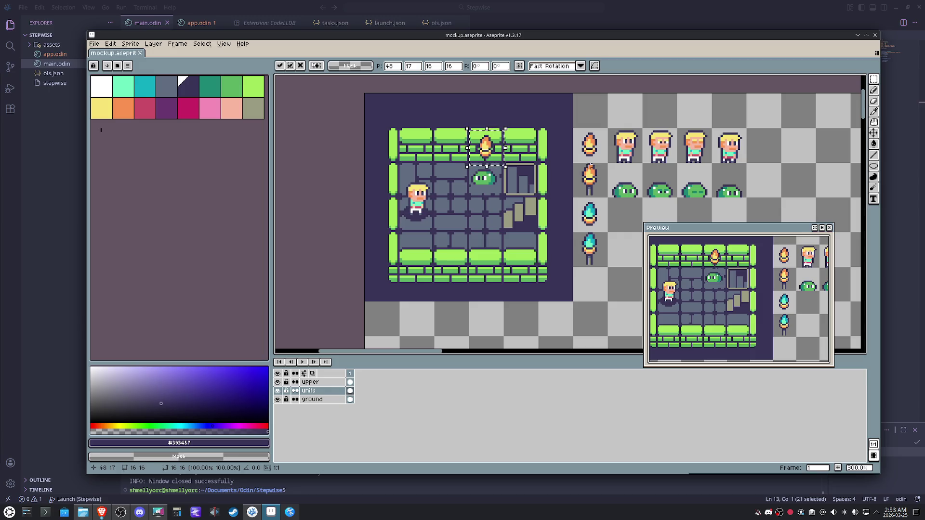
drag(571, 231, 610, 270)
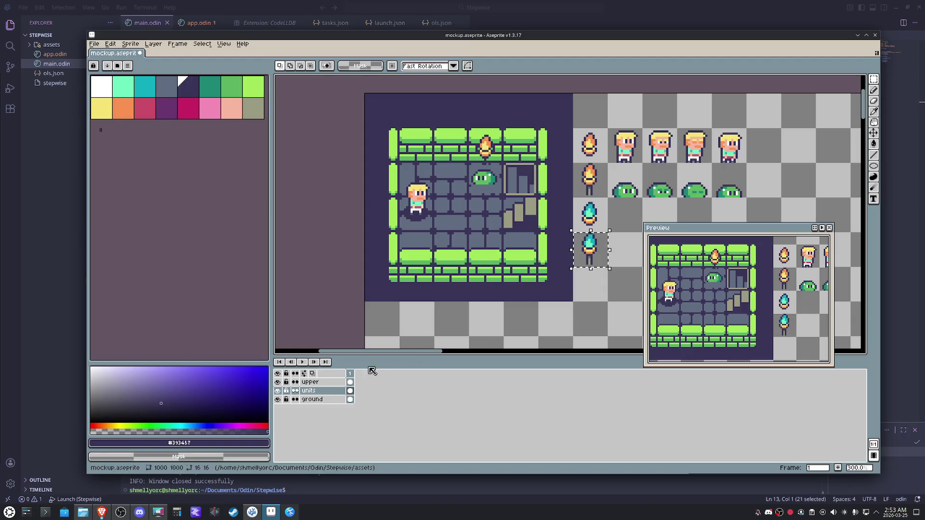
Cut the blue torch from the ground layer, paste it on units and move it beside the stairs
click(318, 398)
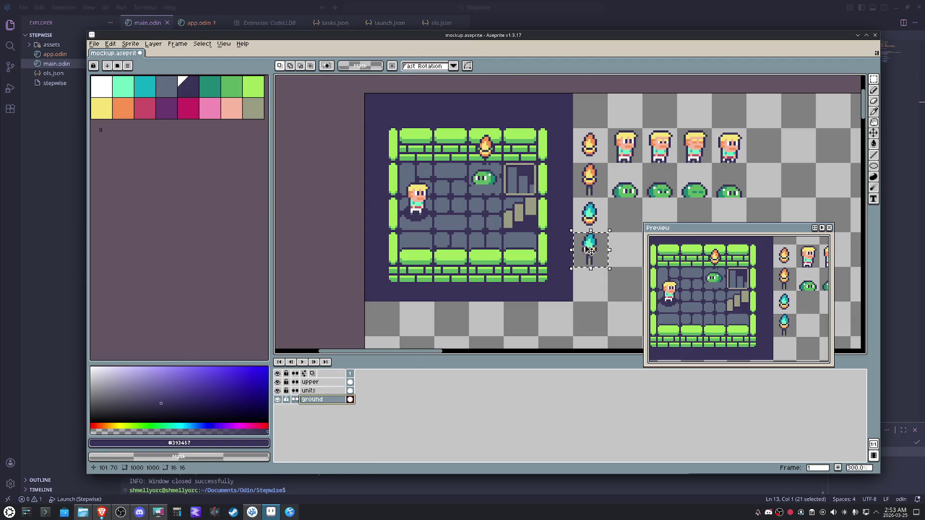
key(Delete)
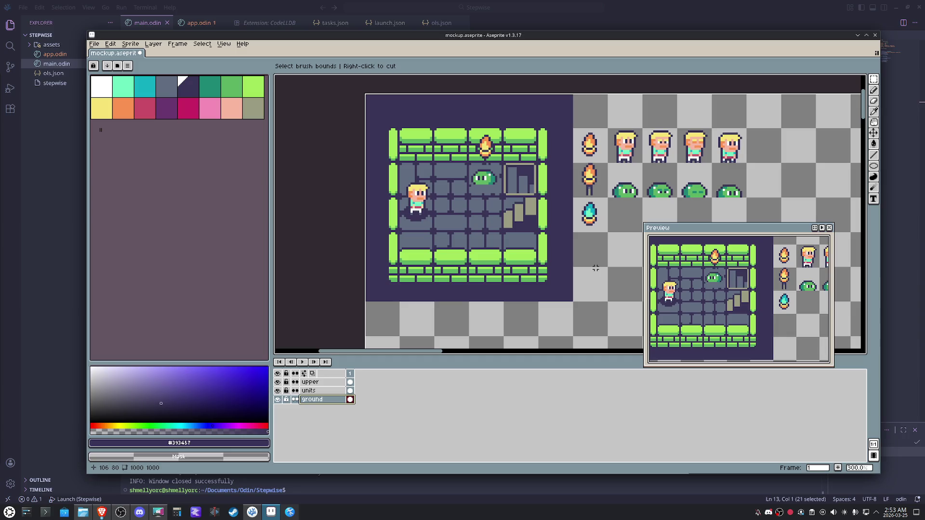
key(Escape)
key(ctrl+v)
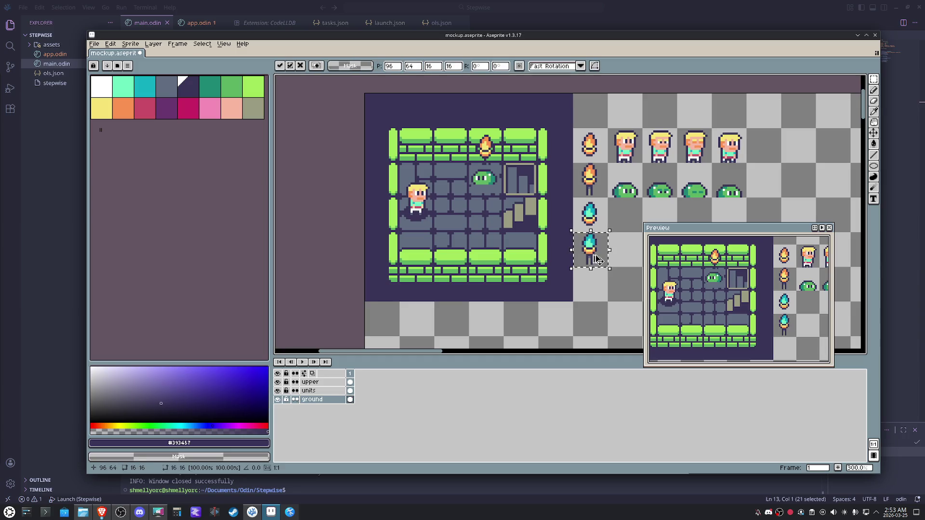
click(310, 391)
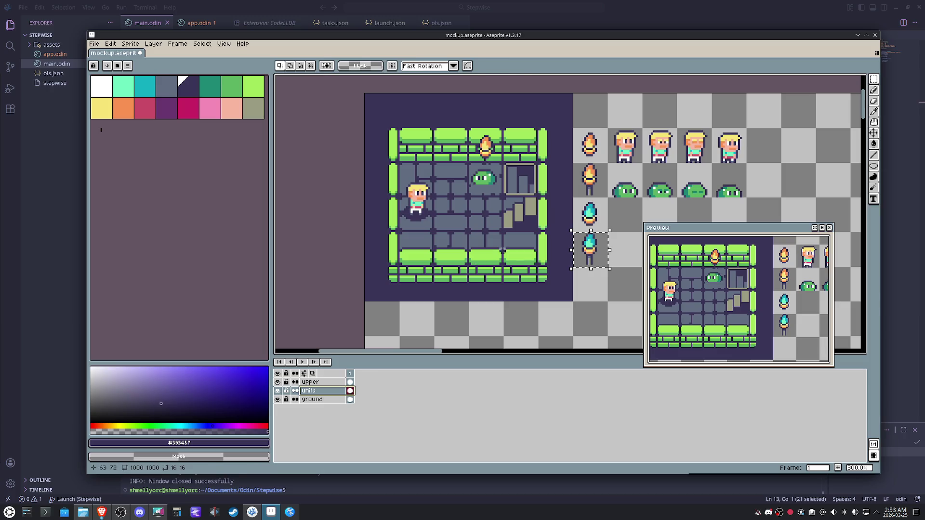
mouse_move(584, 256)
mouse_down()
mouse_move(515, 253)
mouse_move(480, 194)
mouse_move(477, 168)
mouse_move(480, 277)
mouse_up()
key(shift+Right)
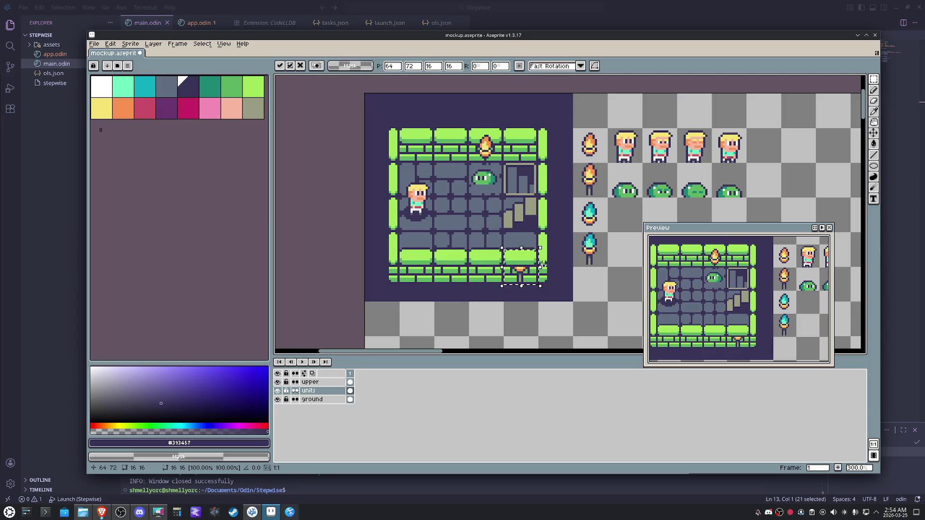
key(shift+Up)
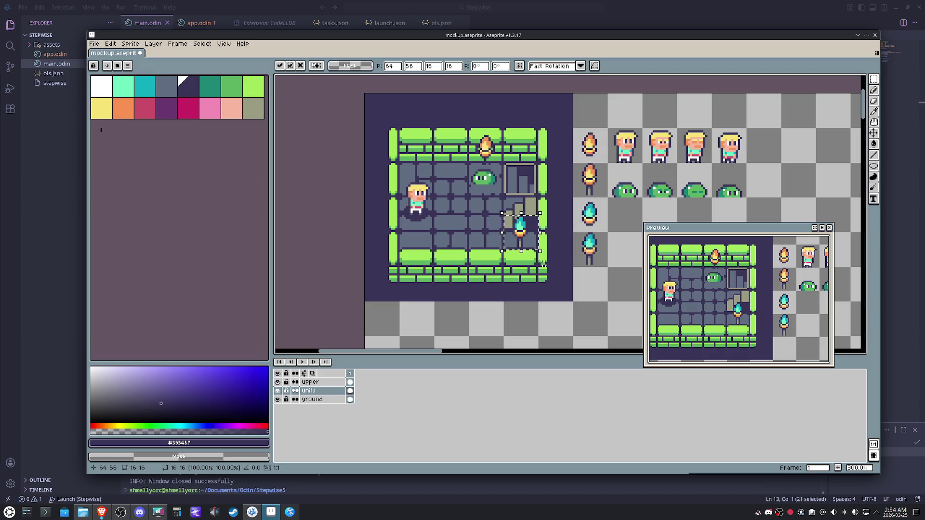
key(h)
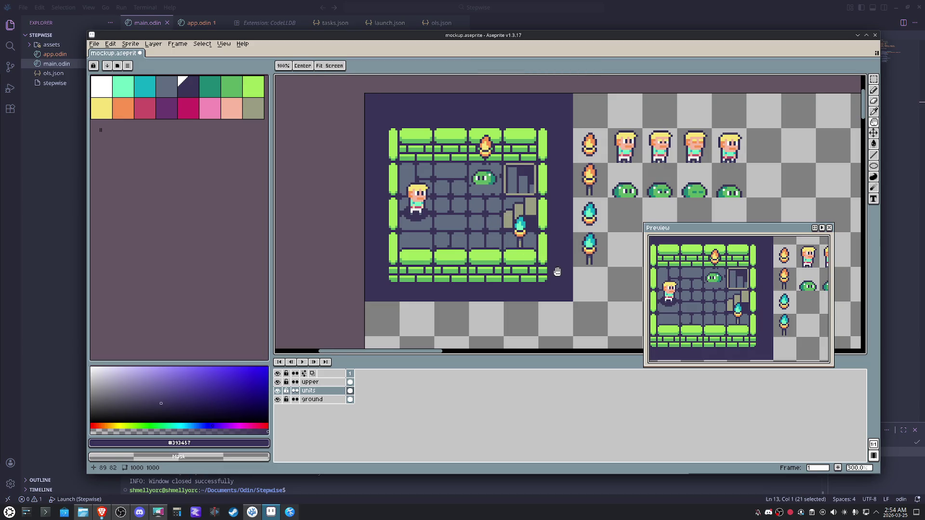
Move the blue torch tile onto the top wall left of the orange torch and confirm
drag(640, 279, 557, 272)
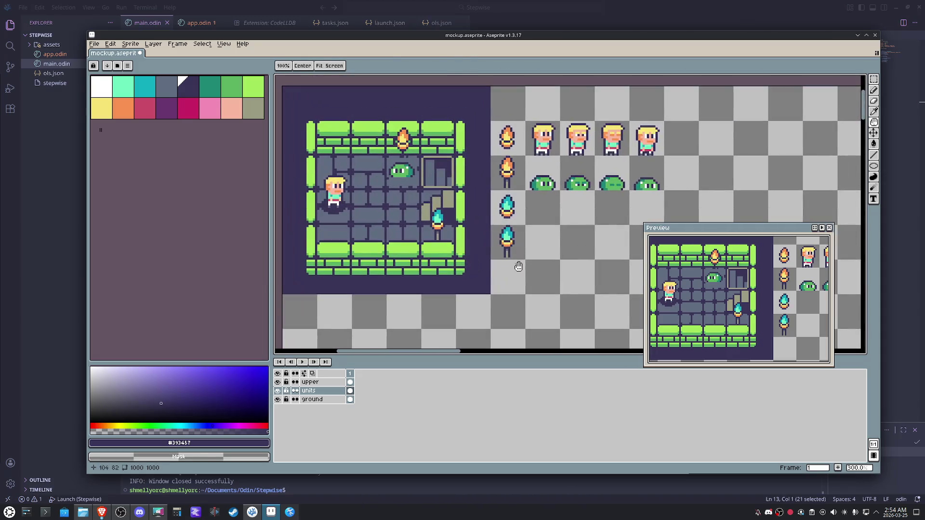
key(m)
drag(514, 214, 495, 193)
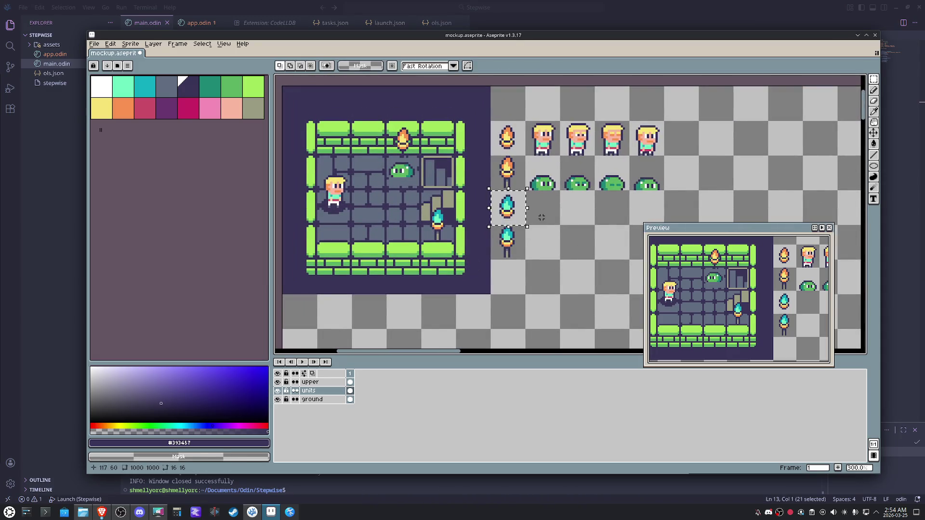
click(313, 399)
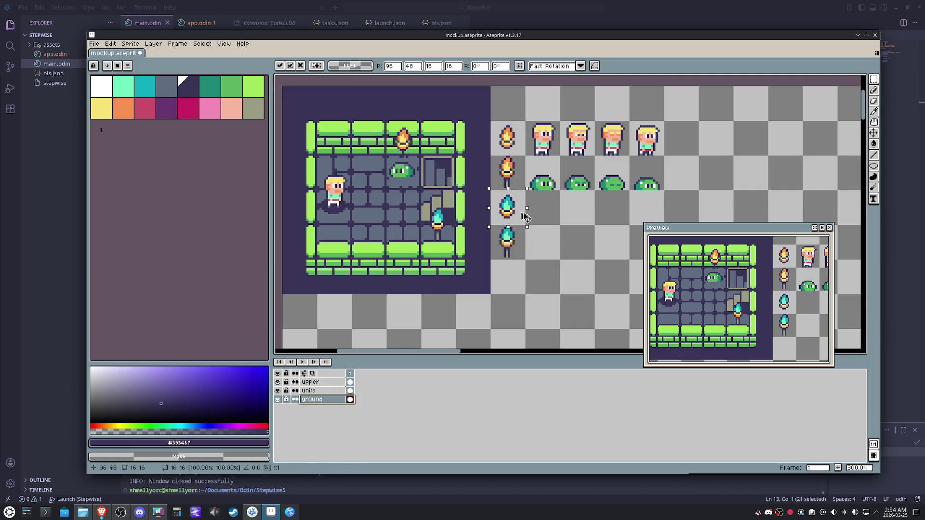
key(Up)
key(shift+Up)
key(shift+Up)
key(shift+Left)
key(shift+Left)
key(shift+Left)
key(shift+Left)
key(shift+Left)
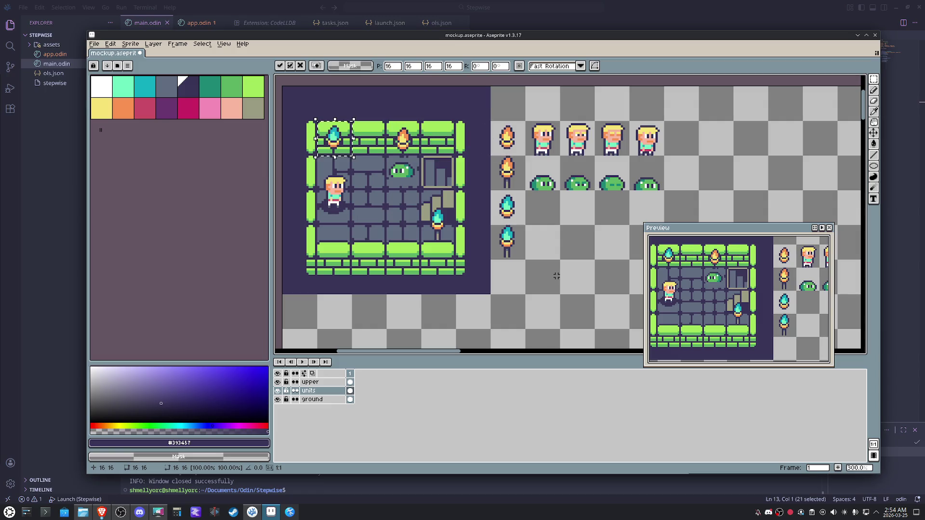
key(Return)
drag(556, 276, 546, 264)
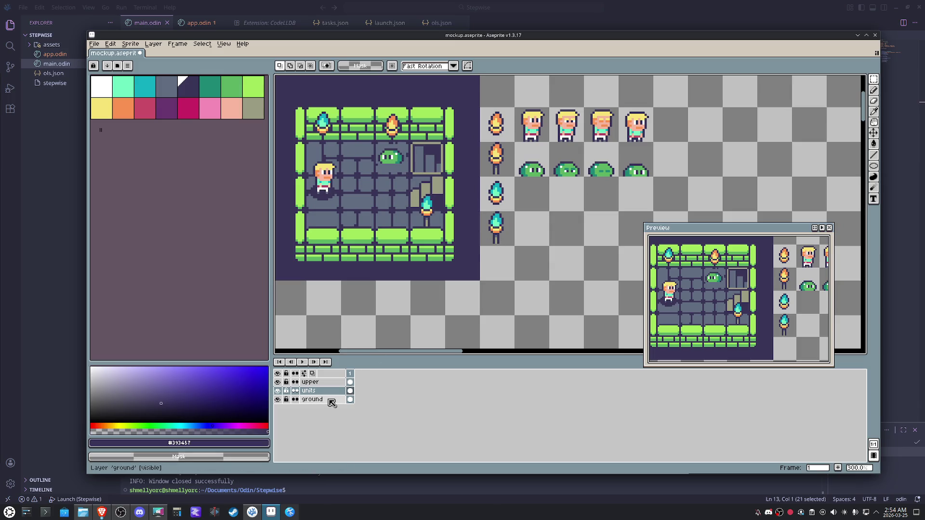
Select the blond character's tile and erase its upper body
mouse_move(325, 195)
mouse_down()
mouse_move(331, 167)
mouse_move(411, 186)
mouse_move(584, 257)
mouse_up()
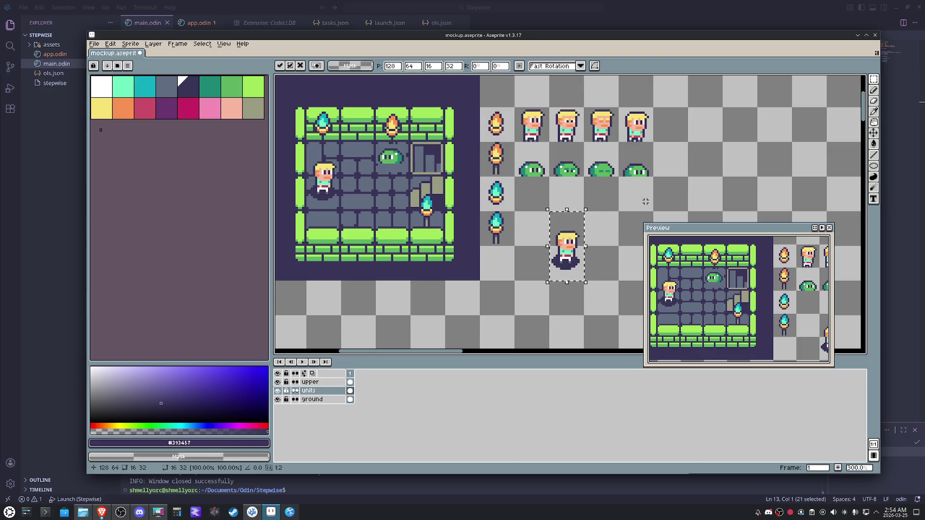
click(645, 201)
scroll(574, 250, up, 3)
scroll(512, 292, up, 2)
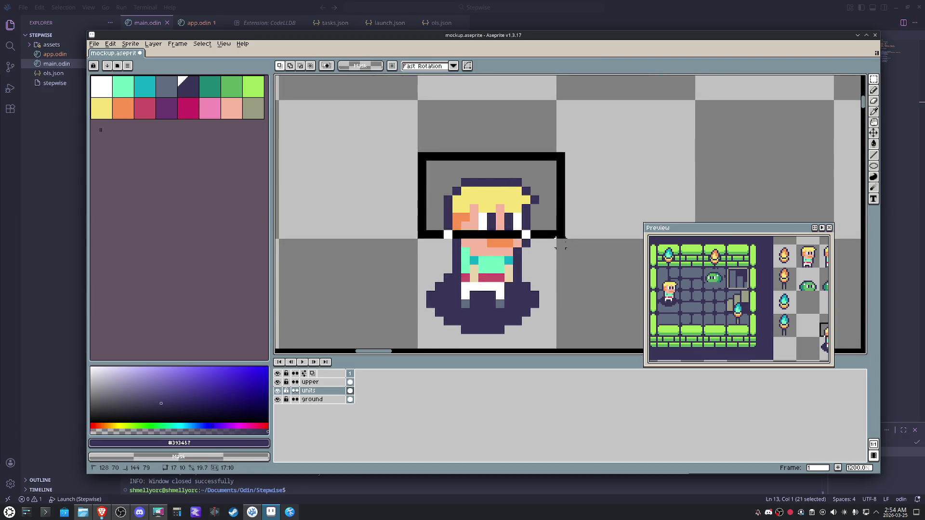
mouse_move(414, 149)
mouse_down()
mouse_move(569, 278)
mouse_move(475, 277)
mouse_up()
key(Delete)
Paint the top of the remaining oval shadow dark with the Pencil
key(b)
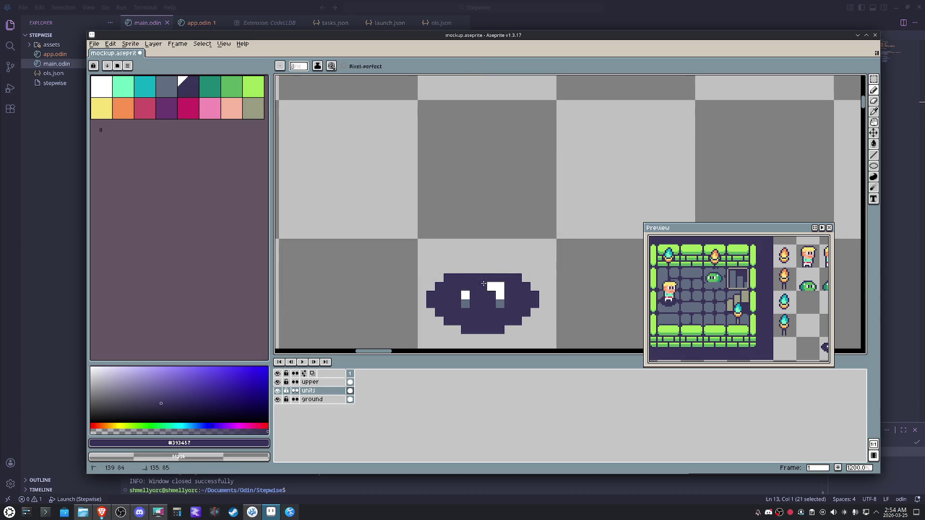
drag(492, 270, 470, 270)
scroll(465, 311, down, 1)
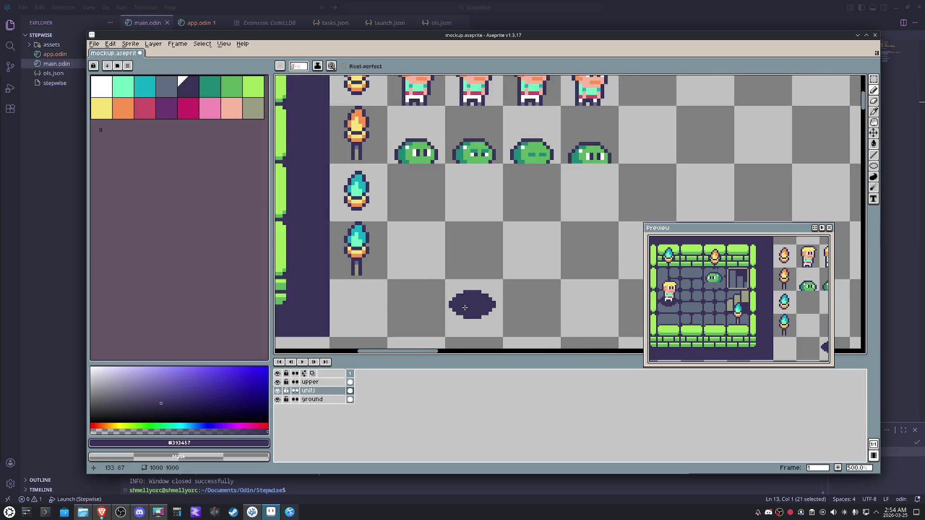
scroll(465, 309, down, 1)
drag(466, 307, 566, 267)
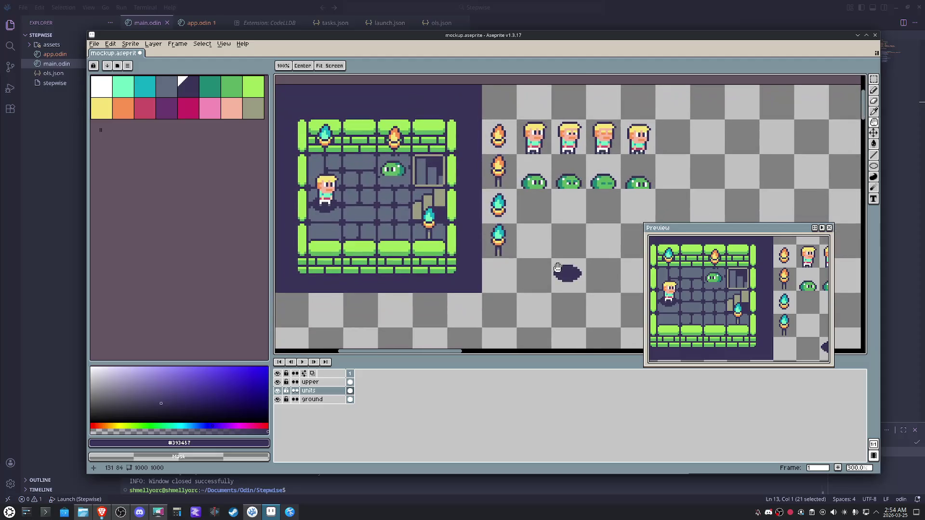
Add a new layer above units named shadow
right_click(330, 393)
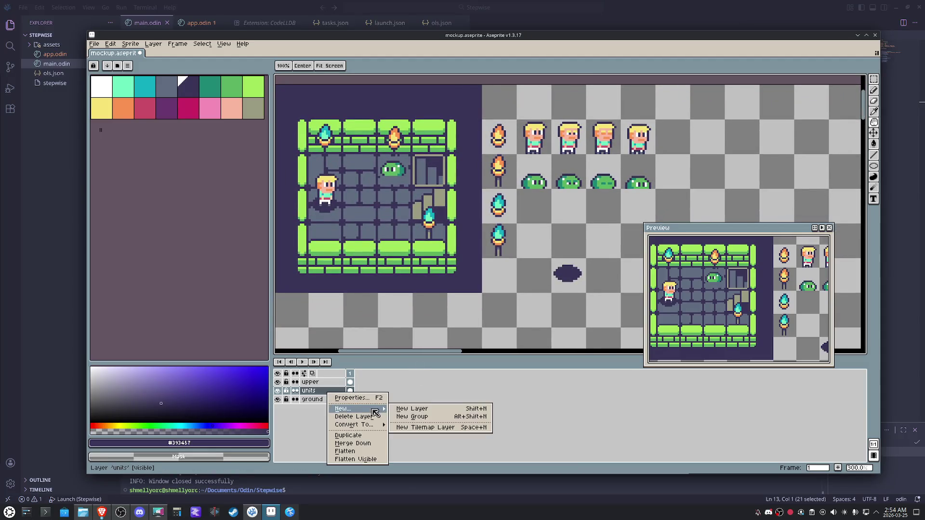
click(404, 410)
double_click(333, 394)
text(Sha)
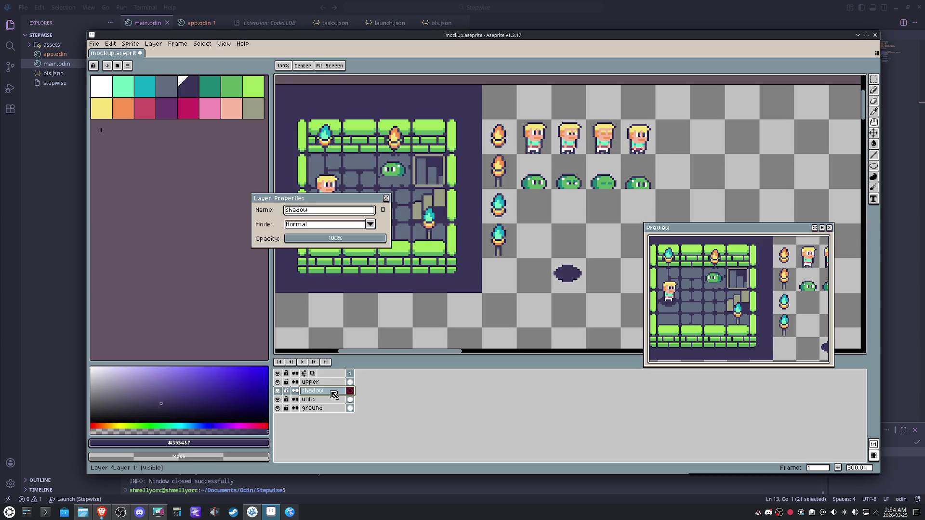
key(Return)
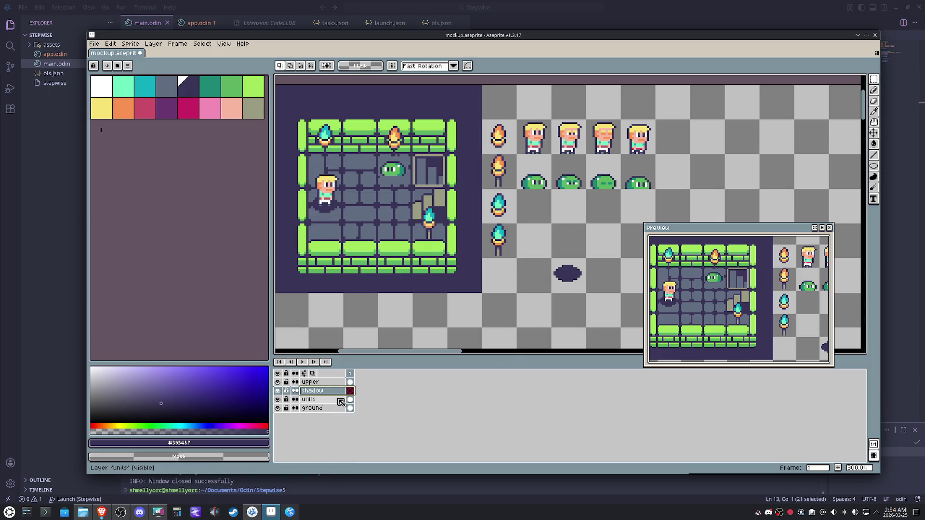
Pick up the dark oval and paste it onto the shadow layer
click(334, 409)
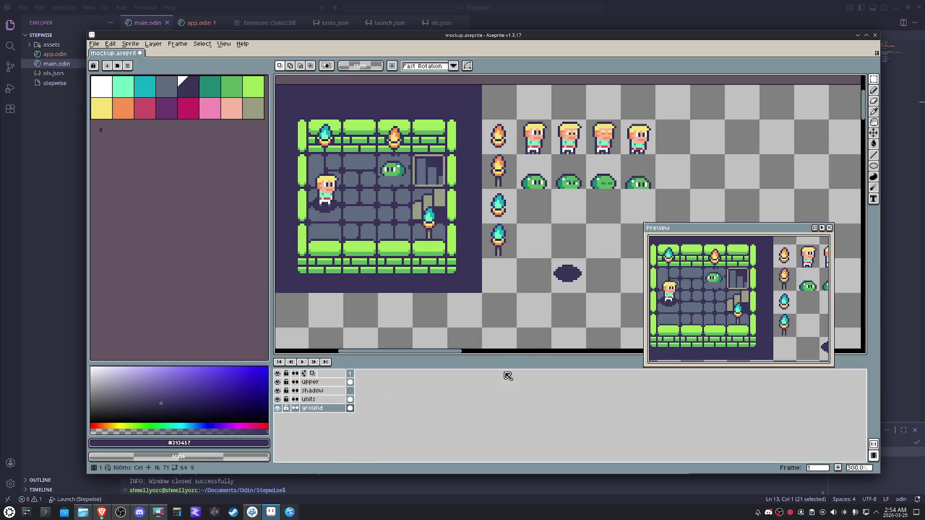
click(311, 399)
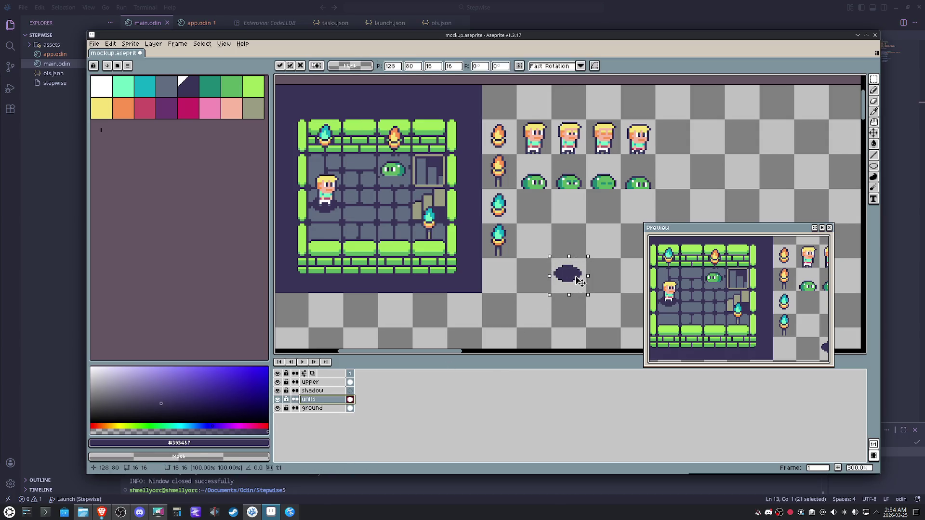
click(311, 391)
key(ctrl+v)
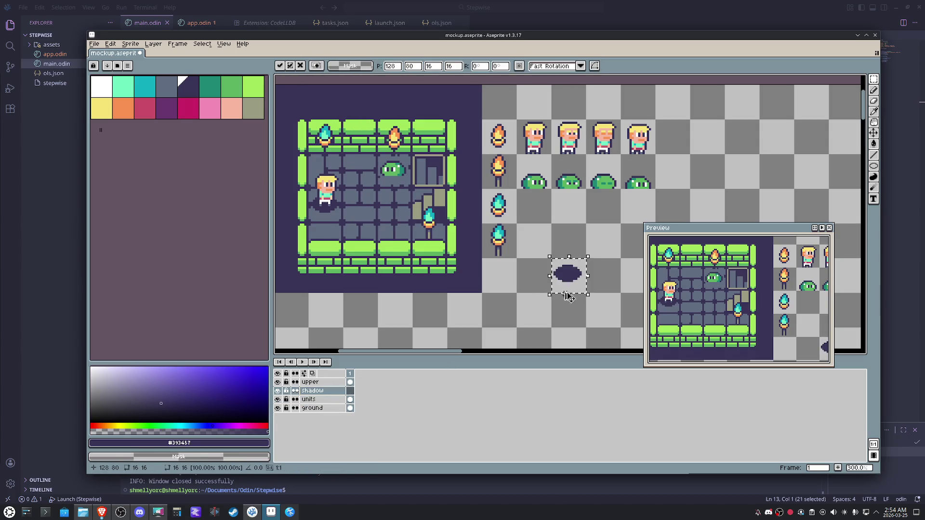
Move the oval onto the room floor under the slime and commit
key(shift+Left)
key(shift+Left)
key(shift+Left)
key(shift+Up)
key(shift+Left)
key(shift+Left)
key(shift+Up)
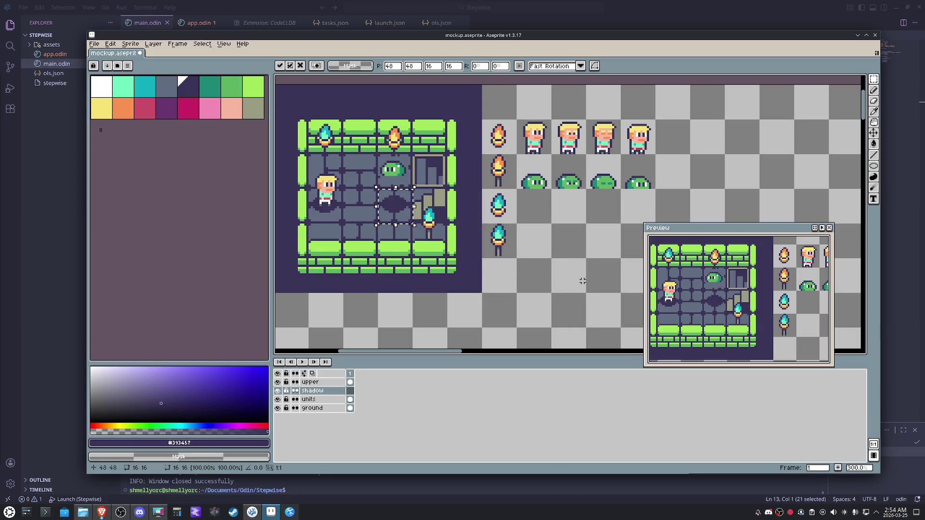
key(shift+Up)
key(Down)
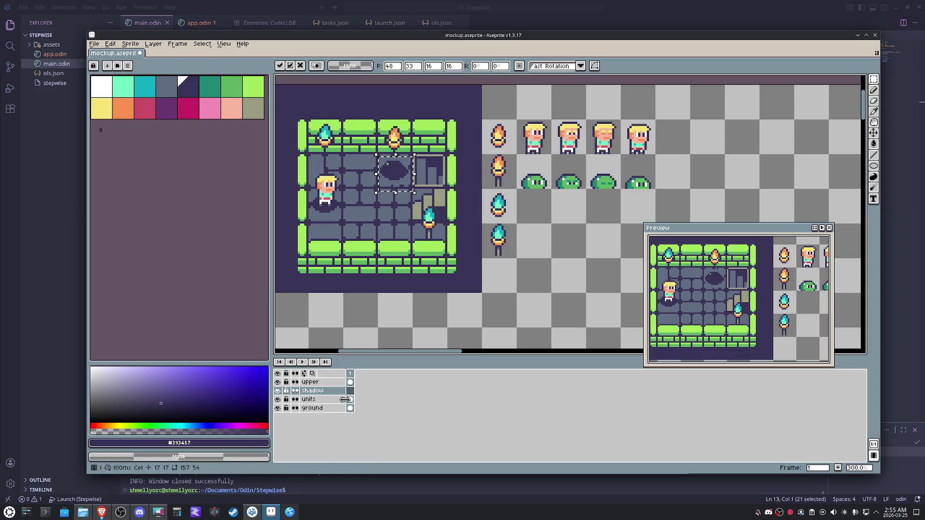
key(Return)
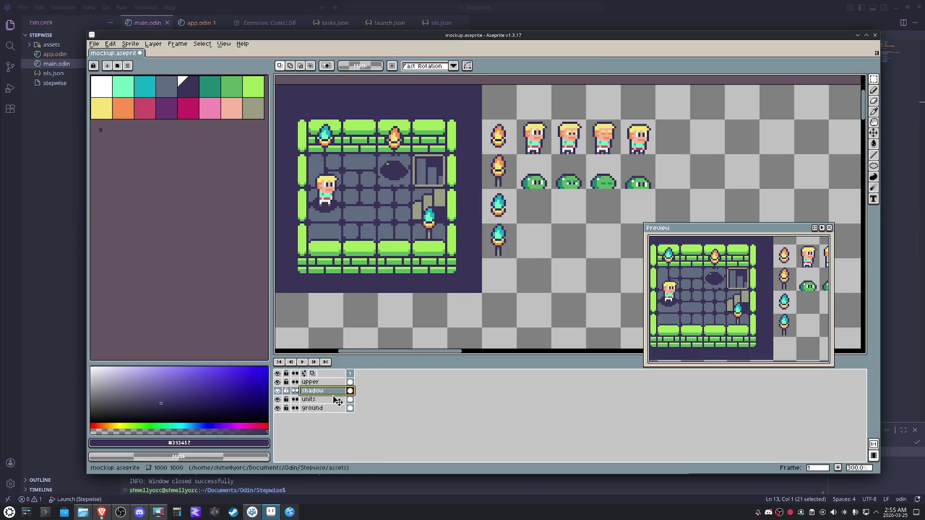
Drag the shadow layer below units and test-nudge the shadow by a pixel
drag(334, 392, 335, 402)
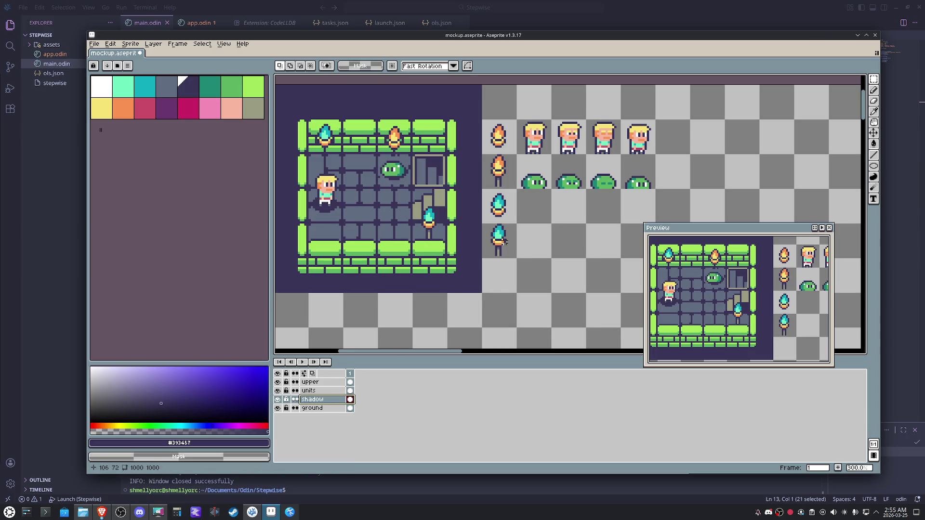
click(308, 390)
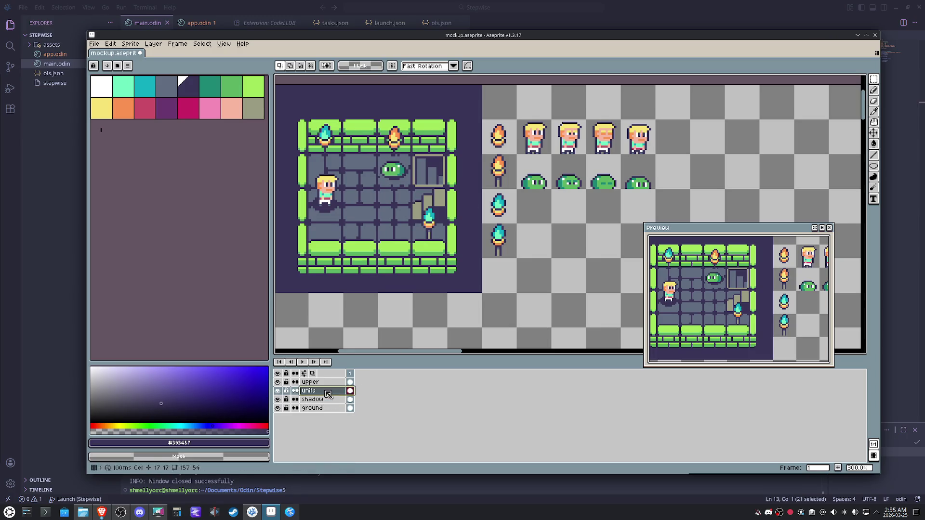
scroll(374, 185, up, 2)
scroll(373, 185, up, 2)
drag(446, 130, 447, 136)
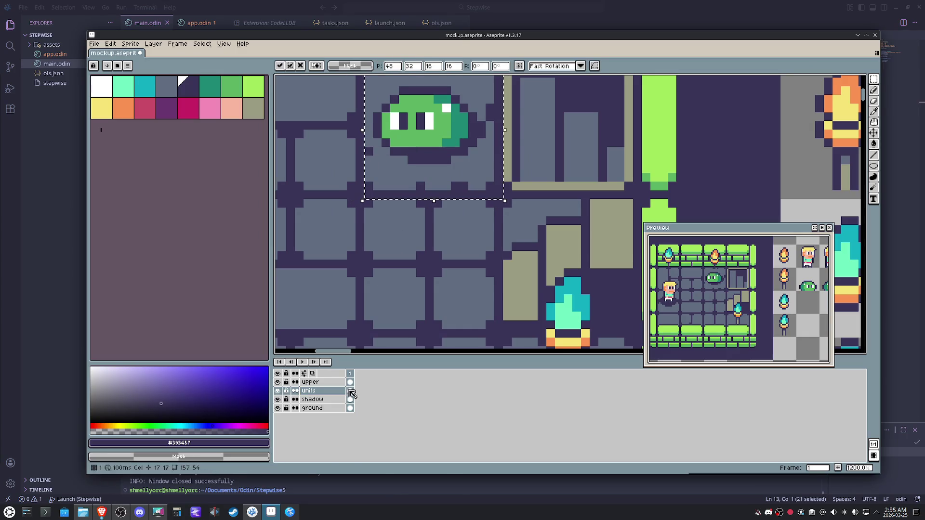
key(alt+Down)
key(Down)
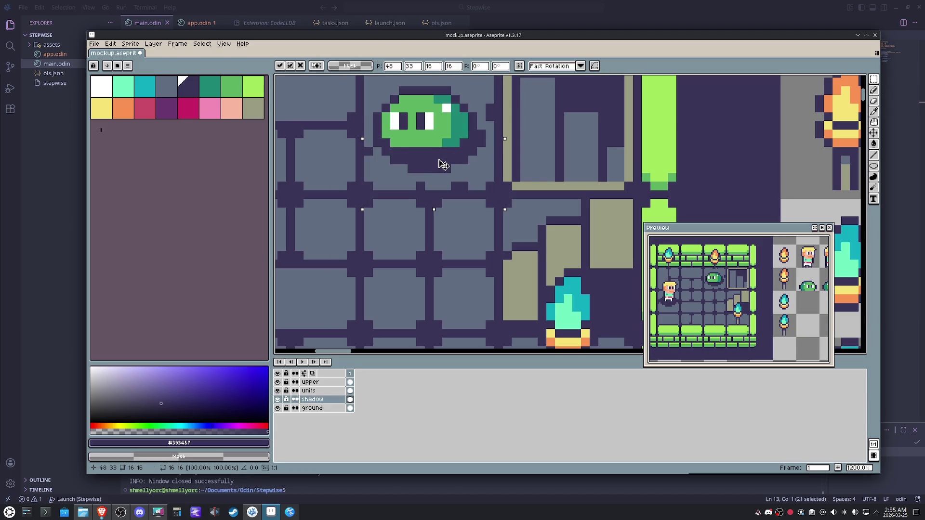
key(Up)
scroll(438, 159, down, 1)
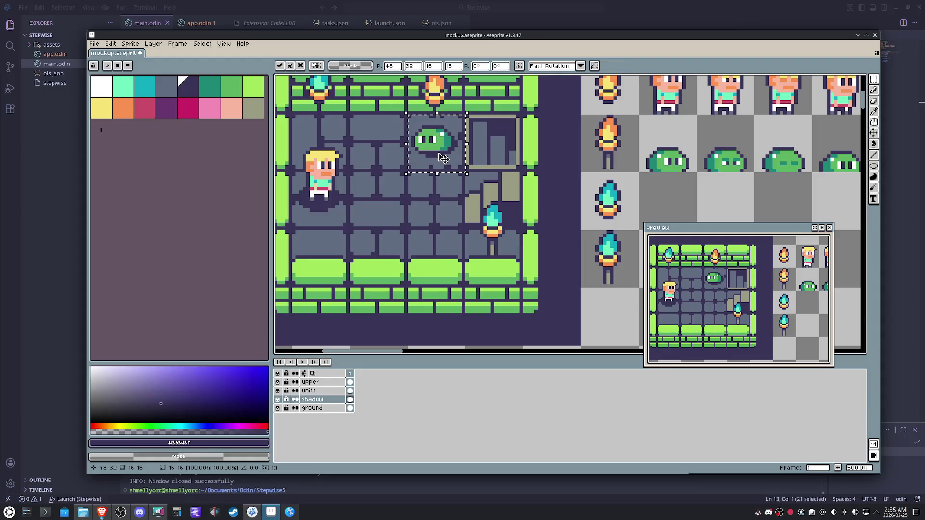
Raise the slime one pixel and toggle the units layer off and on to check the shadow
click(311, 390)
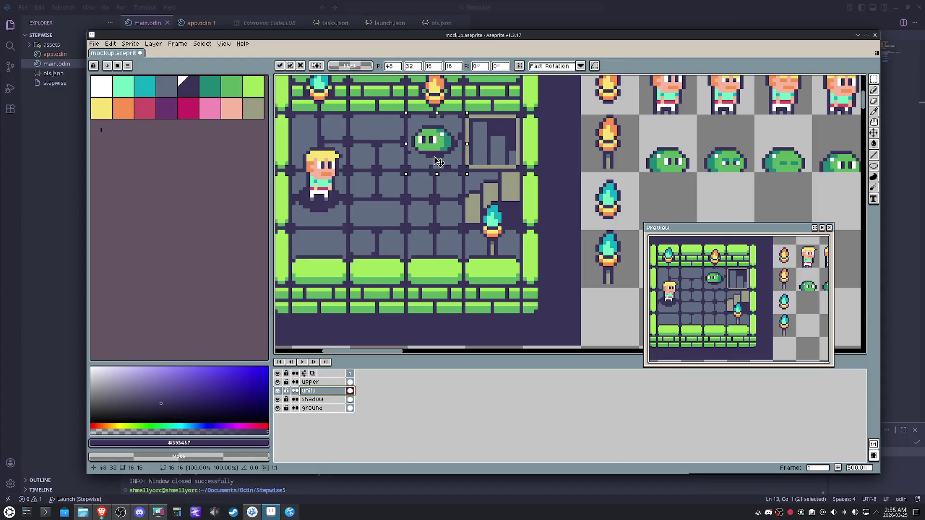
drag(438, 156, 439, 152)
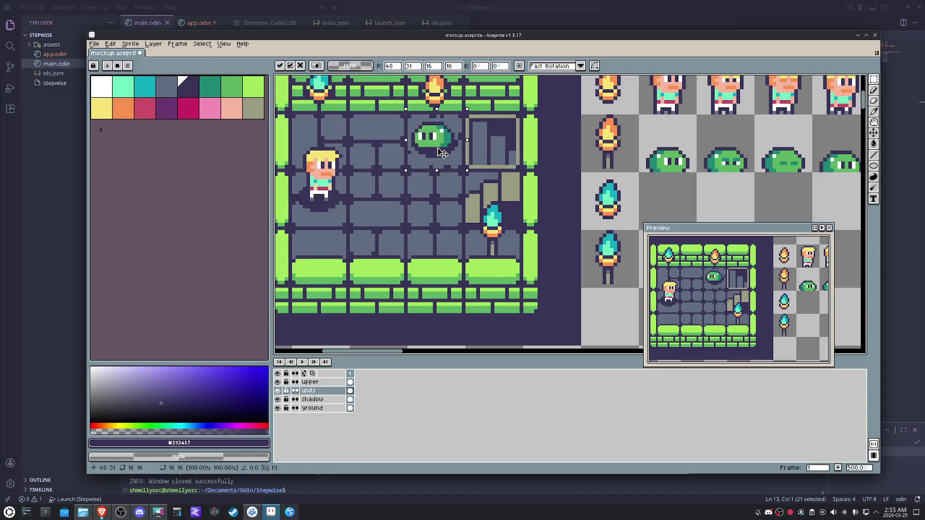
click(542, 159)
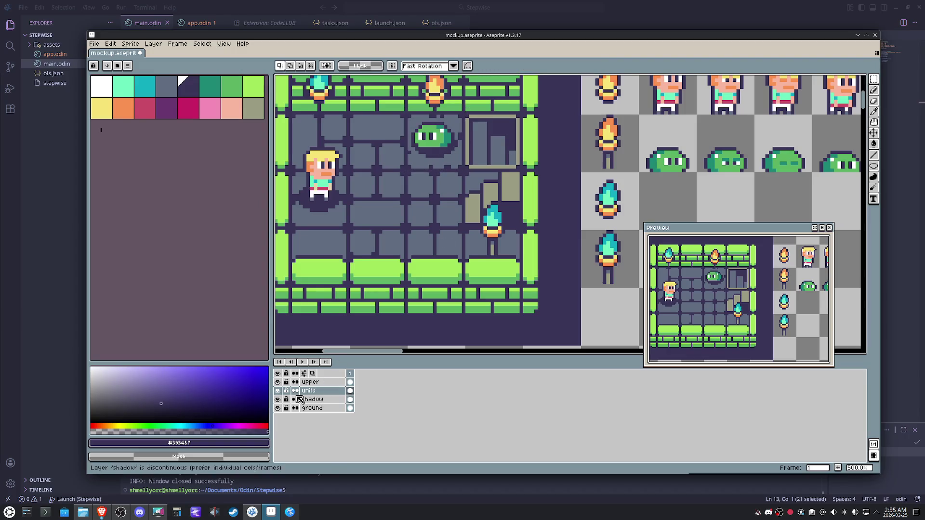
click(278, 391)
click(278, 391)
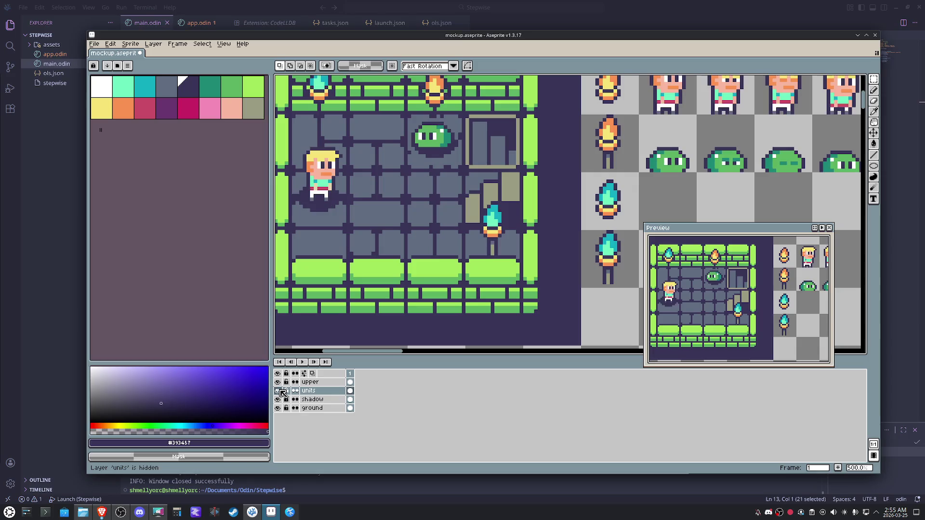
Move the blond hero's two tiles out of the room onto the sprite-sheet area
drag(334, 154, 337, 218)
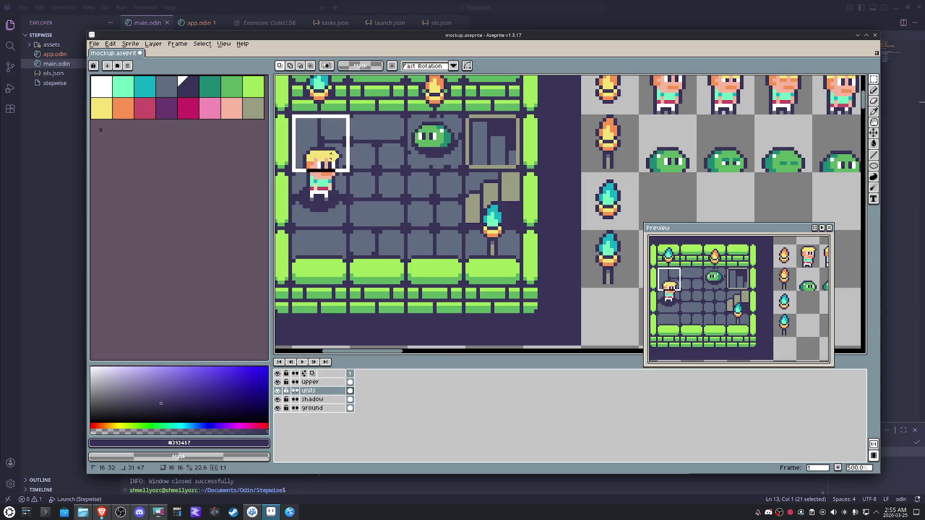
scroll(337, 166, down, 2)
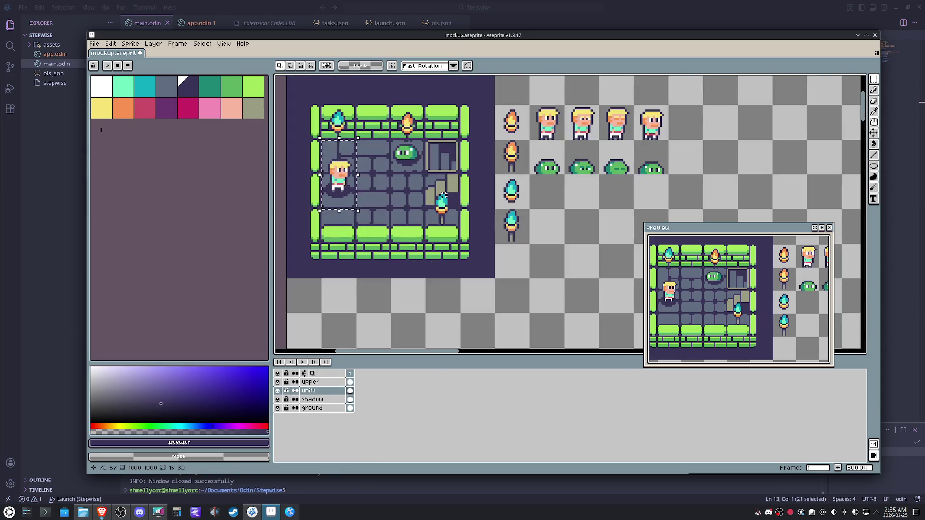
mouse_move(337, 166)
mouse_down()
mouse_move(442, 230)
mouse_move(583, 246)
mouse_up()
key(ctrl+d)
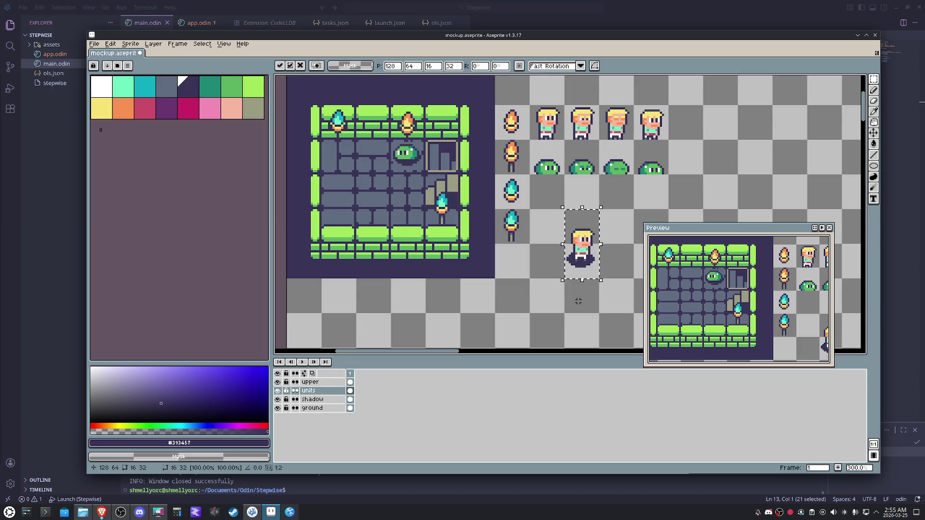
scroll(572, 267, up, 3)
scroll(572, 268, up, 4)
Erase the hero's stray dark shadow pixels with the Pencil and repaint its hand peach
key(b)
mouse_move(572, 267)
mouse_down()
mouse_move(563, 325)
mouse_move(464, 268)
mouse_up()
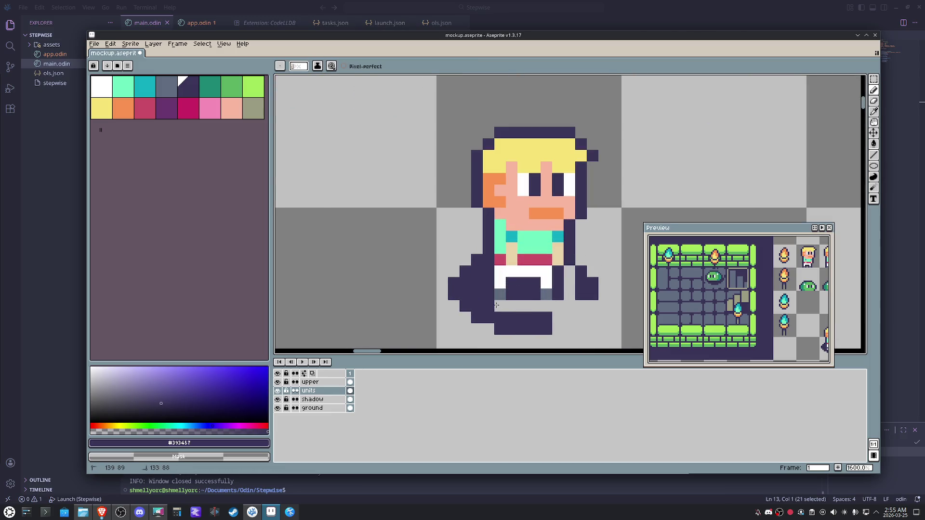
click(486, 294)
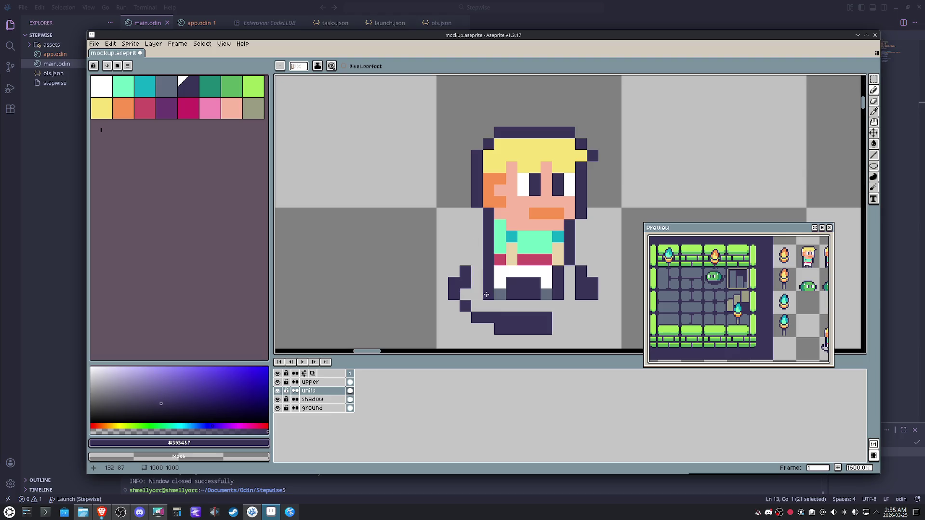
click(523, 283)
drag(593, 295, 587, 279)
click(580, 274)
drag(550, 318, 476, 326)
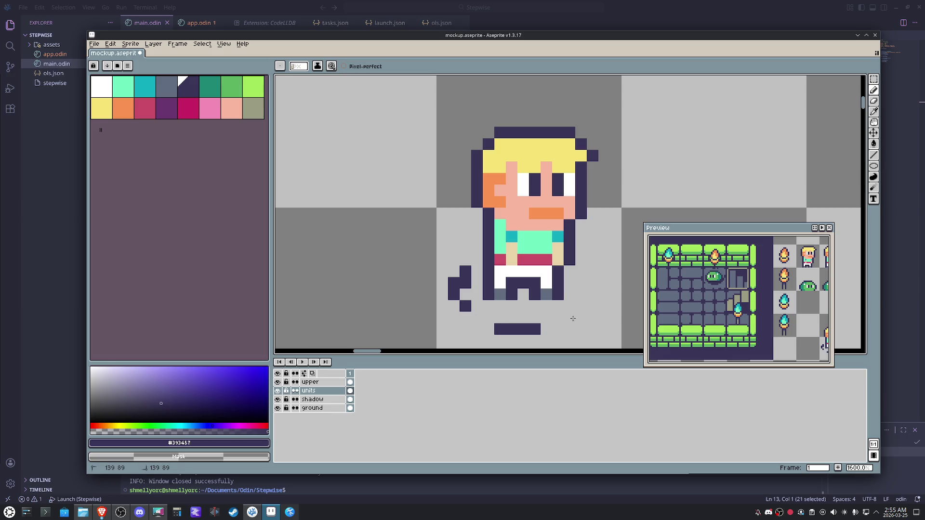
drag(454, 289, 463, 312)
alt+click(512, 249)
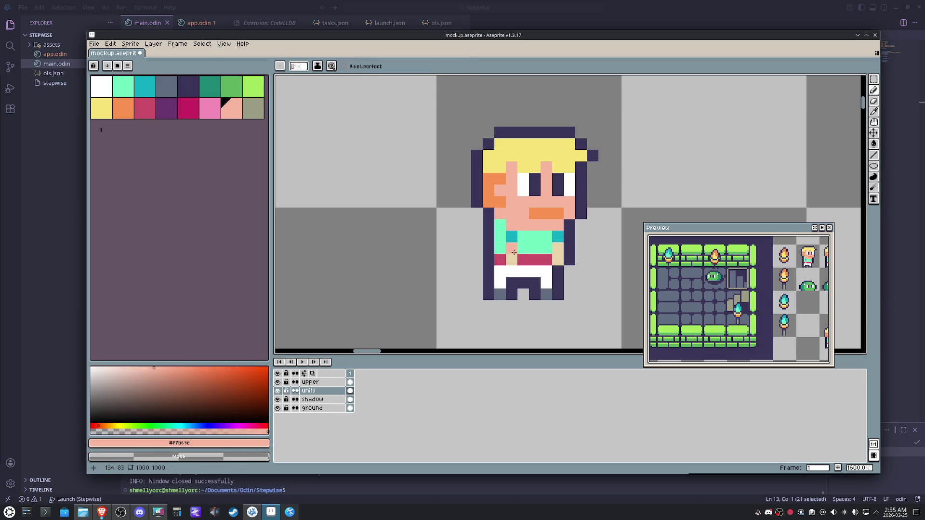
drag(561, 254, 562, 251)
scroll(558, 249, down, 3)
scroll(564, 253, down, 1)
scroll(576, 261, down, 1)
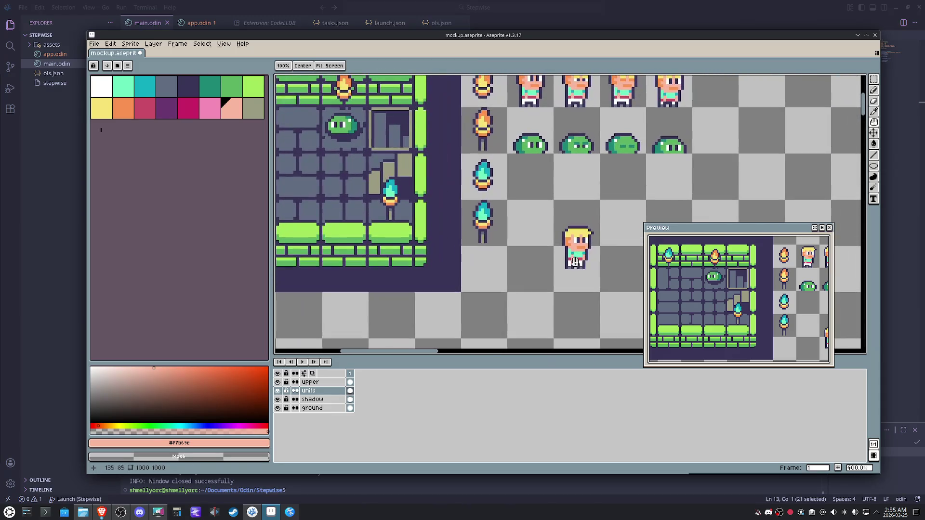
Copy the slime's floor shadow to the room's left side on the shadow layer
key(m)
scroll(510, 294, down, 1)
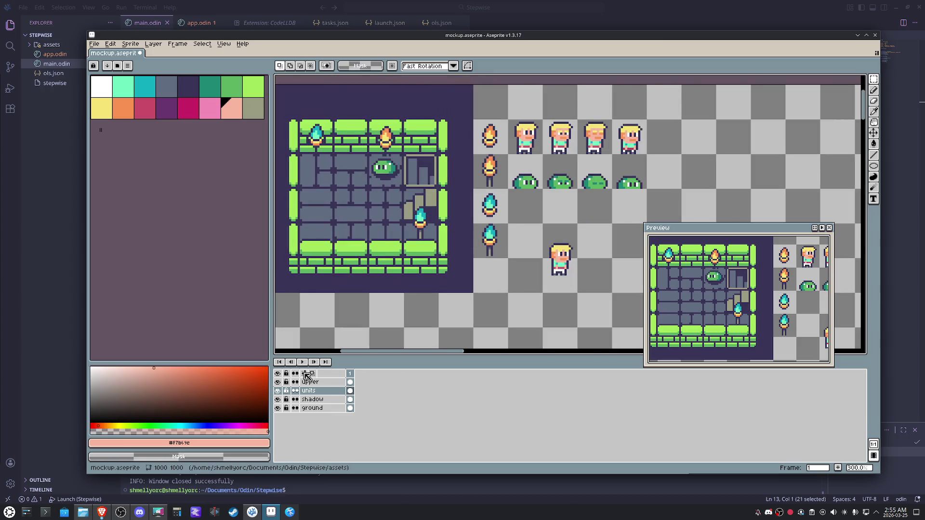
click(312, 399)
mouse_move(371, 156)
mouse_down()
mouse_move(403, 187)
mouse_move(315, 205)
mouse_up()
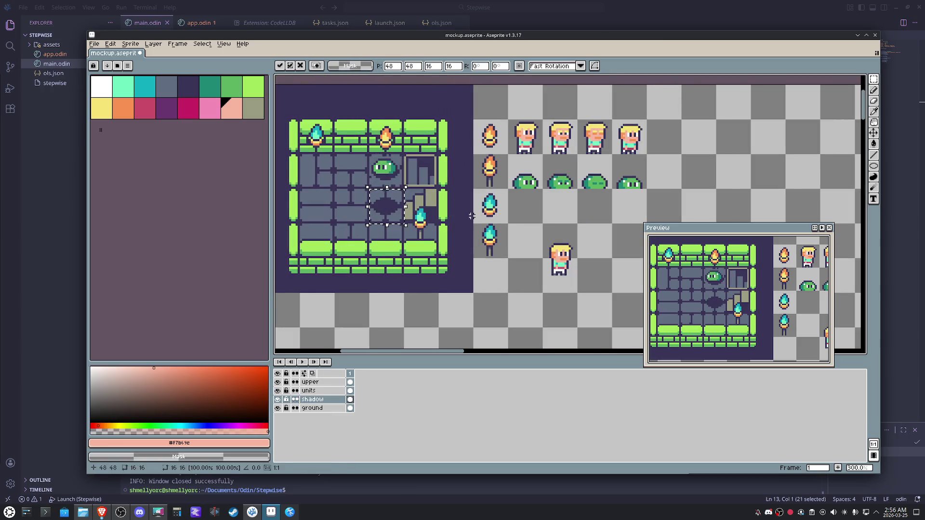
drag(542, 257, 579, 295)
Move the hero sprite on the units layer into the room onto the new left shadow
drag(542, 222, 578, 294)
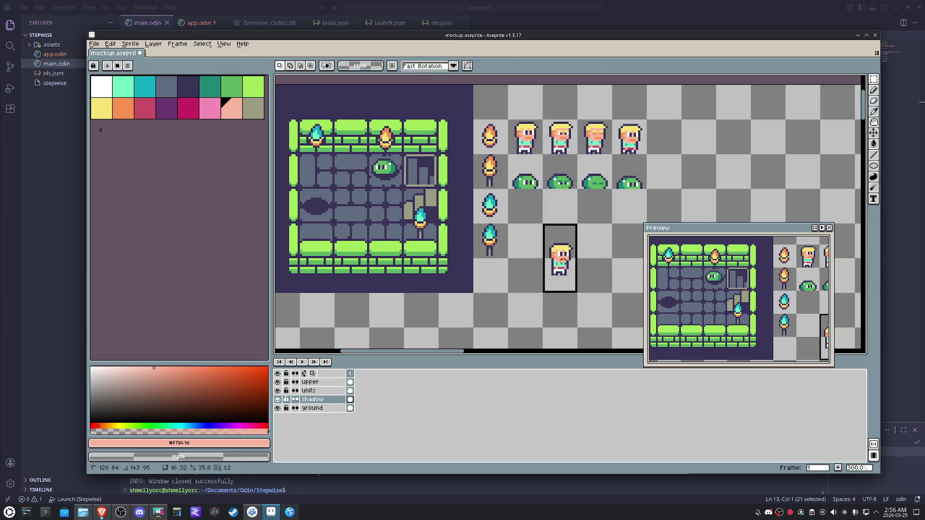
click(313, 390)
click(557, 254)
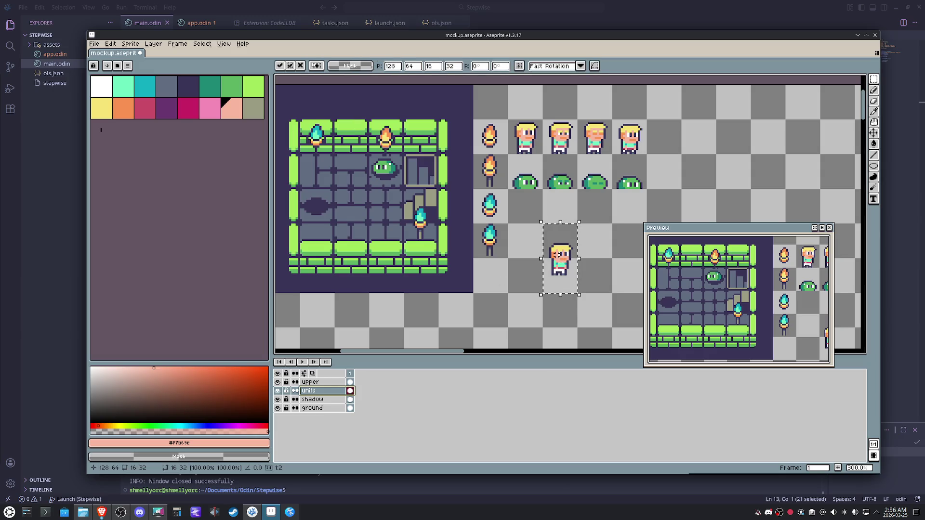
key(shift+Left)
key(shift+Left)
key(shift+Left)
key(shift+Up)
key(shift+Up)
key(shift+Left)
key(shift+Left)
key(shift+Left)
key(shift+Left)
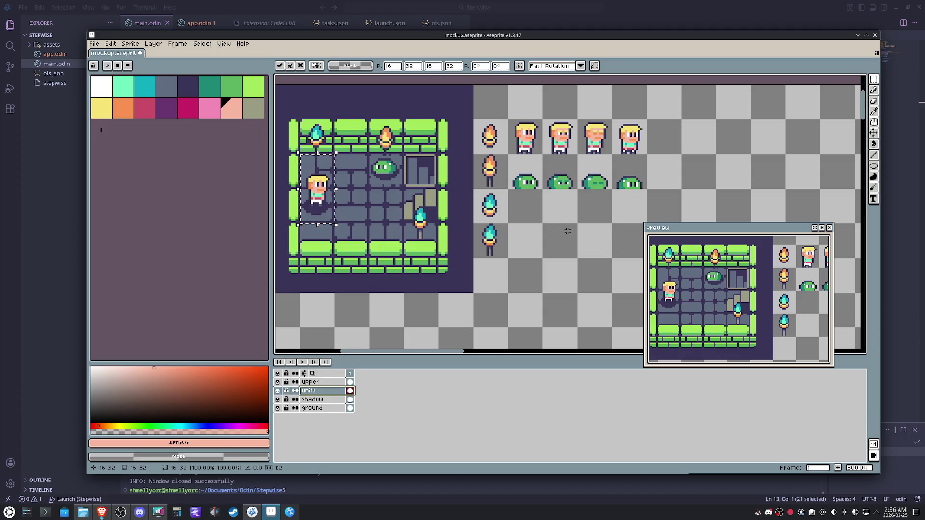
key(ctrl+d)
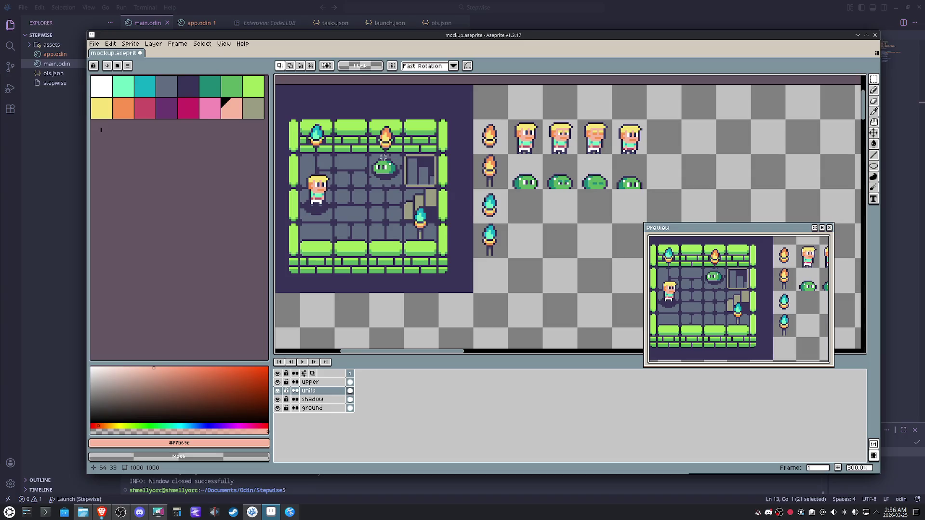
Cut and re-paste the slime, nudging it to sit squarely on its floor shadow
drag(385, 166, 403, 190)
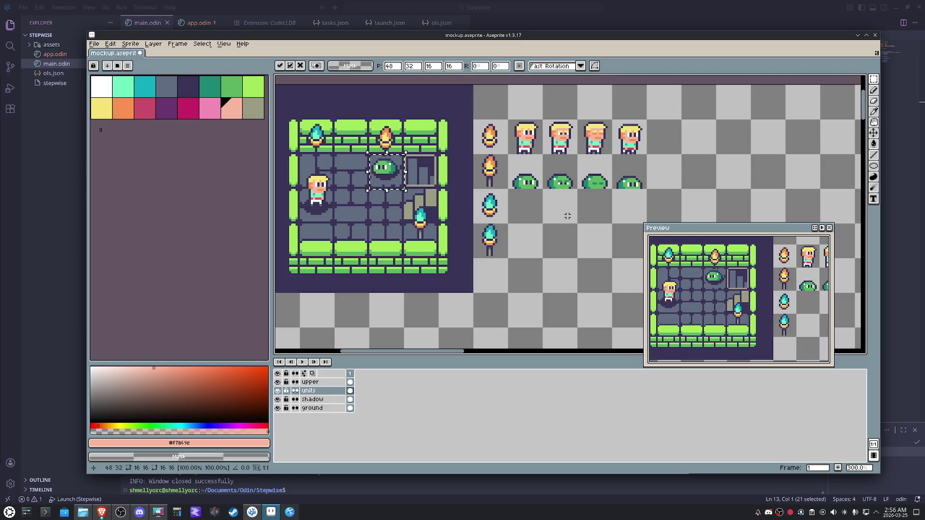
drag(388, 179, 391, 179)
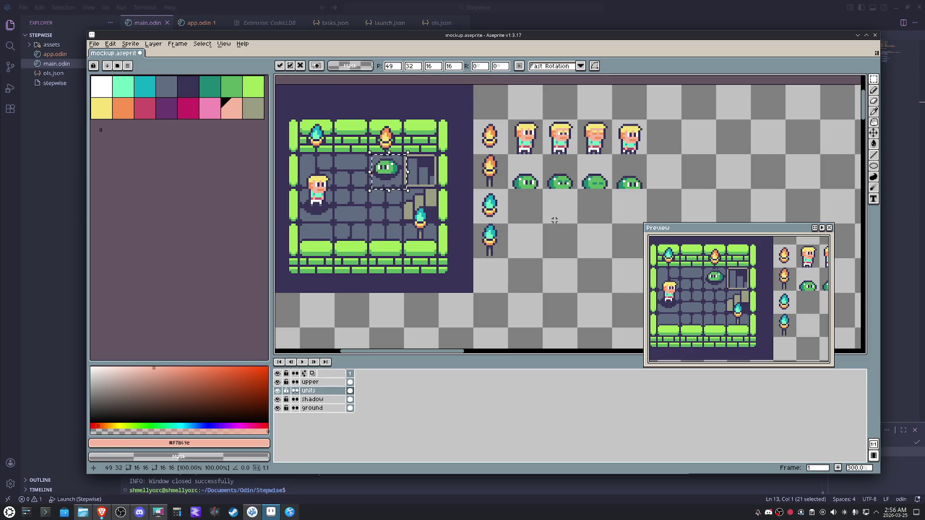
key(Delete)
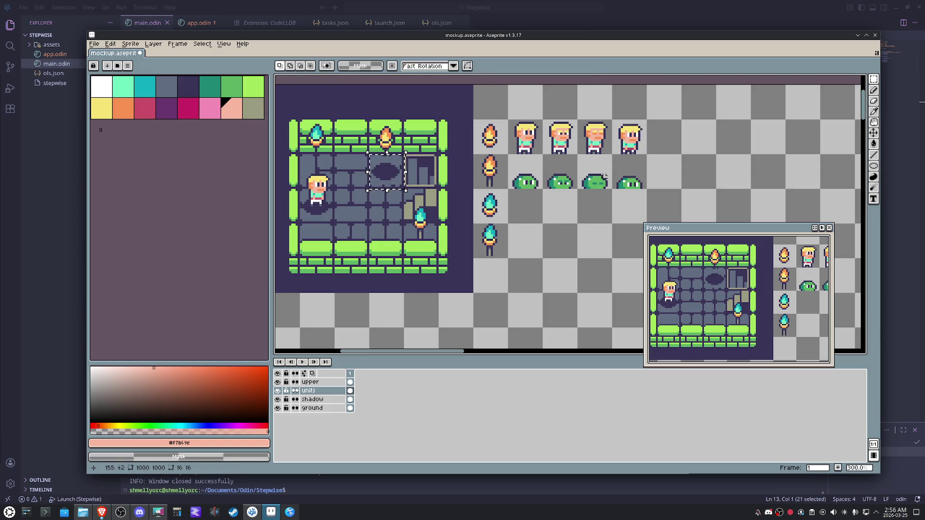
key(ctrl+v)
key(shift+Left)
key(shift+Left)
key(shift+Left)
key(shift+Up)
key(shift+Left)
key(Down)
key(Down)
key(Down)
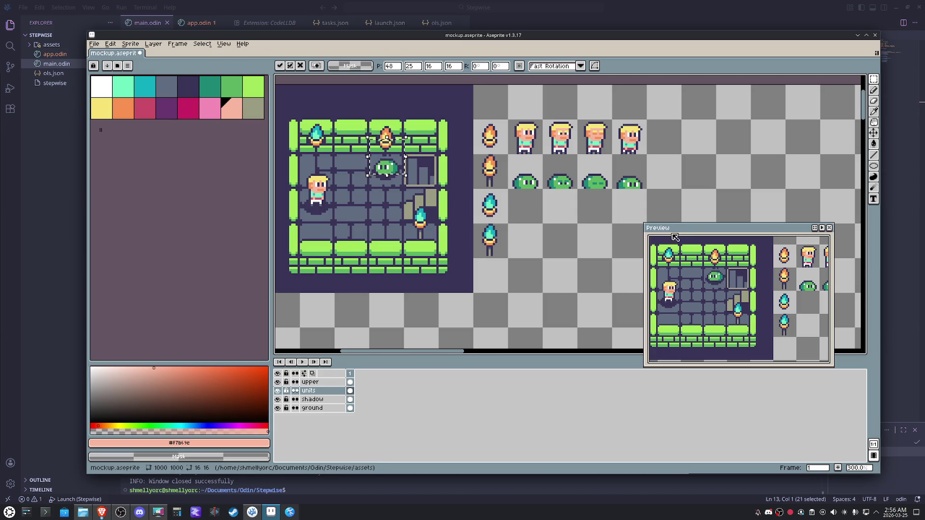
Move the hero tile out of the room down to the sprite sheet
key(h)
mouse_move(553, 223)
mouse_down()
mouse_move(573, 256)
mouse_move(548, 237)
mouse_up()
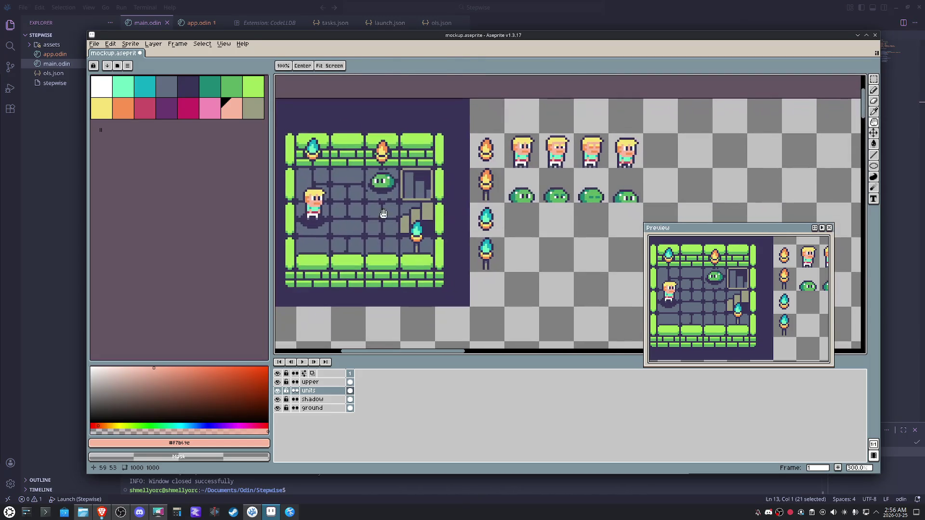
key(m)
drag(303, 231, 322, 197)
key(Down)
key(Right)
key(Right)
key(Right)
key(Right)
key(Right)
key(Right)
key(Right)
key(Down)
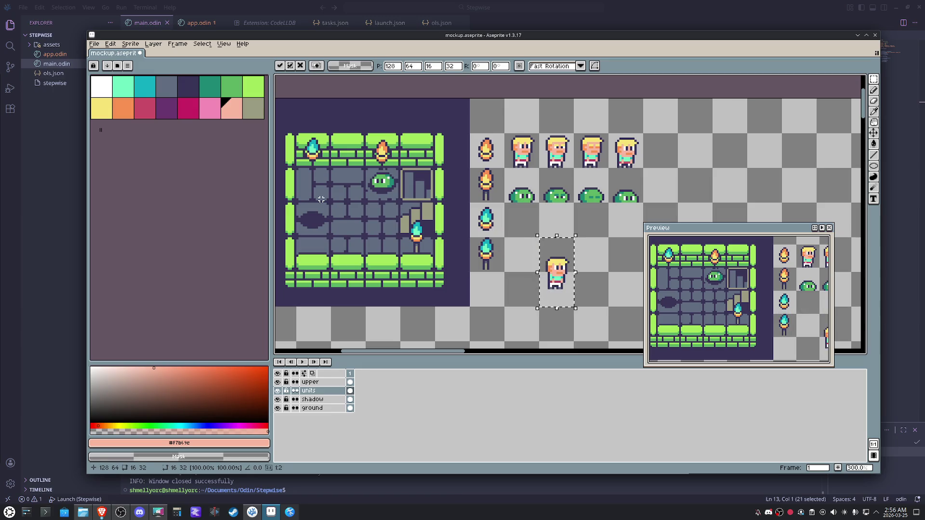
Move the slime tile out to the sheet and back into the room onto its shadow
click(389, 187)
key(Down)
key(Down)
key(Right)
key(Right)
key(Right)
key(Right)
key(Right)
key(Down)
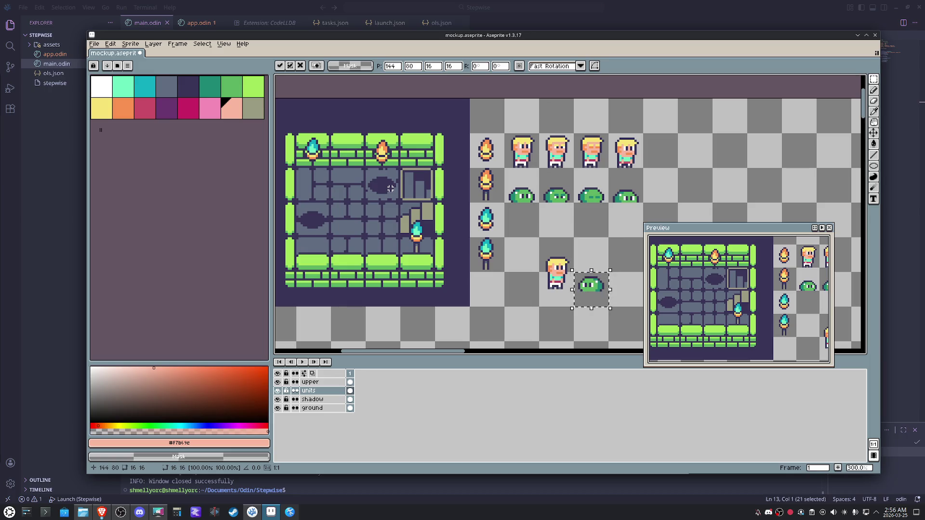
key(Up)
key(Left)
key(Left)
key(Left)
key(Left)
key(Left)
key(Up)
key(Left)
key(Up)
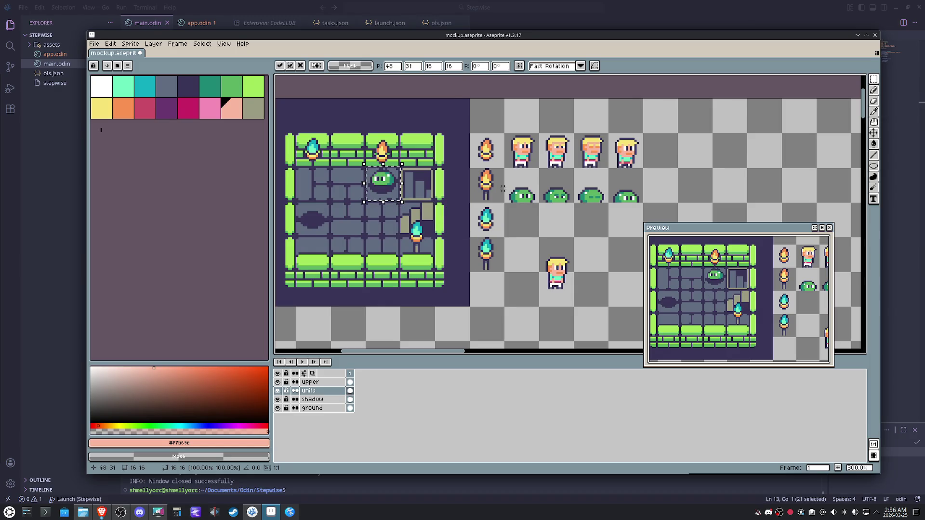
Move the hero back into the room onto its left-side shadow and drop it
drag(549, 242, 555, 297)
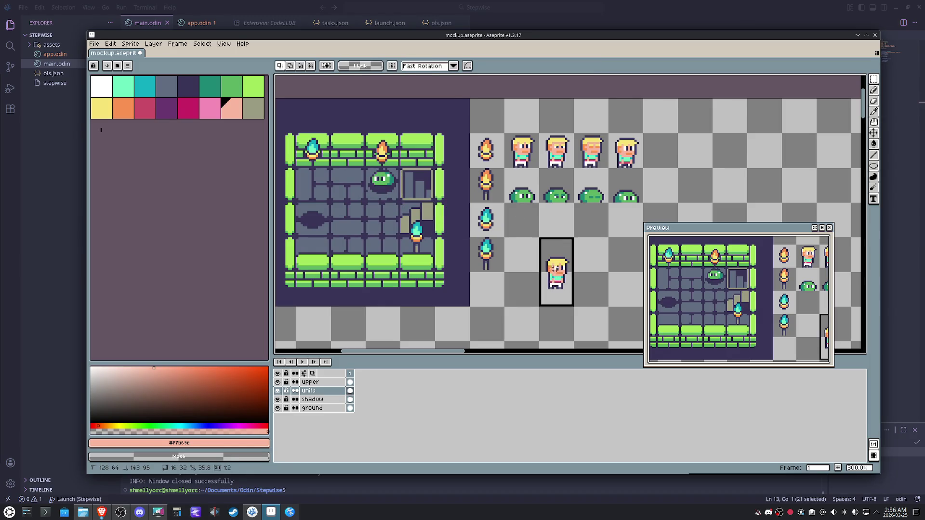
key(Left)
key(Up)
key(Left)
key(Left)
key(Left)
key(Left)
key(Left)
key(Left)
key(Up)
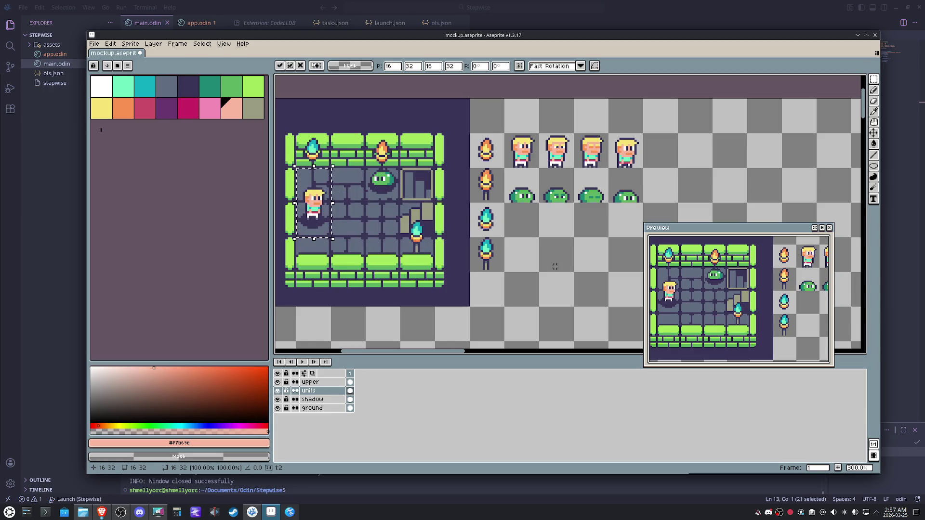
key(ctrl+d)
key(z)
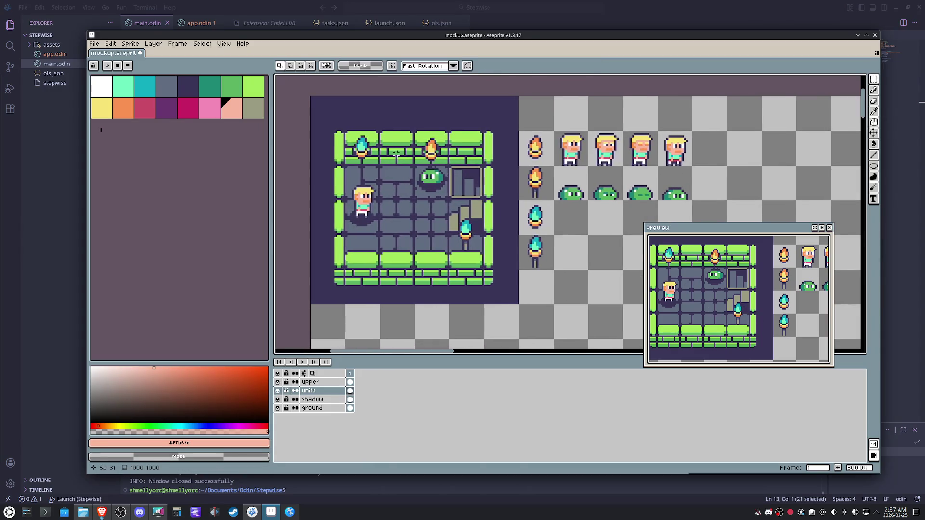
Sample the dark purple #393457 outline colour as the drawing colour
drag(556, 266, 396, 166)
scroll(404, 246, up, 4)
key(i)
click(438, 227)
scroll(438, 227, down, 5)
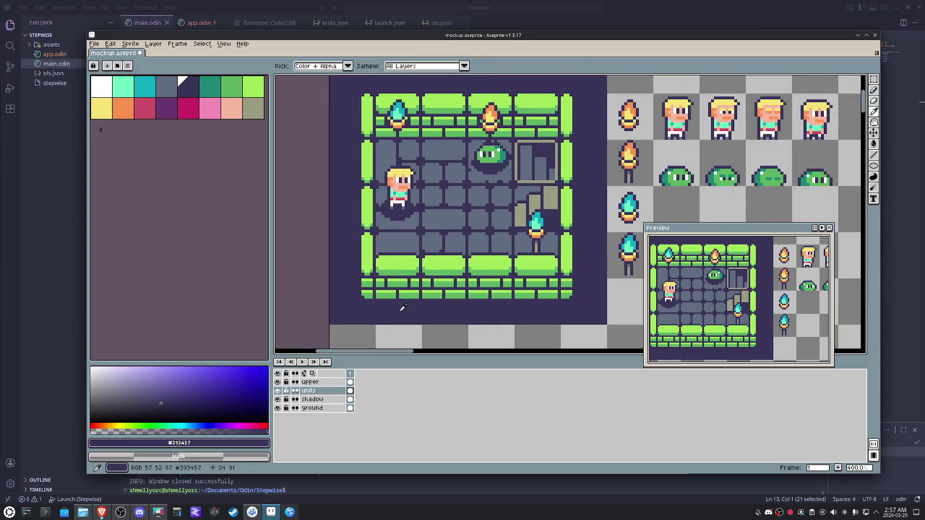
Save the mockup file and pan the room back into view
key(m)
key(ctrl+s)
key(h)
drag(417, 309, 381, 322)
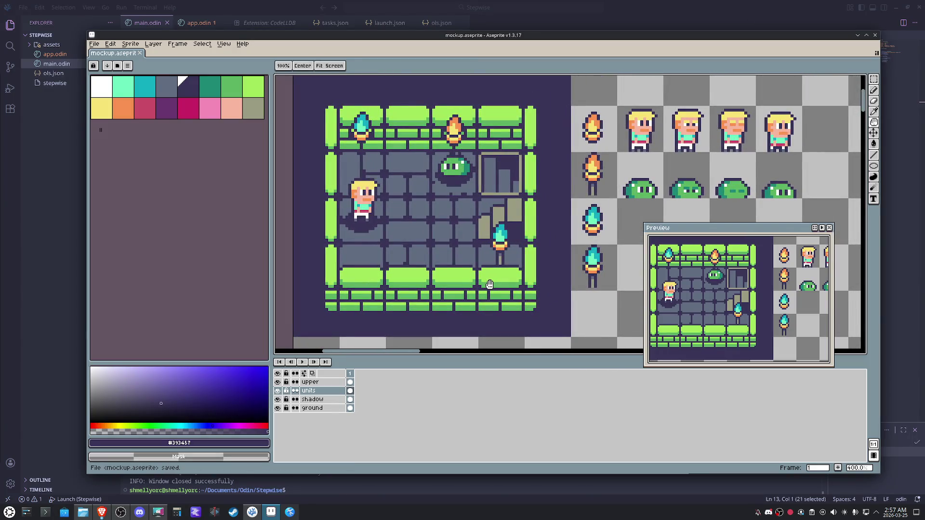
key(m)
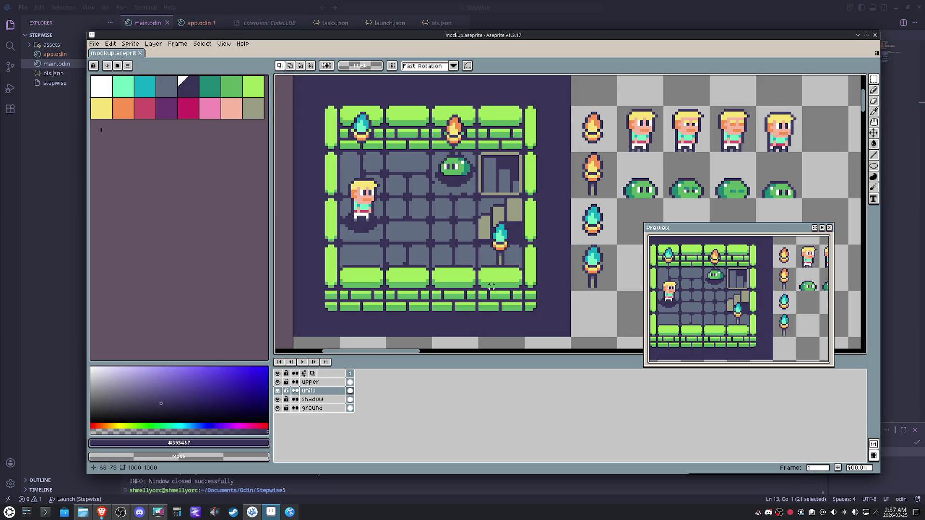
scroll(495, 301, down, 2)
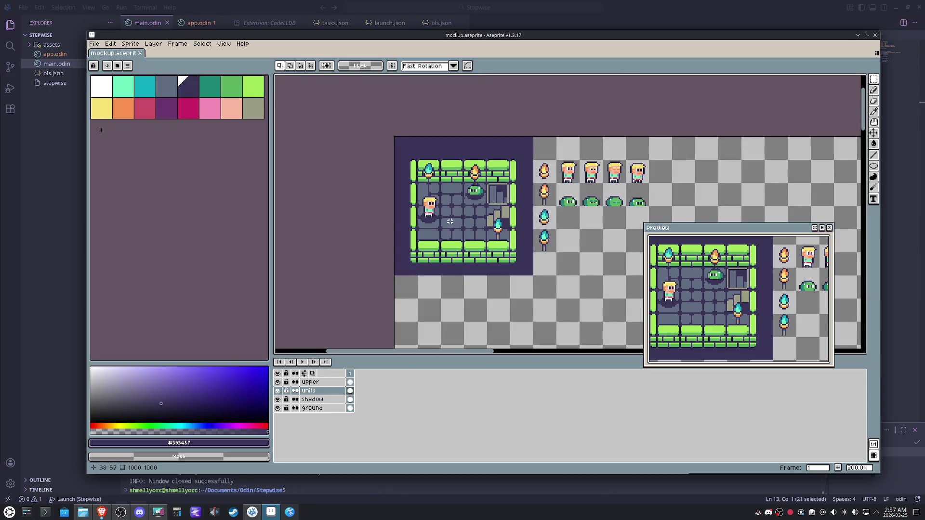
Add a new layer named fog above the upper layer
click(334, 383)
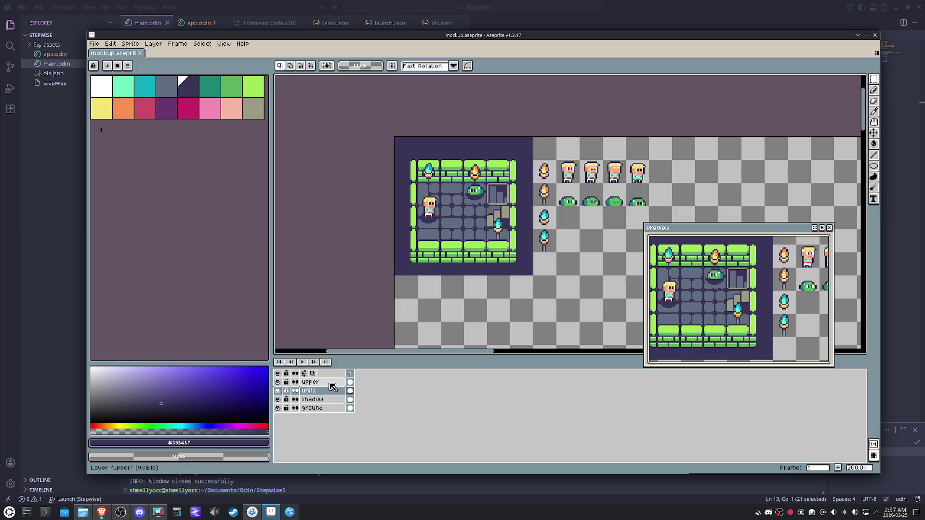
right_click(330, 385)
click(406, 402)
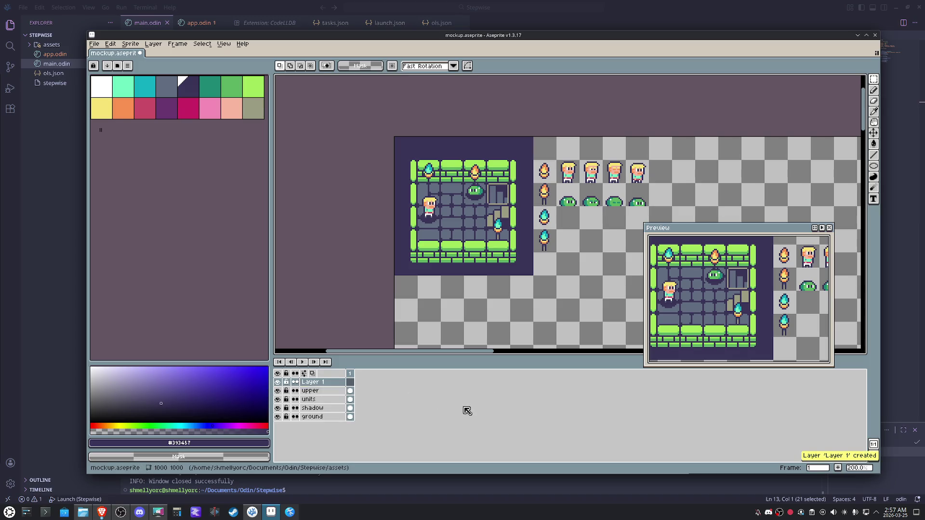
double_click(322, 384)
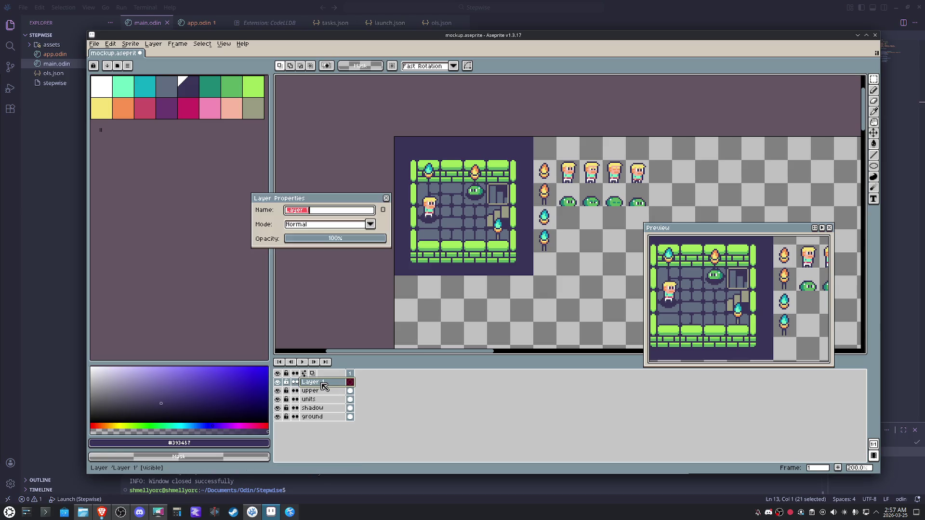
text(og)
key(Return)
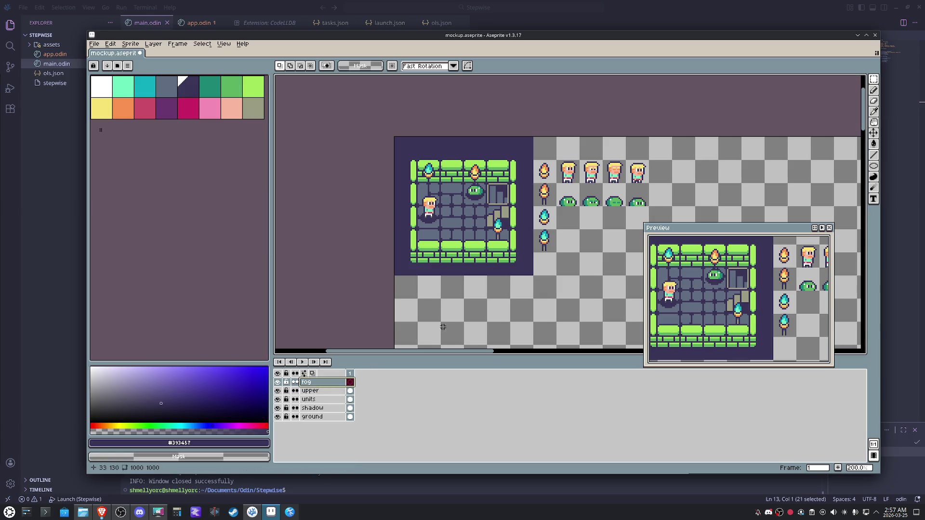
Select the Ellipse tool, undoing an accidental filled rectangle, and make magenta the drawing colour
click(873, 165)
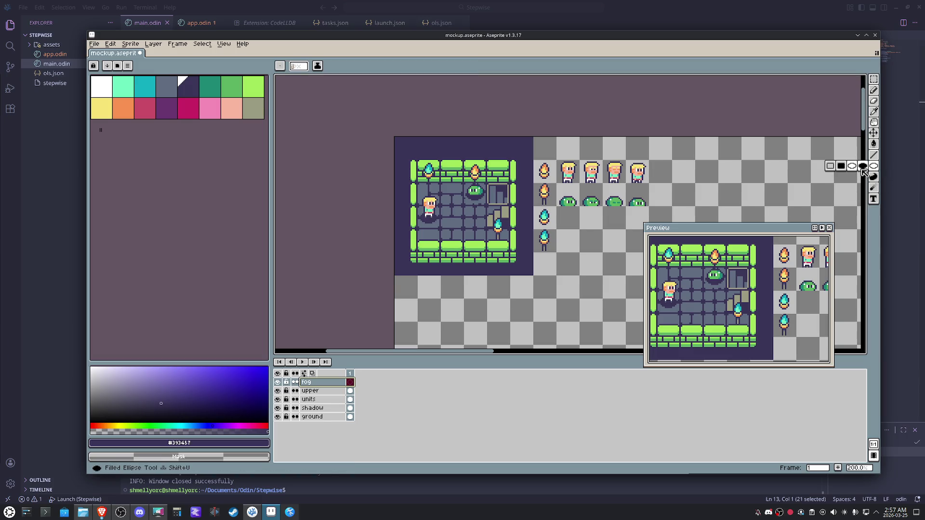
click(841, 166)
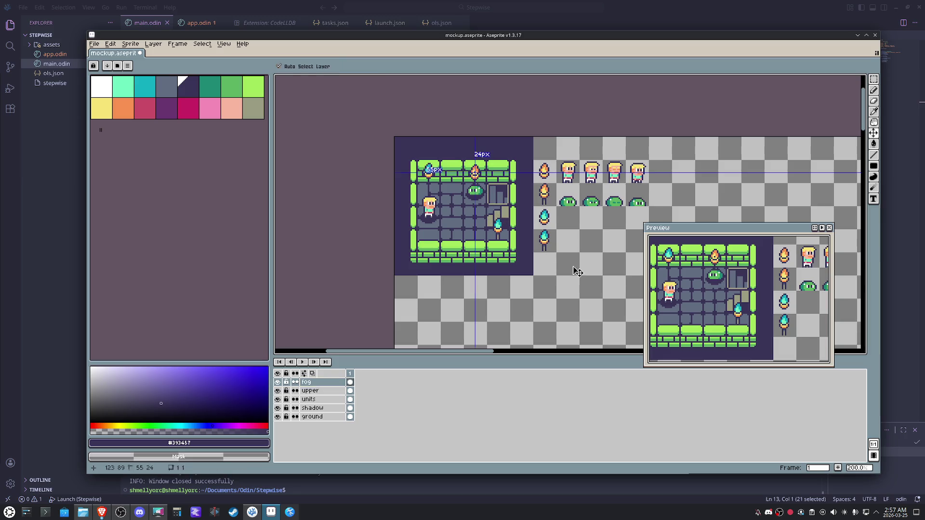
key(ctrl+z)
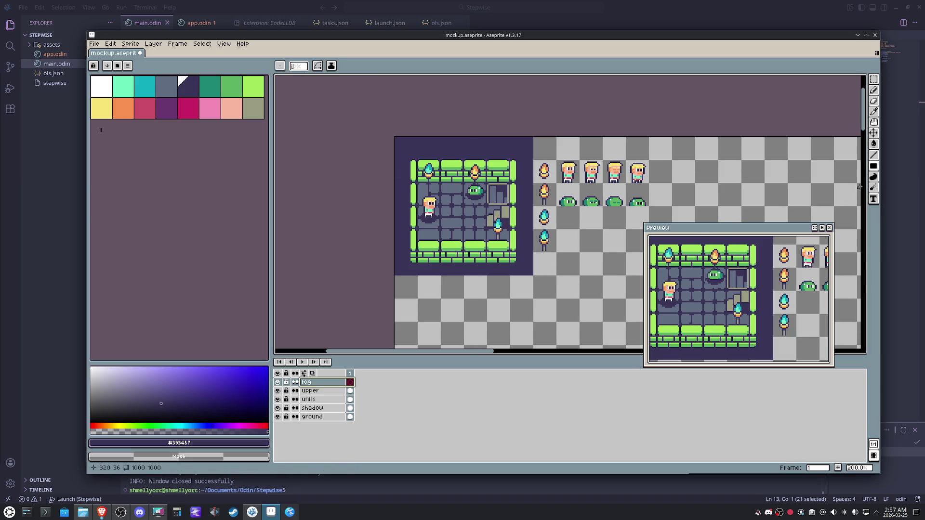
click(873, 165)
click(852, 166)
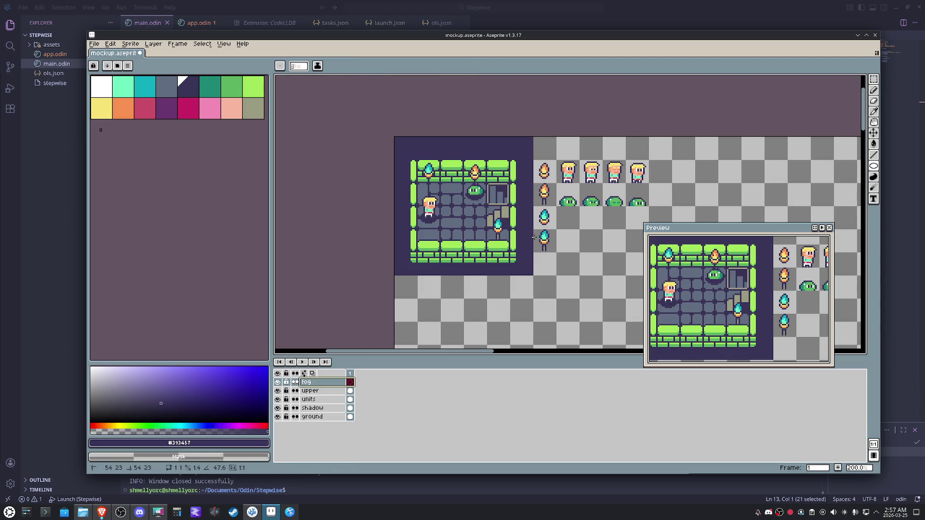
click(187, 107)
Discard a trial ellipse below the room, then draw a large magenta circle around the top torch
click(506, 287)
mouse_move(518, 301)
mouse_down()
mouse_move(562, 342)
mouse_move(495, 284)
mouse_up()
scroll(531, 303, down, 2)
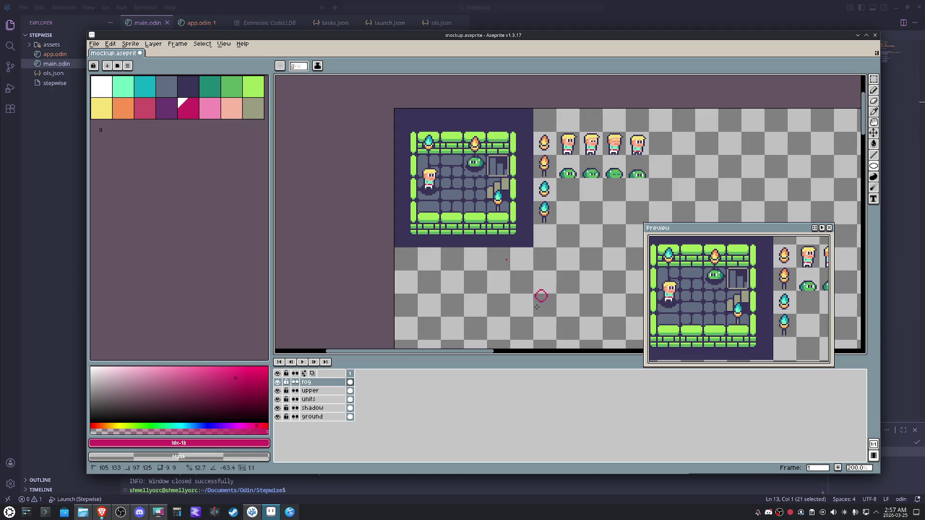
mouse_move(494, 283)
mouse_down()
mouse_move(511, 286)
mouse_move(580, 238)
mouse_move(508, 275)
mouse_up()
drag(500, 264, 540, 214)
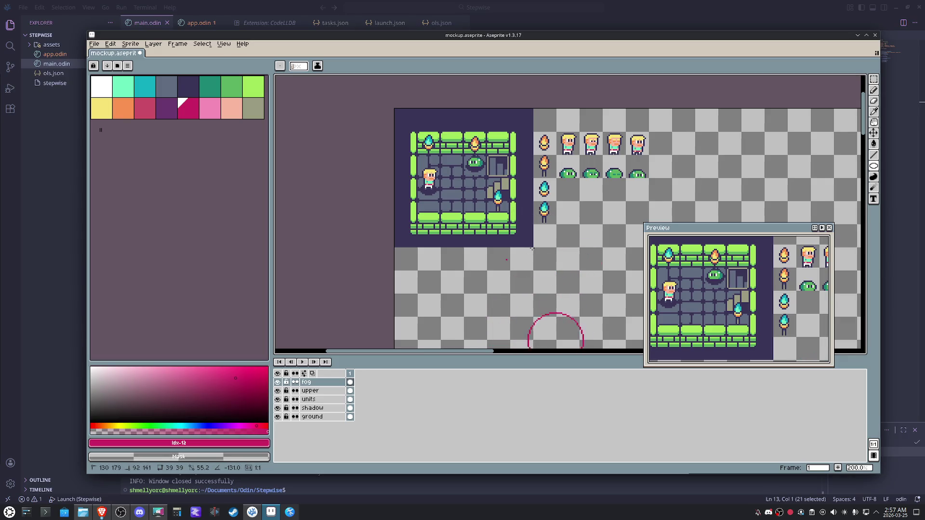
mouse_move(538, 218)
mouse_down()
mouse_move(530, 218)
mouse_move(529, 255)
mouse_up()
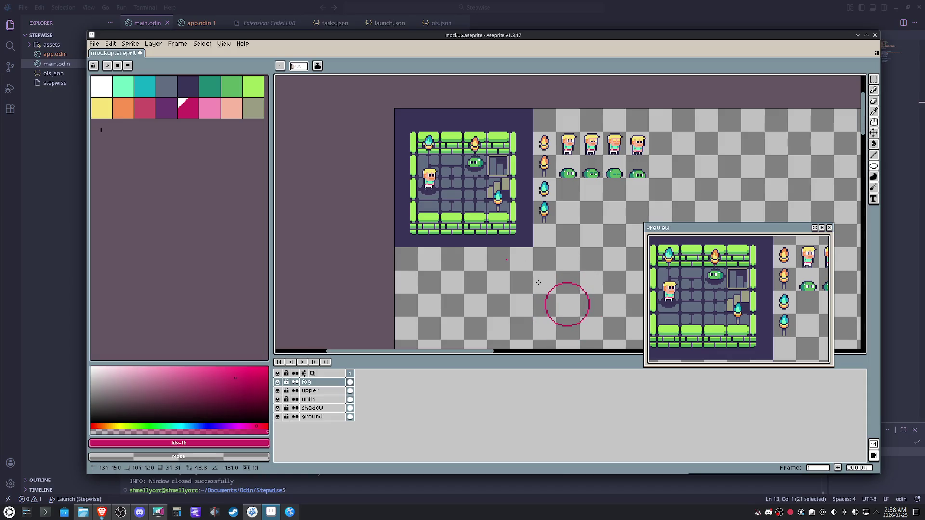
mouse_move(526, 263)
mouse_down()
mouse_move(503, 236)
mouse_move(500, 261)
mouse_up()
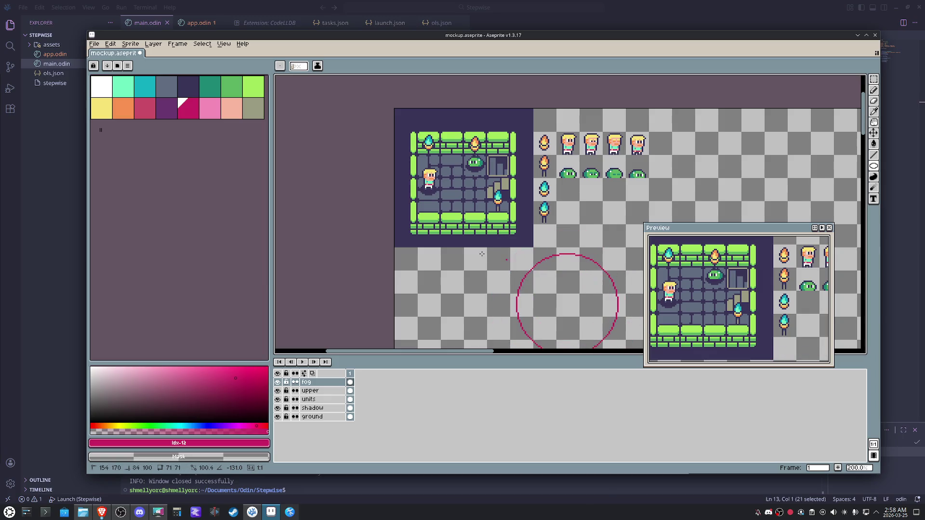
mouse_move(481, 254)
mouse_down()
mouse_move(537, 237)
mouse_move(536, 277)
mouse_up()
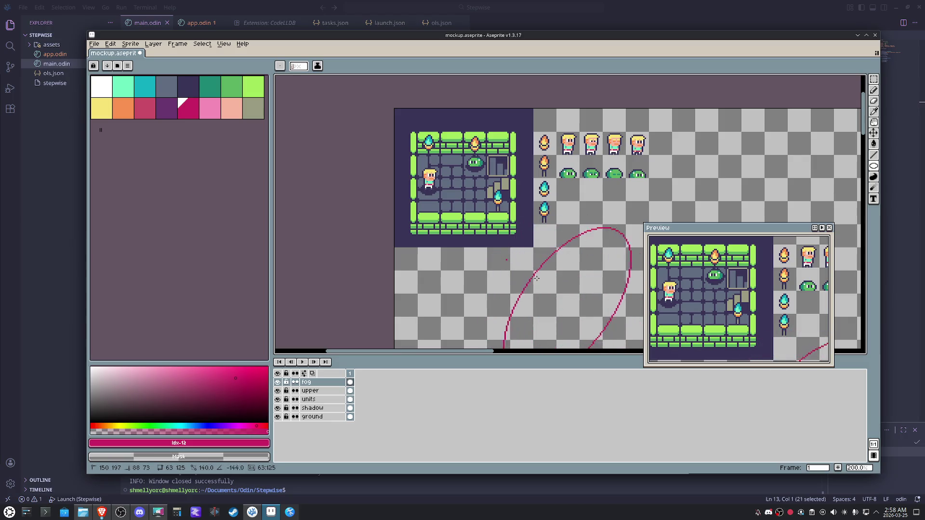
mouse_move(537, 279)
mouse_down()
mouse_move(449, 252)
mouse_move(495, 217)
mouse_move(540, 244)
mouse_up()
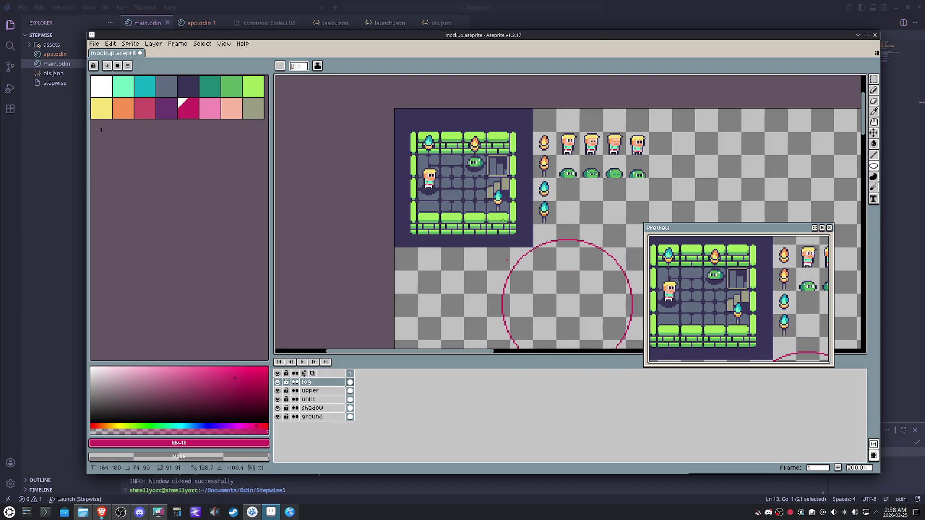
drag(566, 290, 568, 299)
key(ctrl+z)
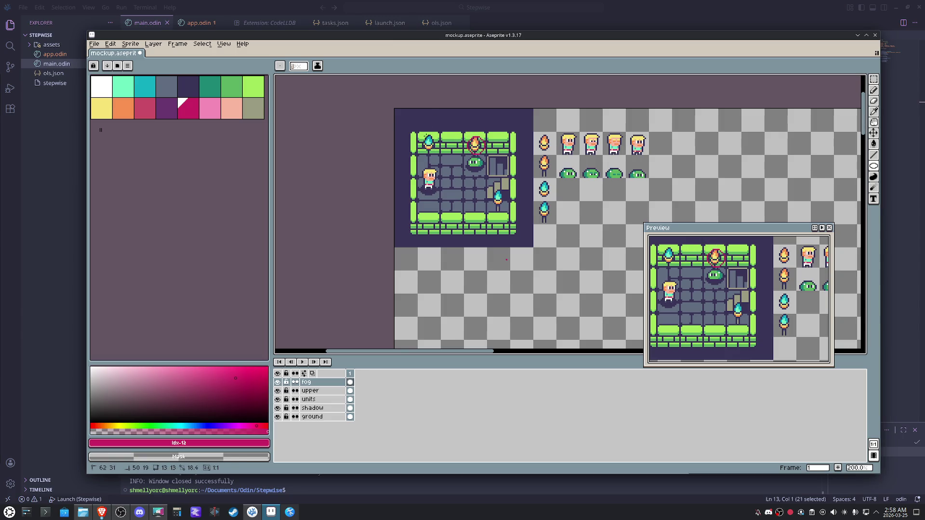
drag(466, 135, 382, 104)
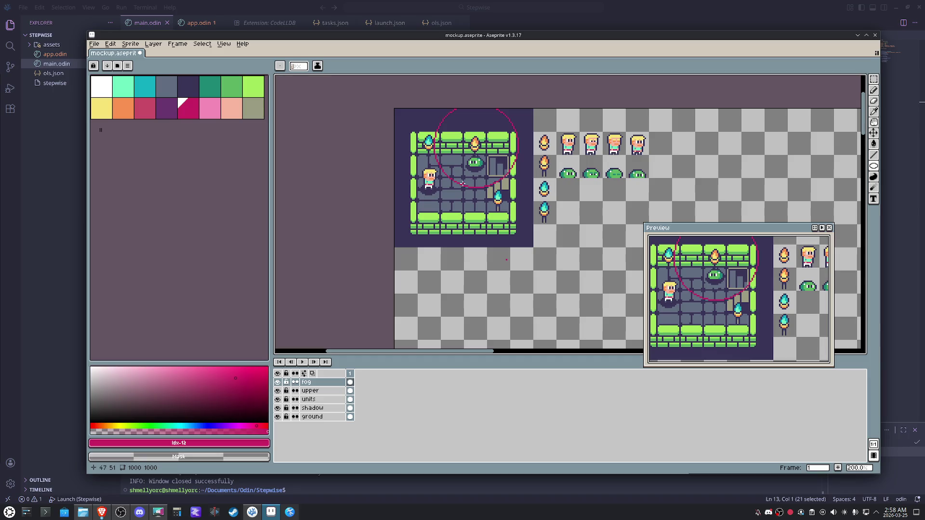
Marquee the circle and shift a copy 32 px left, committing the overlapping second circle
key(m)
drag(534, 203, 416, 107)
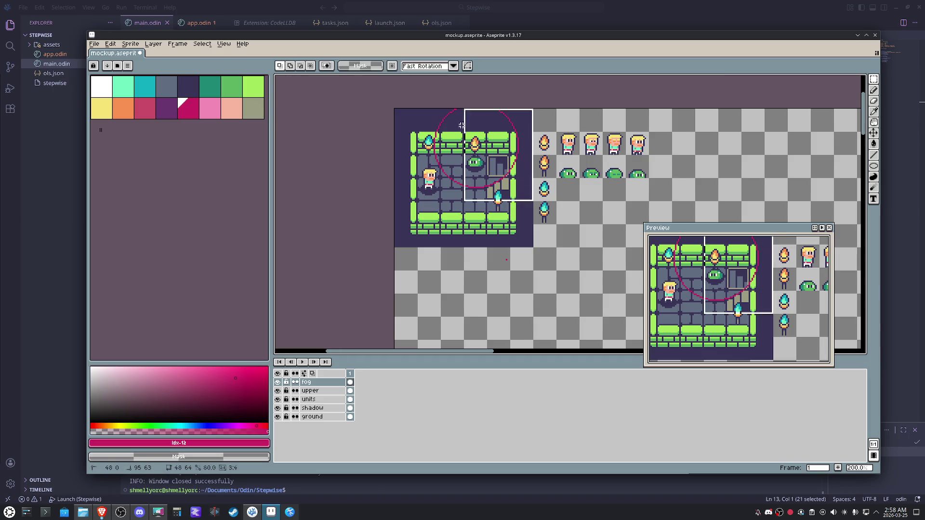
key(shift+Left)
key(shift+Left)
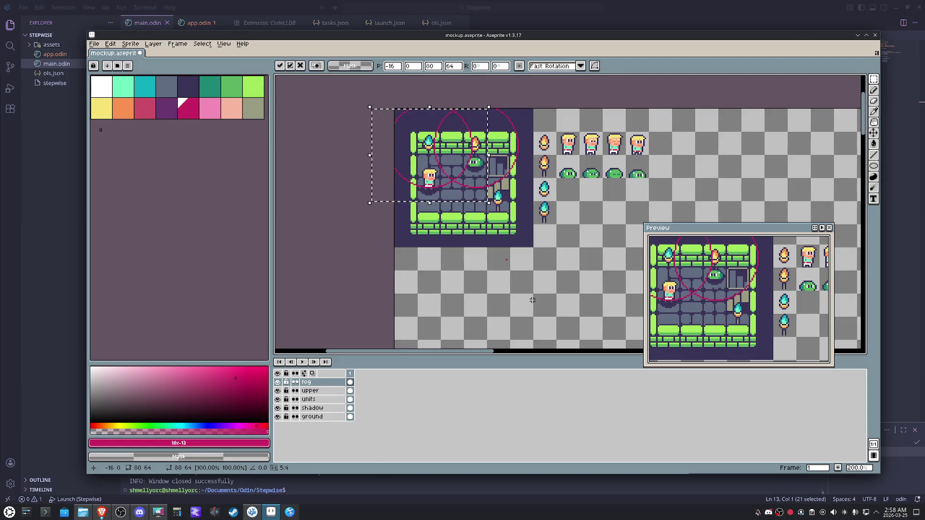
scroll(463, 145, up, 1)
scroll(462, 144, up, 1)
drag(540, 155, 550, 186)
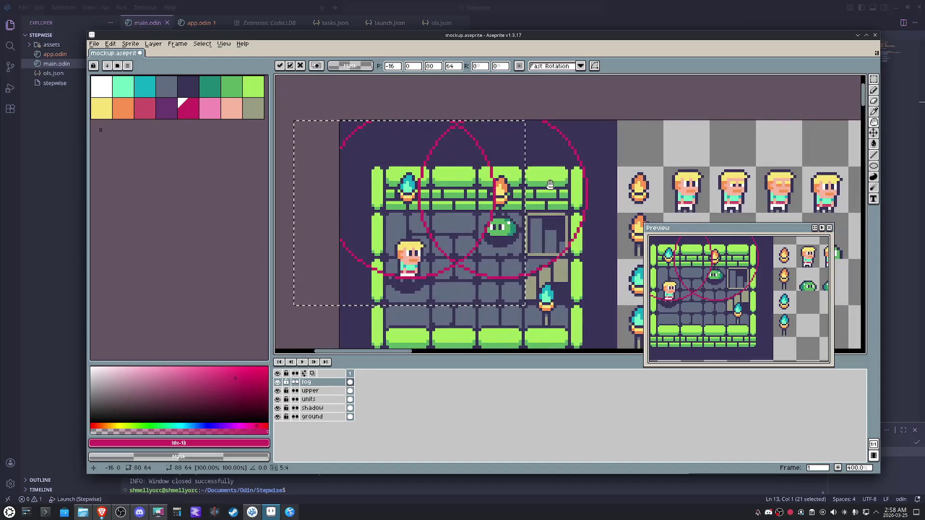
key(ctrl+d)
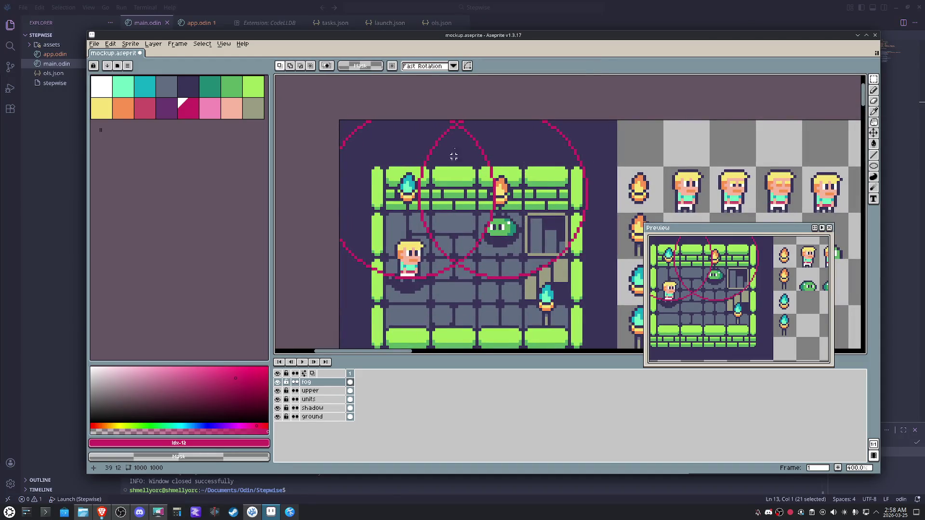
Clear stray marquee selections over the room and undo the accidental transformation
drag(468, 127, 409, 251)
key(ctrl+d)
drag(500, 261, 410, 121)
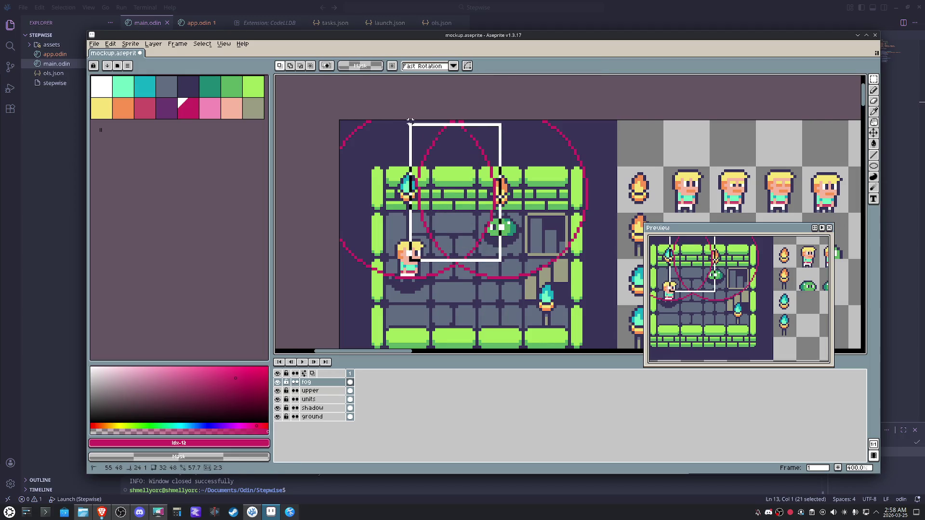
key(ctrl+d)
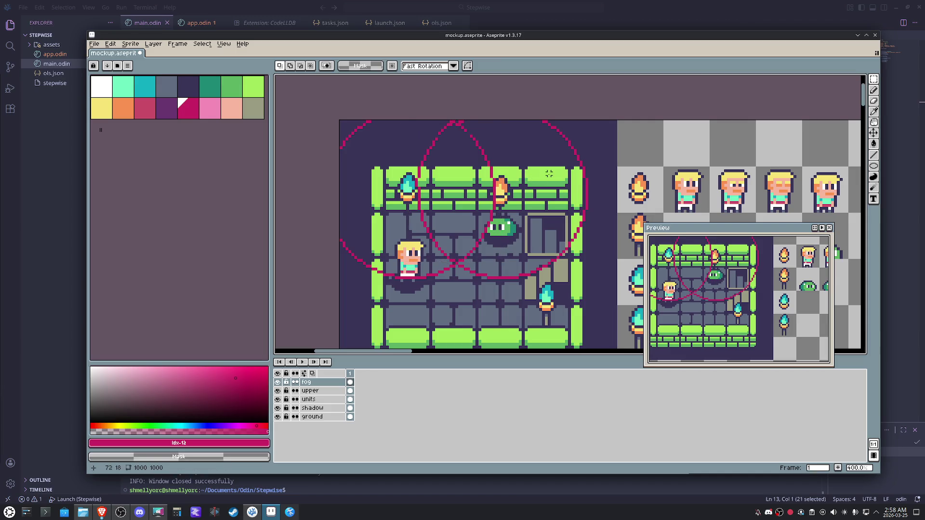
key(ctrl+z)
key(ctrl+z)
key(ctrl+z)
key(ctrl+z)
key(ctrl+d)
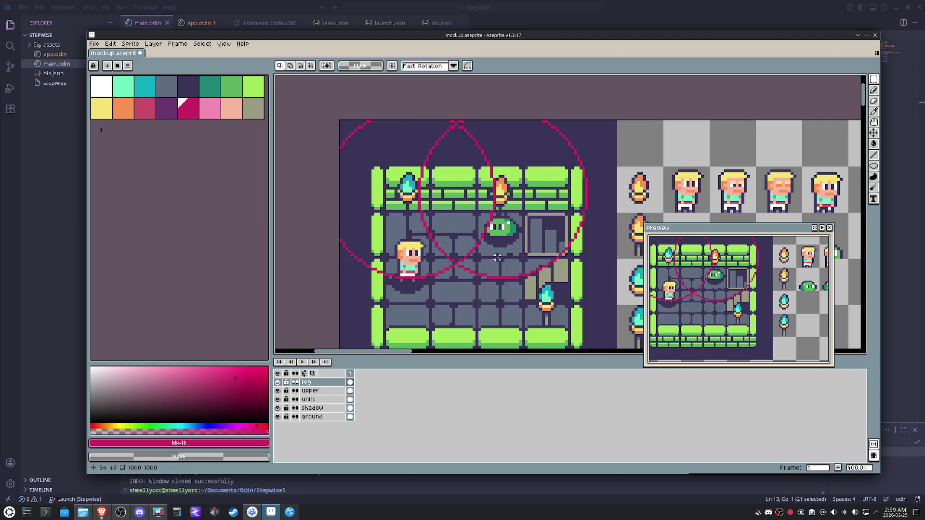
drag(517, 261, 398, 126)
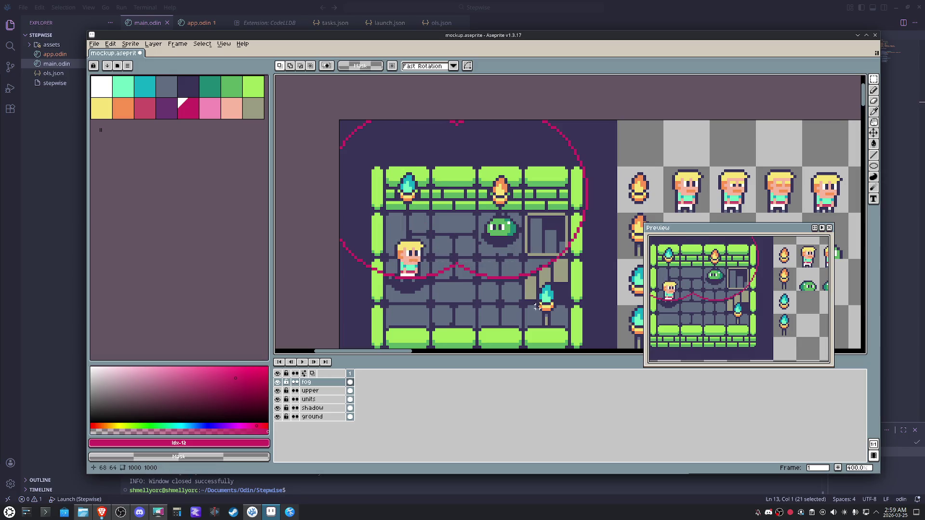
scroll(507, 212, down, 1)
scroll(506, 212, down, 1)
drag(507, 213, 499, 218)
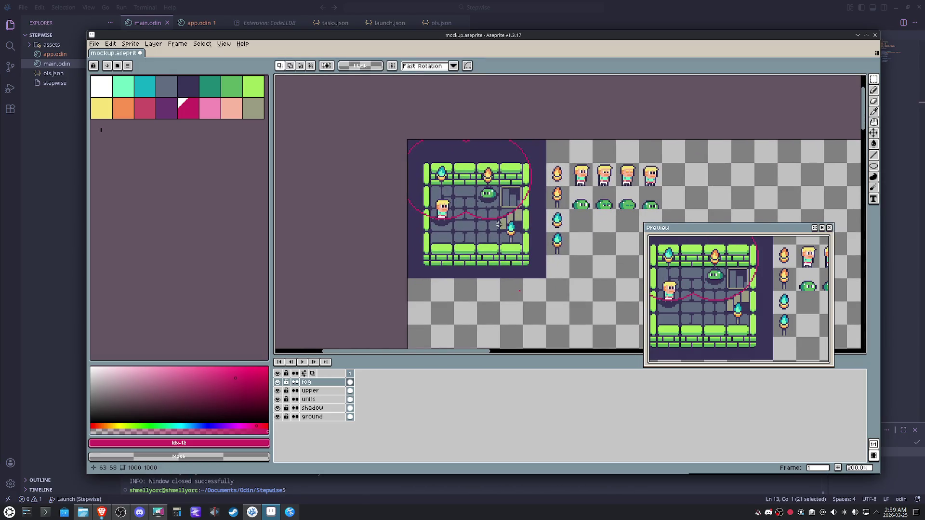
Bucket-fill the fog layer outside the two circles magenta, then refill those regions dark purple
key(g)
click(412, 142)
click(516, 148)
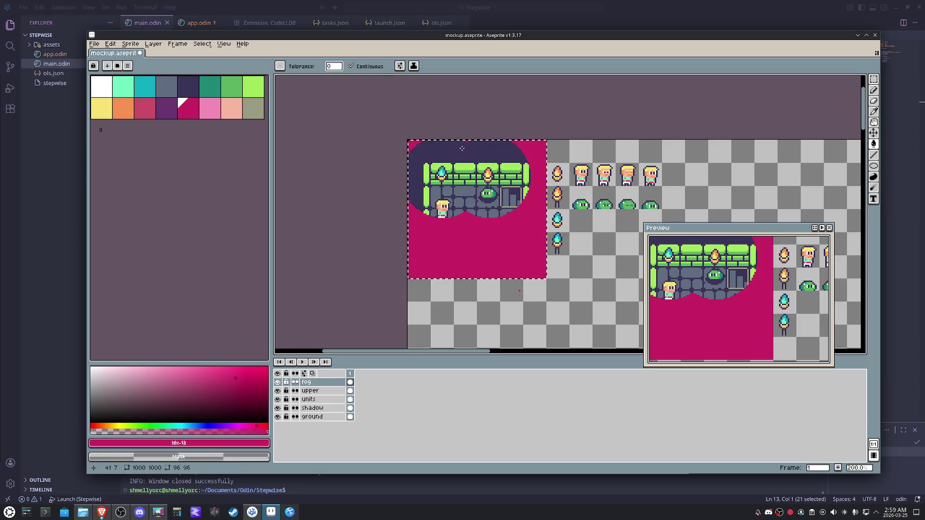
scroll(456, 145, up, 1)
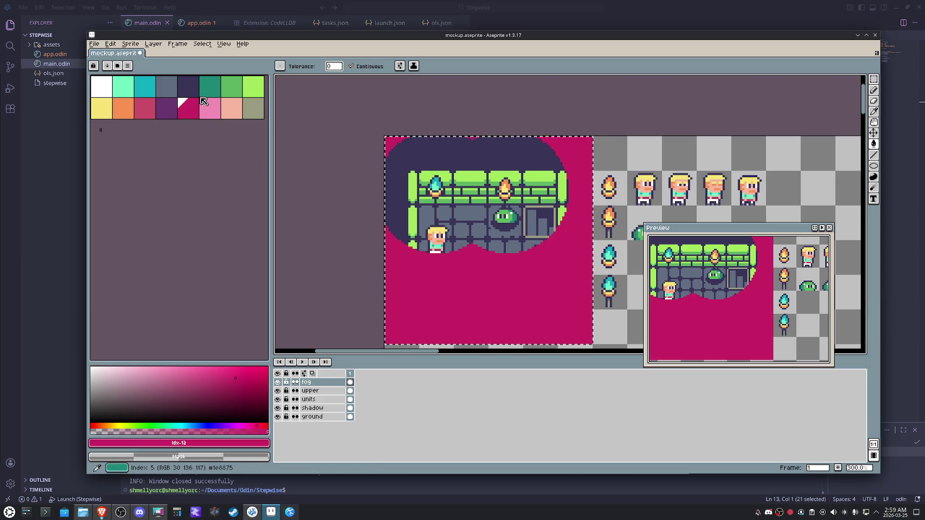
click(187, 87)
click(394, 275)
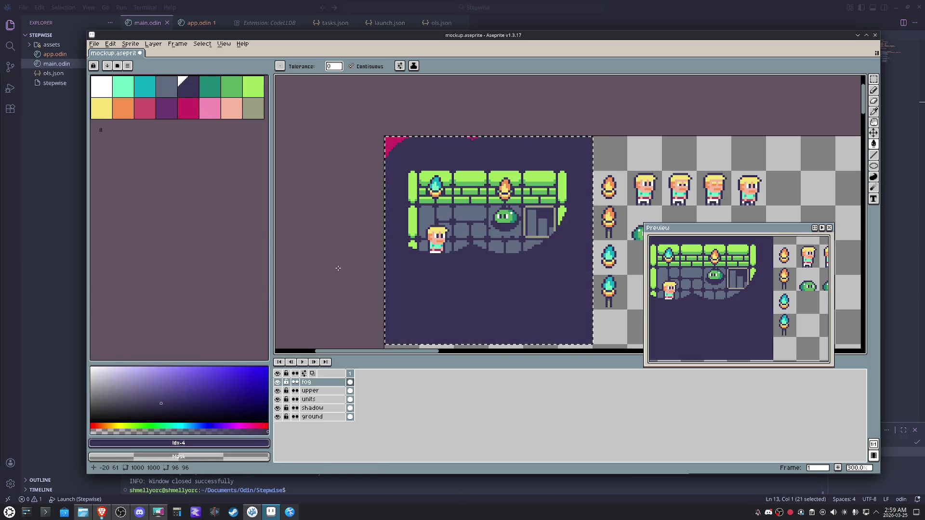
click(391, 141)
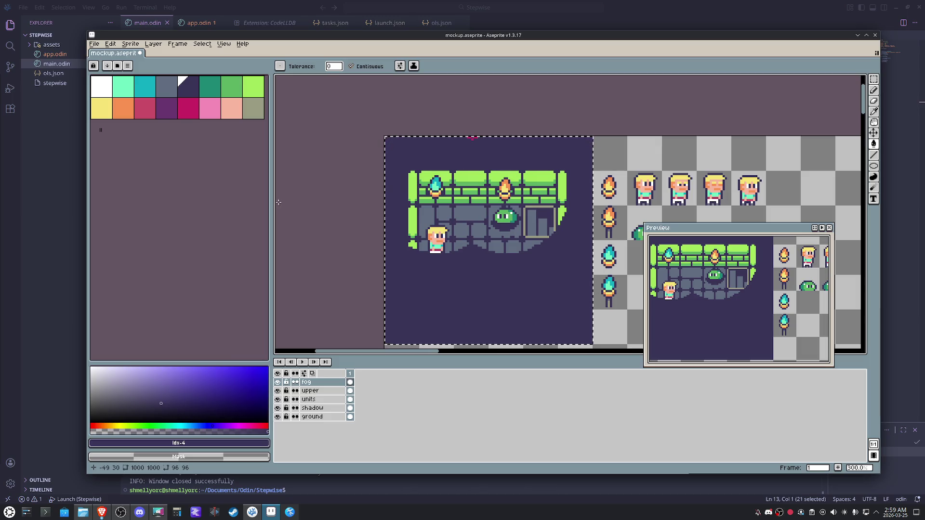
scroll(485, 129, up, 1)
click(483, 127)
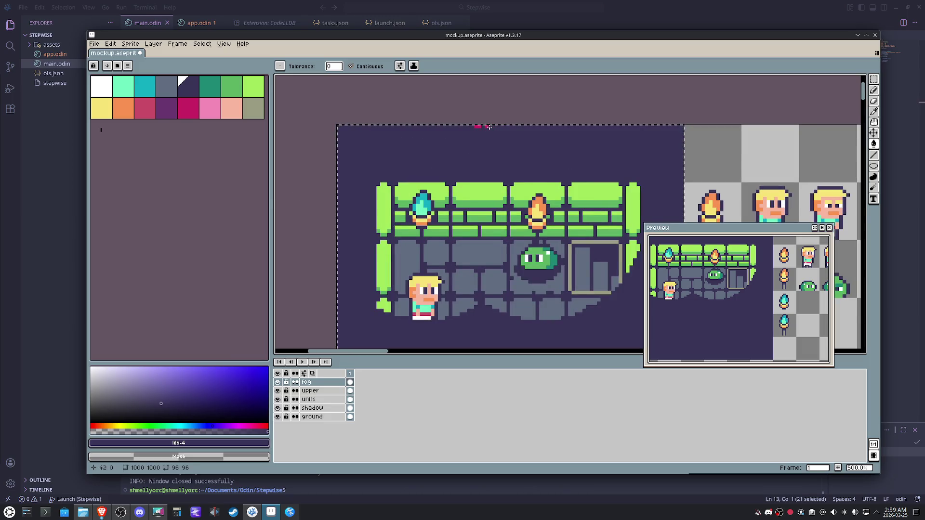
scroll(470, 127, down, 3)
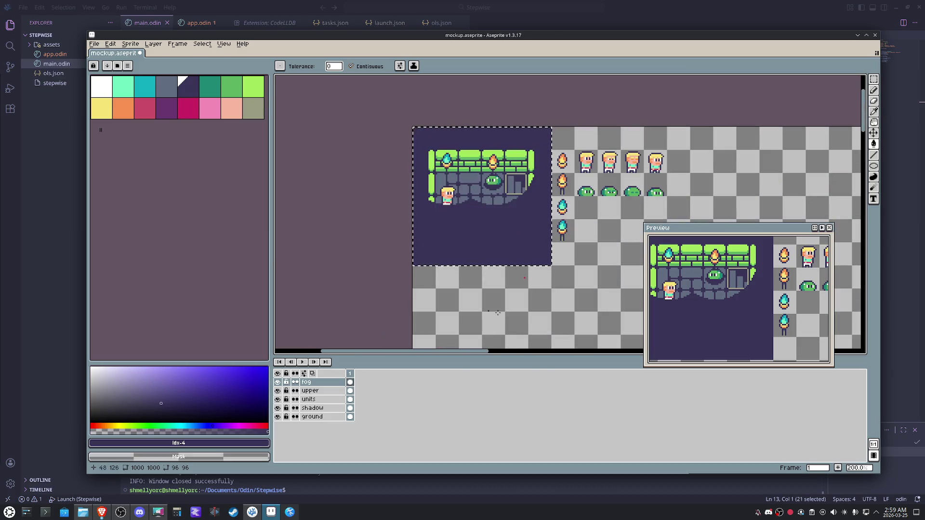
Undo the dark purple fills and restore the floating pasted circle
key(ctrl+z)
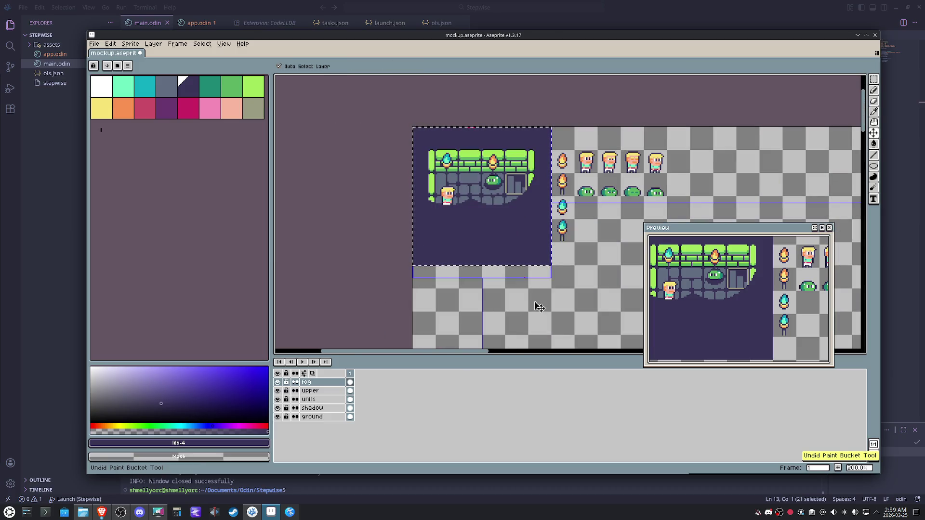
key(ctrl+z)
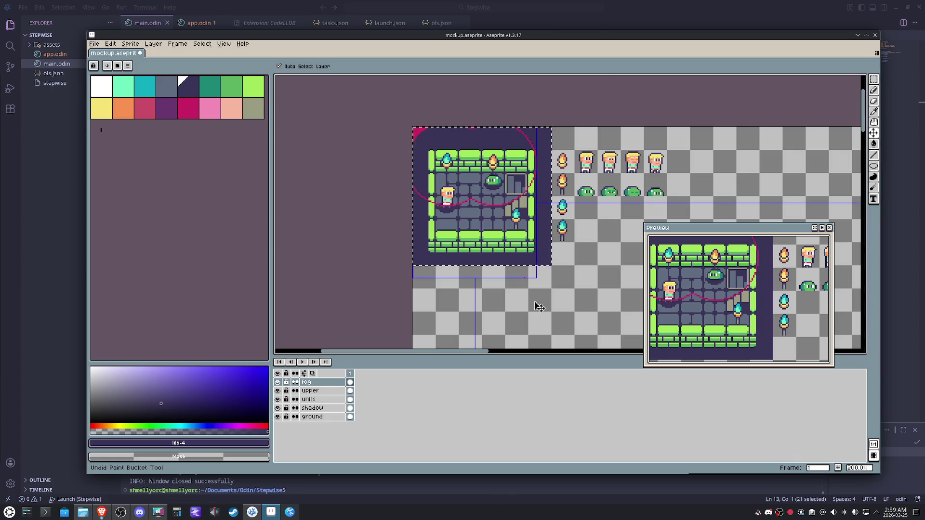
key(ctrl+z)
key(ctrl+z)
key(ctrl+y)
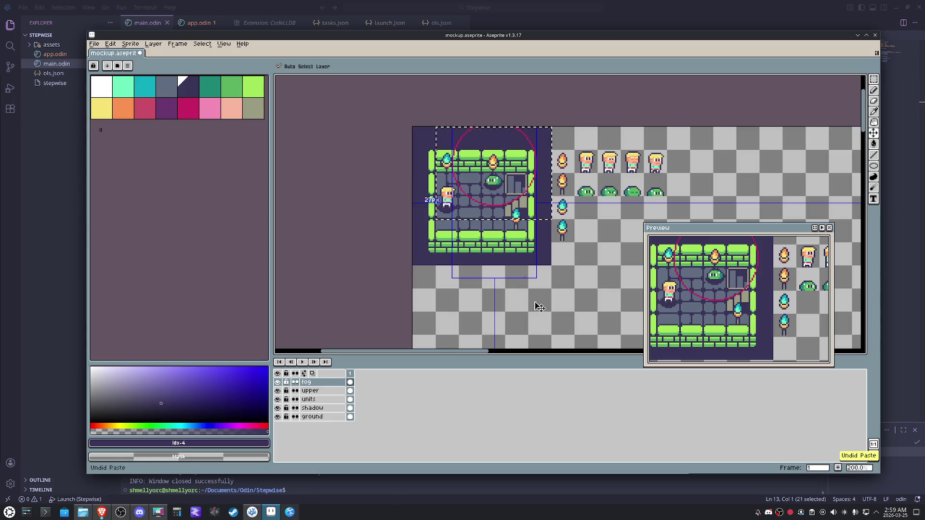
Nudge the pasted circle into place one pixel down and set it on the fog layer
key(shift+Left)
key(shift+Down)
key(shift+Right)
key(shift+Right)
key(shift+Right)
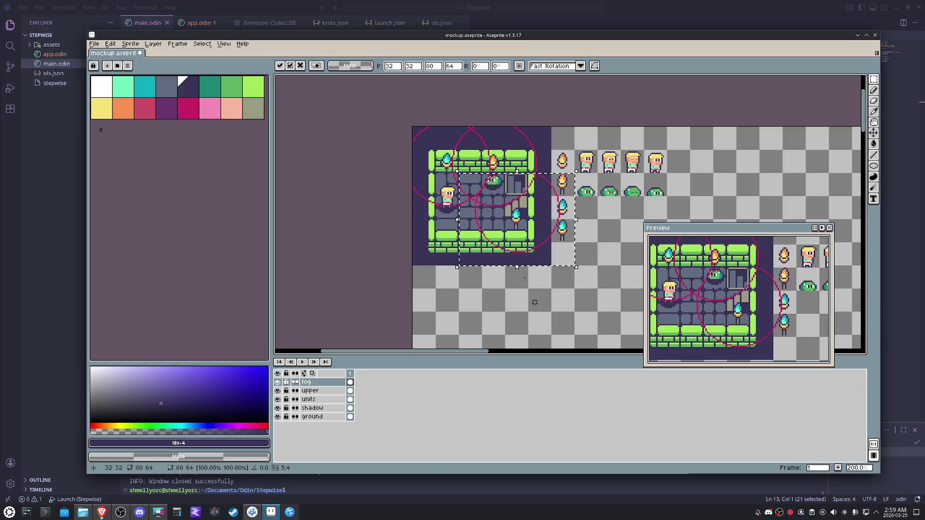
key(Down)
key(Down)
key(Down)
key(Up)
key(Up)
key(Up)
key(Up)
key(Up)
key(Up)
key(Up)
key(Up)
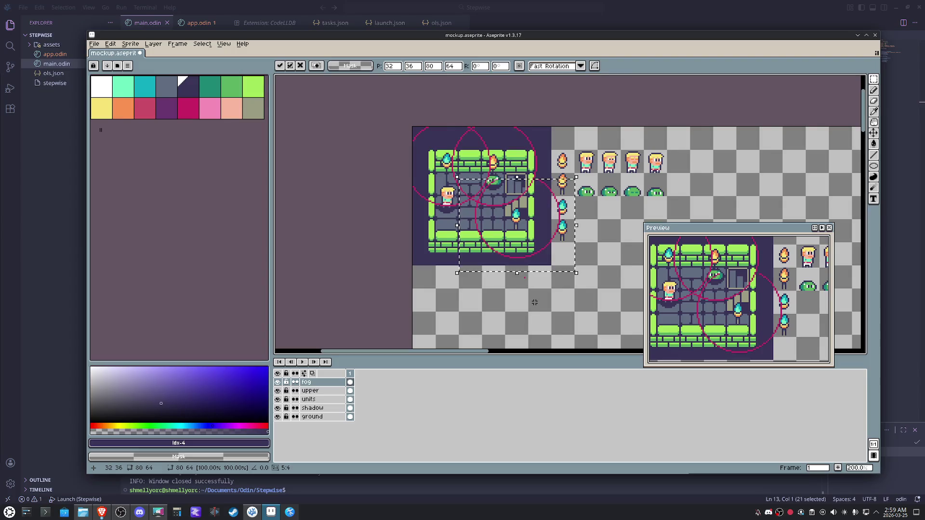
key(Down)
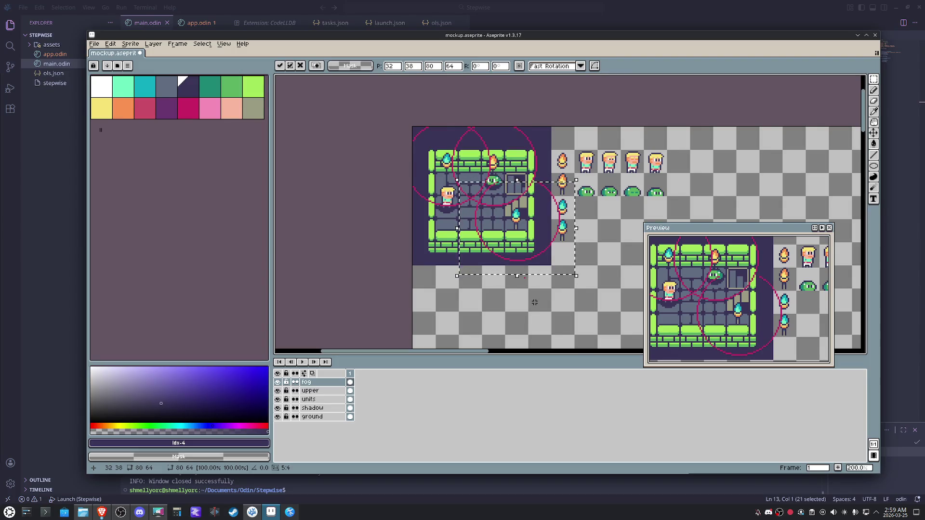
key(ctrl+d)
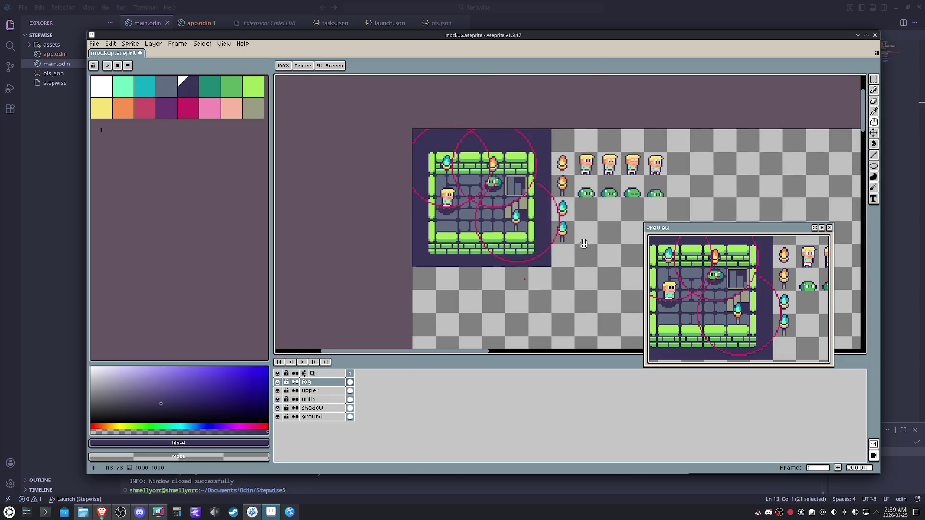
scroll(584, 240, up, 1)
scroll(500, 221, up, 1)
key(b)
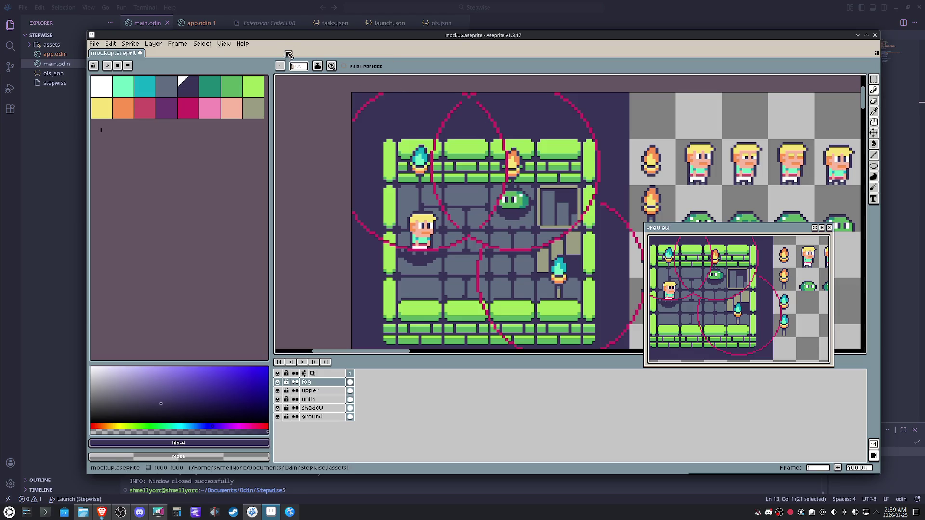
scroll(299, 66, up, 2)
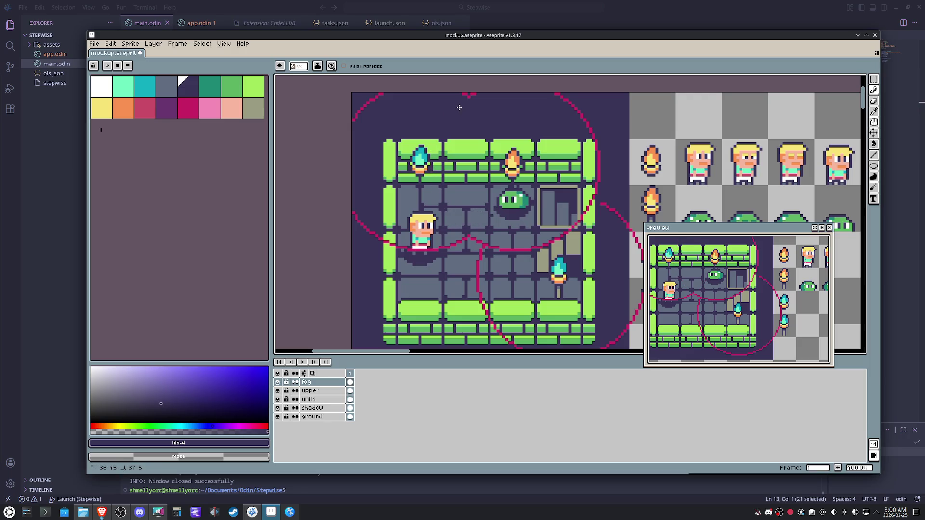
key(i)
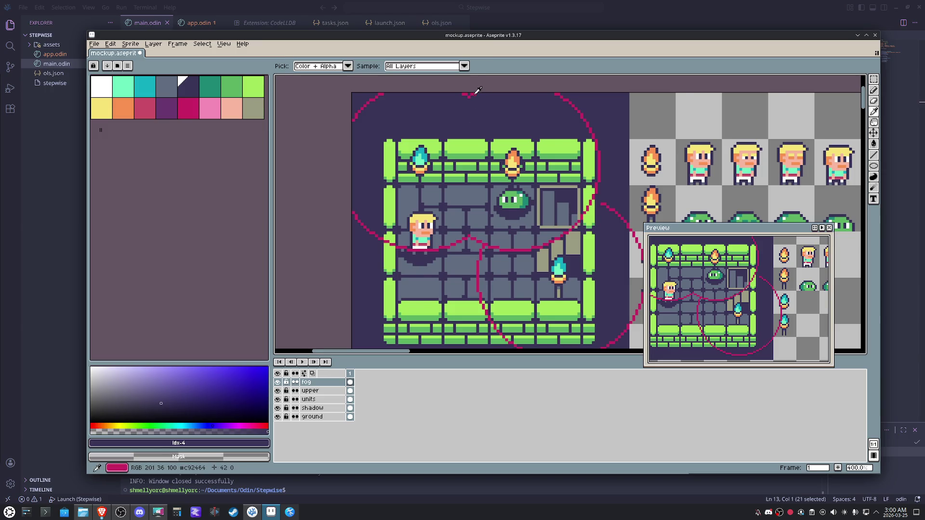
Magic-wand the dark background, eyedropper the circles' pink and bucket-fill the selection
key(m)
scroll(478, 90, down, 1)
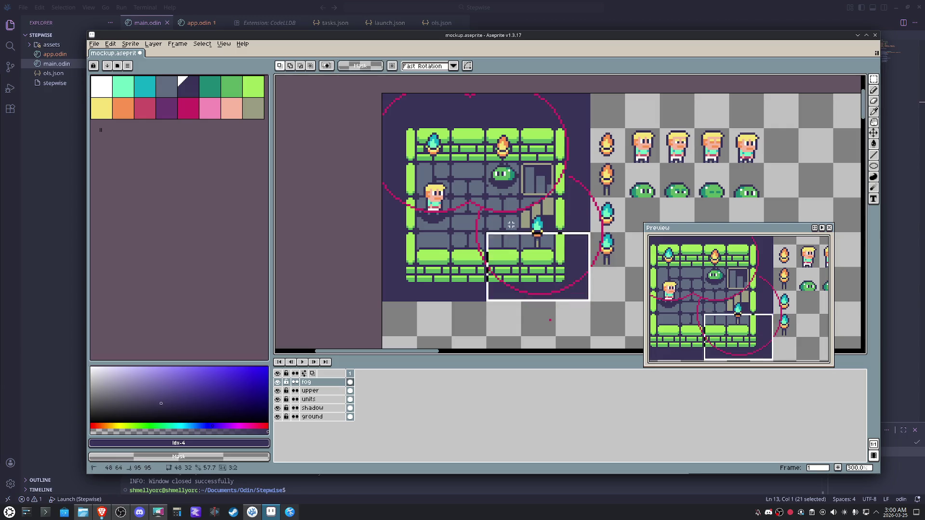
key(w)
click(415, 109)
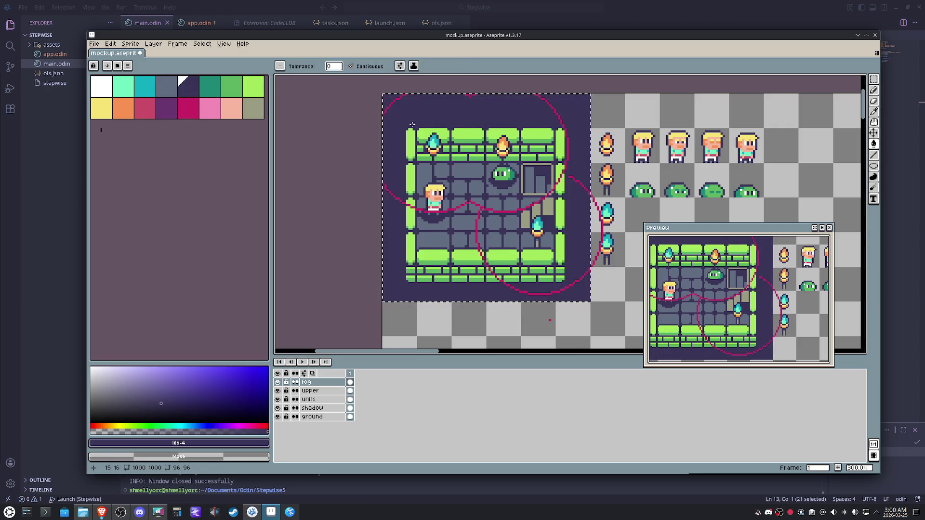
key(i)
click(396, 95)
key(g)
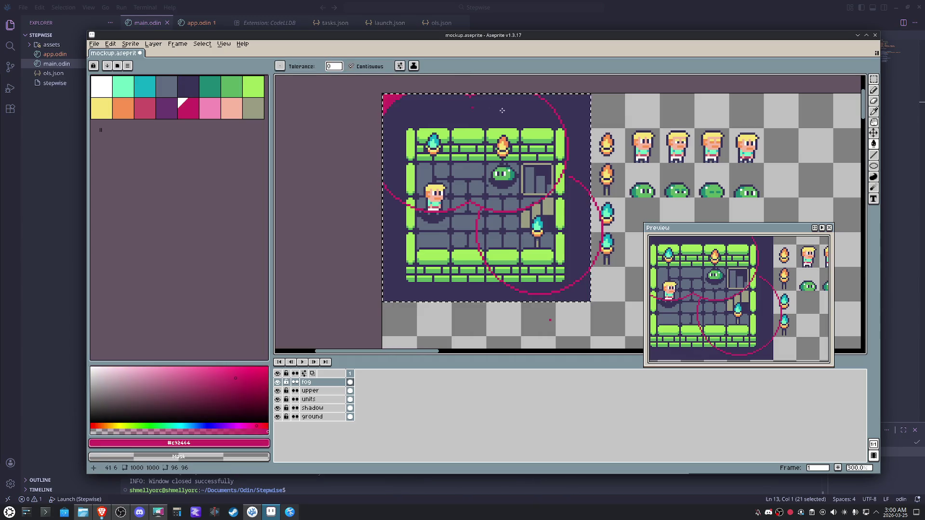
click(578, 289)
Undo the trial pink fill, the pencil stroke and the earlier paste
key(v)
key(ctrl+z)
key(ctrl+z)
key(ctrl+z)
key(ctrl+z)
key(ctrl+z)
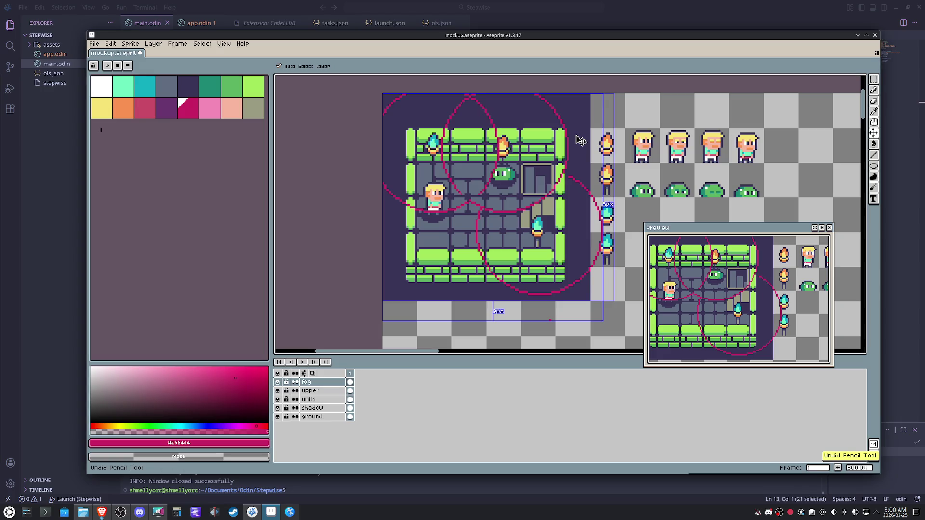
key(ctrl+z)
key(ctrl+z)
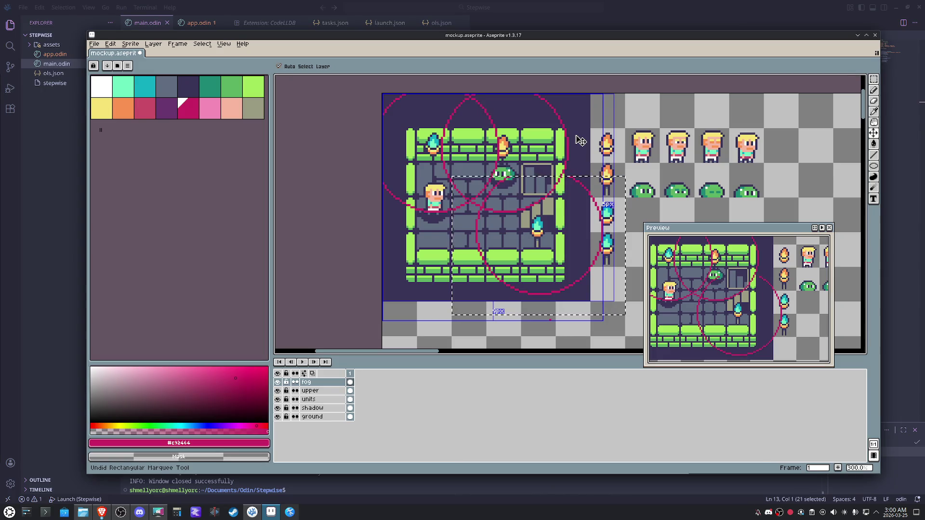
key(ctrl+z)
key(ctrl+z)
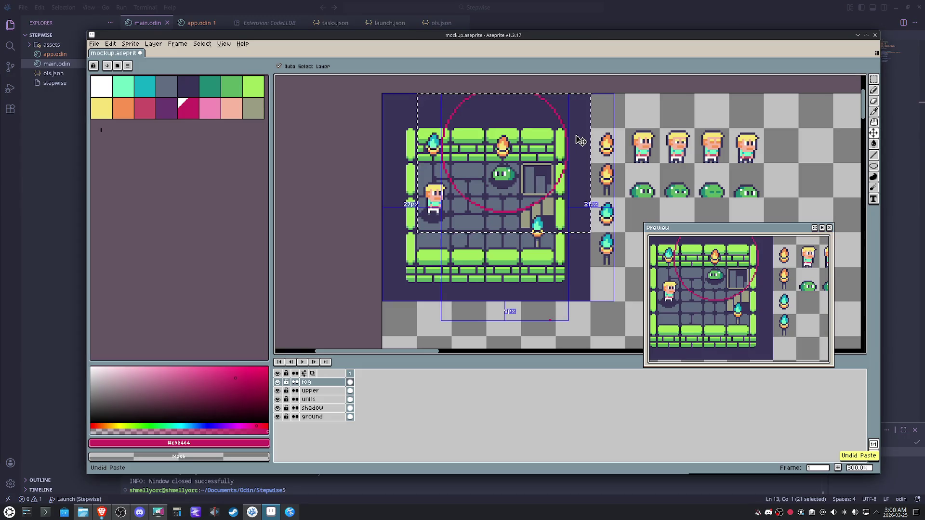
Paste a circle copy, shift it right and down one tile plus a pixel, and set it down
key(g)
key(ctrl+v)
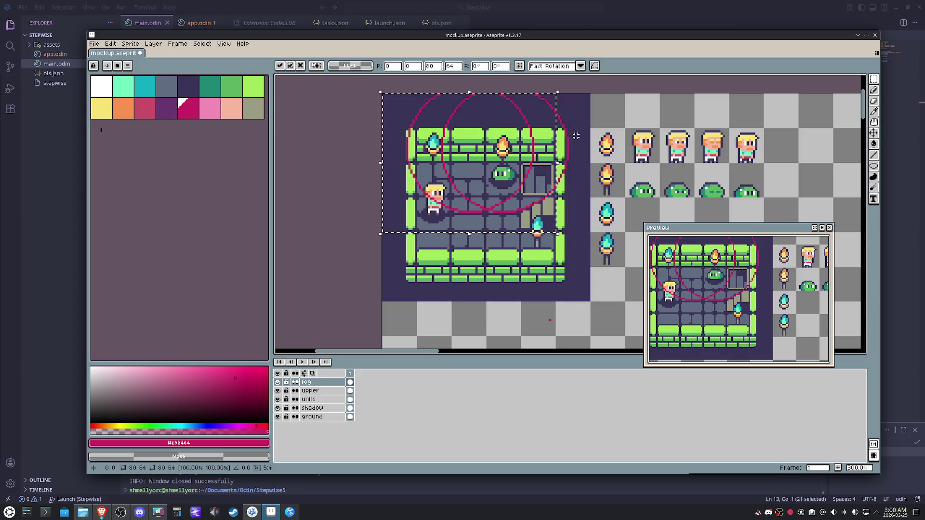
key(shift+Right)
key(shift+Right)
key(shift+Right)
key(shift+Down)
key(shift+Down)
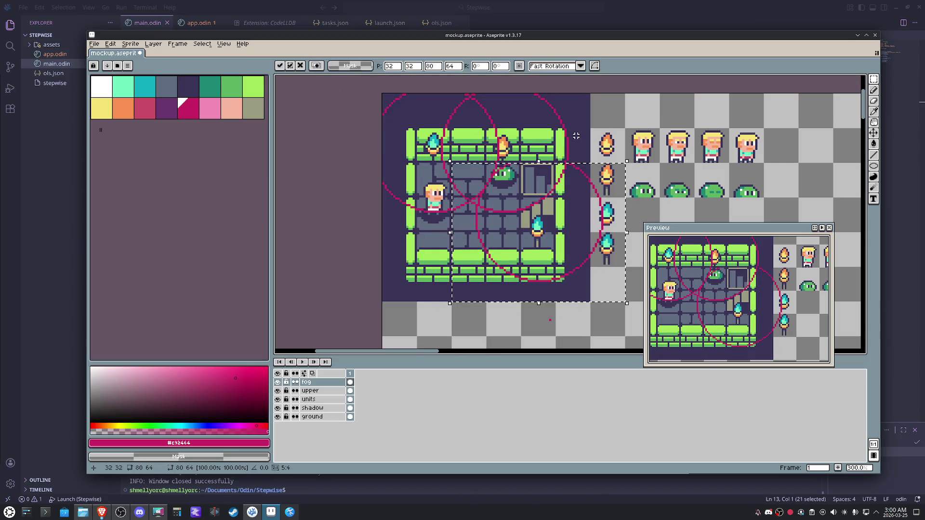
key(Down)
key(Down)
key(Down)
key(Down)
key(Down)
key(Down)
key(Down)
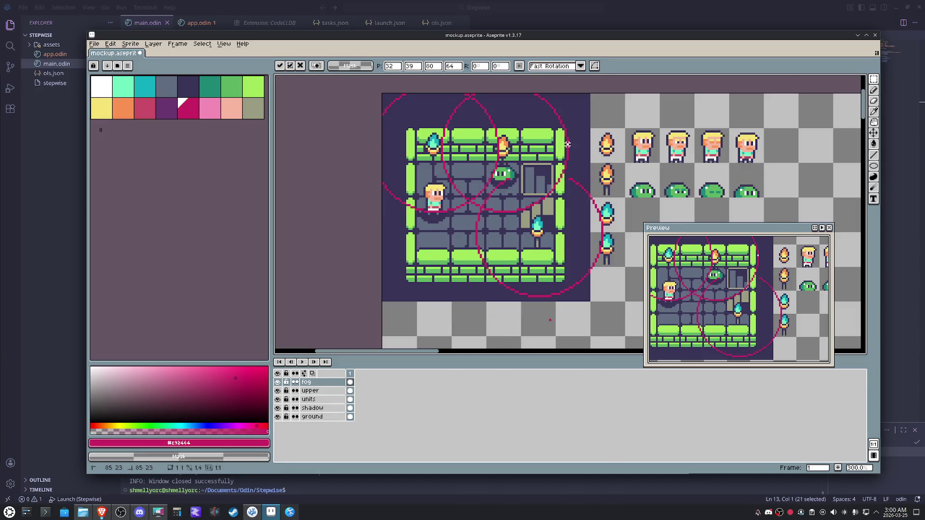
key(Return)
scroll(503, 166, up, 1)
scroll(503, 166, up, 1)
Shift the slime right then back up-left and set it down
mouse_move(504, 166)
mouse_down()
mouse_move(460, 203)
mouse_move(613, 190)
mouse_up()
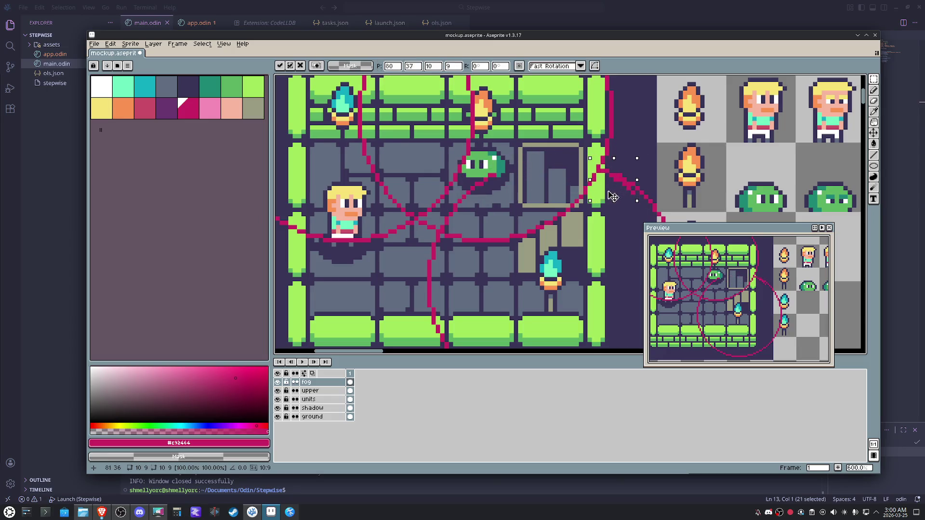
drag(613, 190, 605, 184)
click(490, 213)
scroll(491, 214, down, 5)
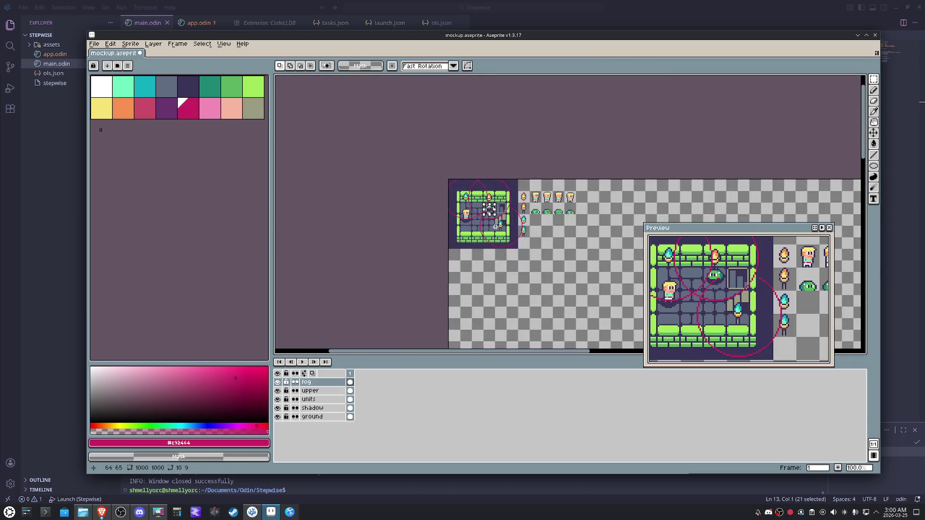
Undo the earlier circle, then try an ellipse outline around the torch and undo it
key(ctrl+z)
key(ctrl+z)
key(ctrl+z)
key(ctrl+z)
key(ctrl+z)
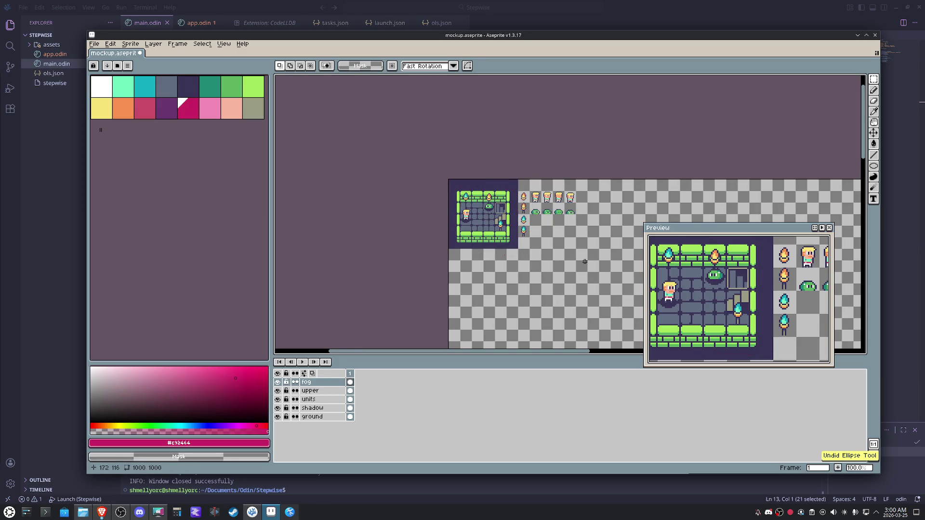
scroll(585, 261, up, 1)
scroll(585, 262, up, 1)
scroll(585, 261, up, 1)
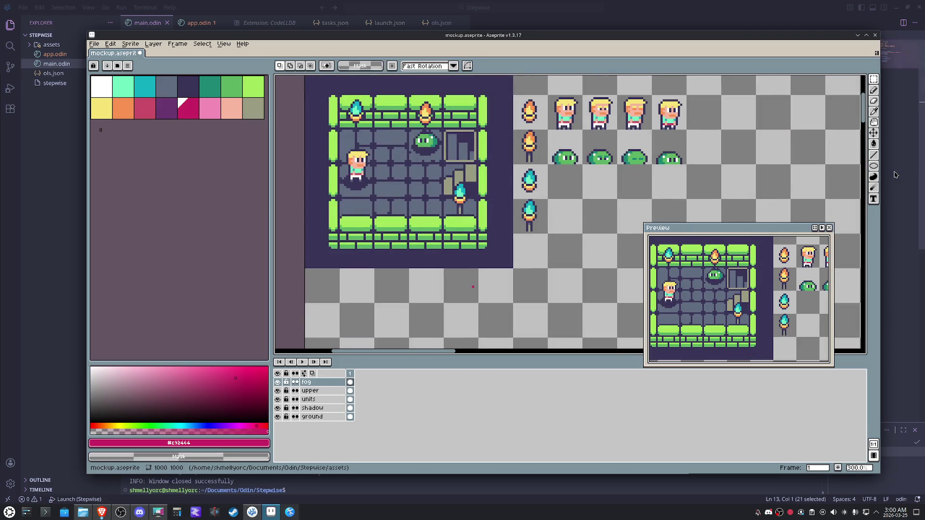
click(872, 165)
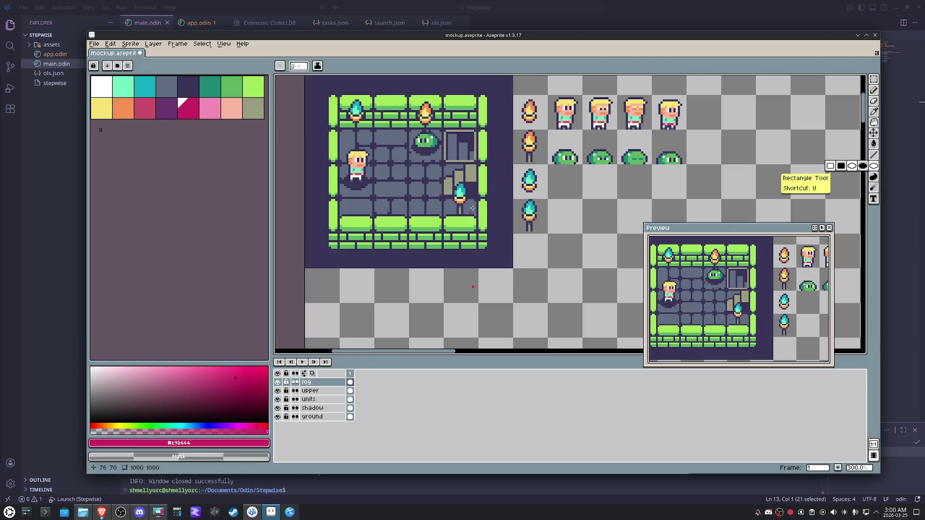
drag(461, 192, 508, 232)
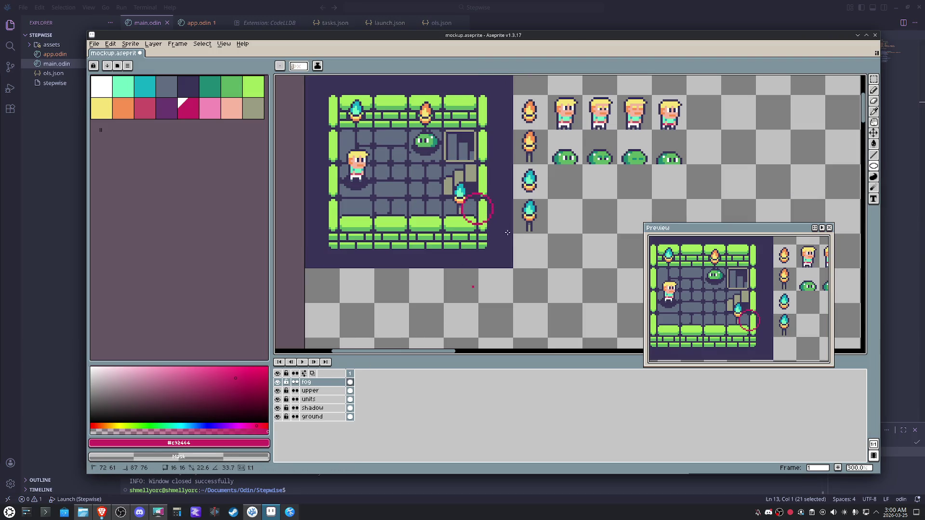
drag(551, 266, 563, 279)
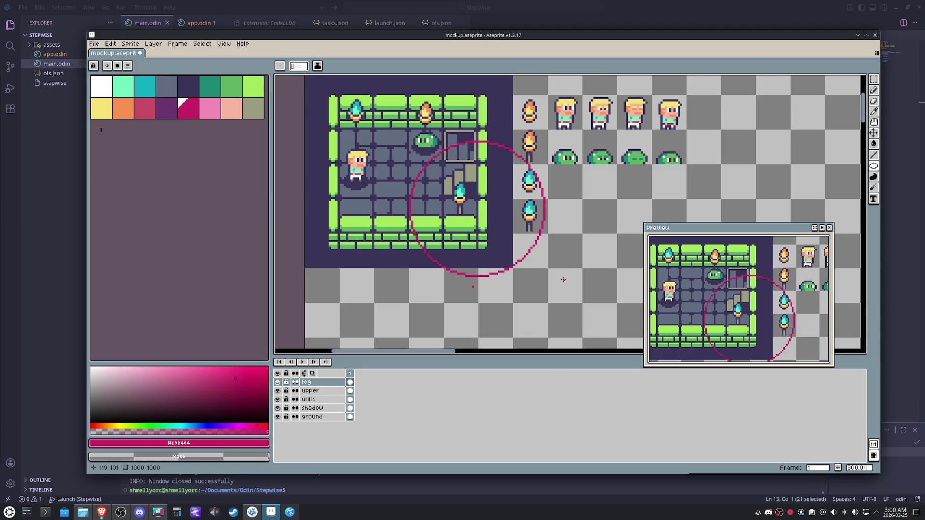
key(ctrl+z)
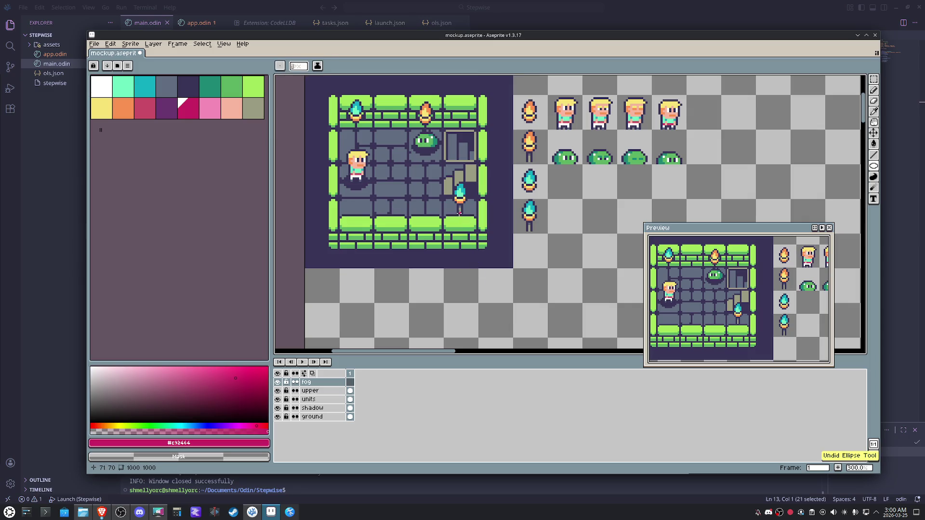
Draw a large pink circle around the lower-right torch and stairs, and marquee-select it
drag(459, 213, 539, 294)
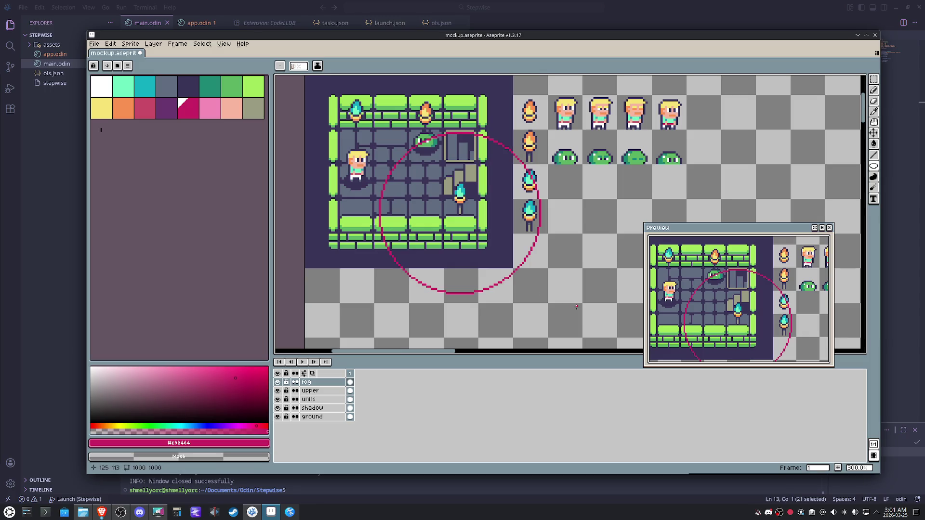
key(m)
drag(577, 316, 337, 109)
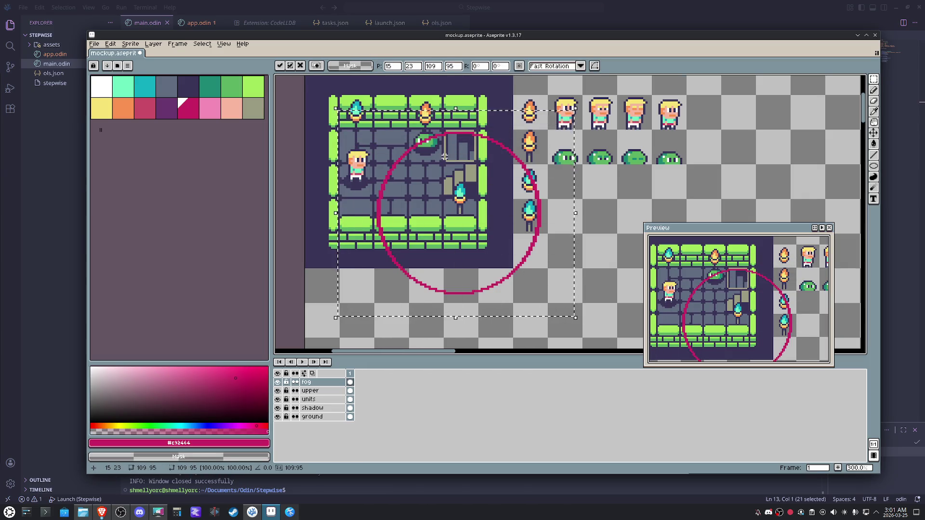
Paste a copy of the circle shifted 32 px up and left, then tidy the overlapping lines with the pencil
key(ctrl+c)
key(ctrl+v)
key(shift+Up)
key(shift+Up)
key(shift+Up)
key(shift+Up)
key(shift+Left)
key(shift+Left)
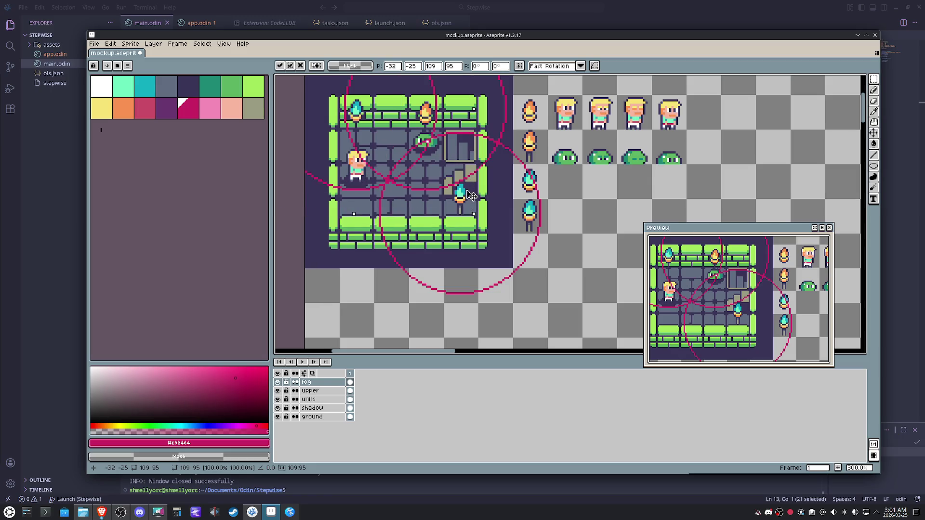
key(b)
scroll(468, 214, up, 2)
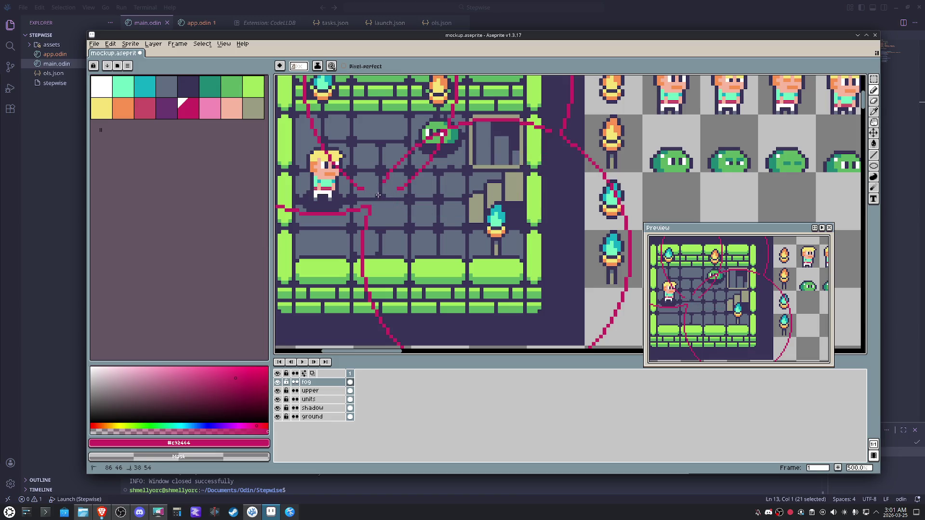
scroll(378, 195, up, 2)
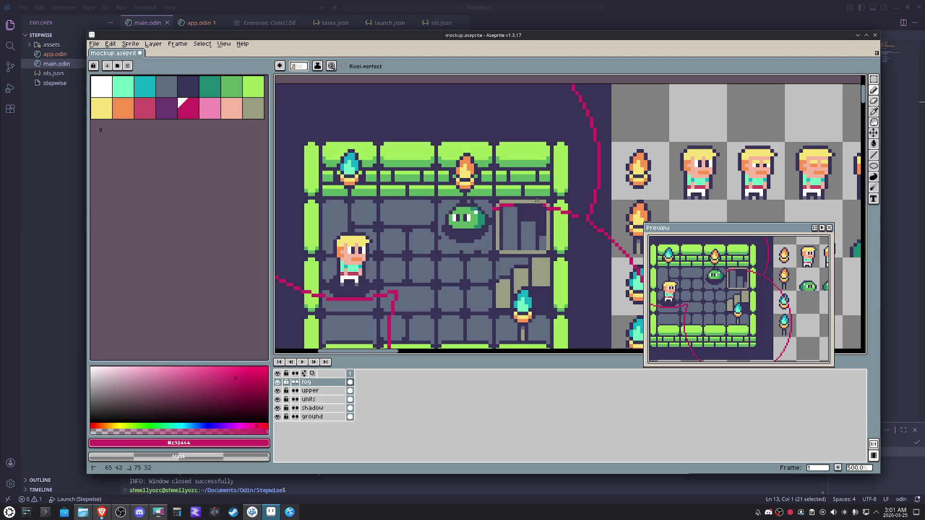
scroll(499, 195, down, 1)
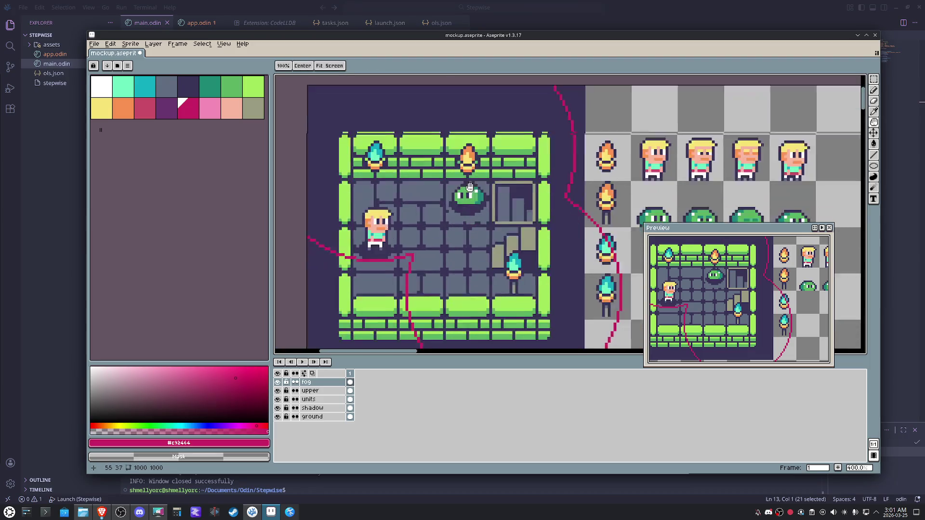
scroll(485, 173, down, 1)
scroll(471, 155, down, 1)
key(m)
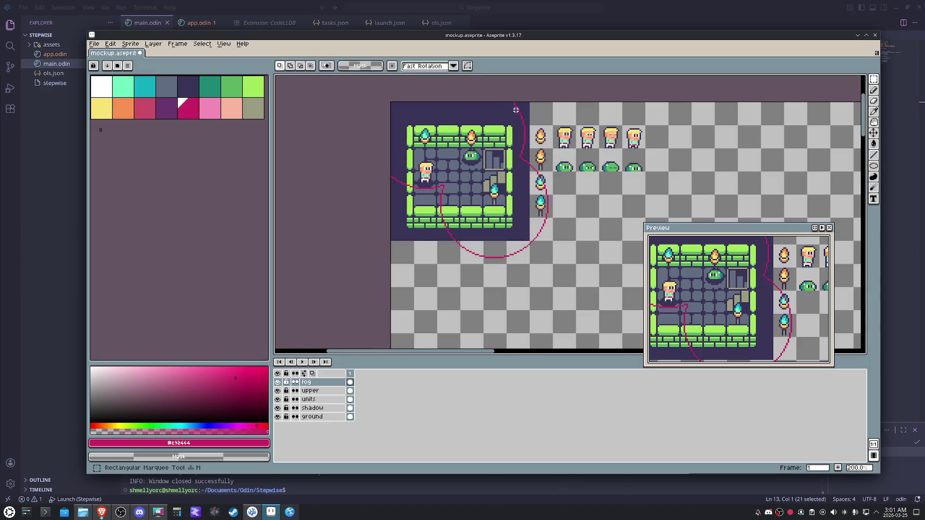
Bucket-fill the lower-left region and the gap beside the circle outline with pink
mouse_move(529, 103)
mouse_down()
mouse_move(412, 231)
mouse_move(390, 241)
mouse_up()
key(g)
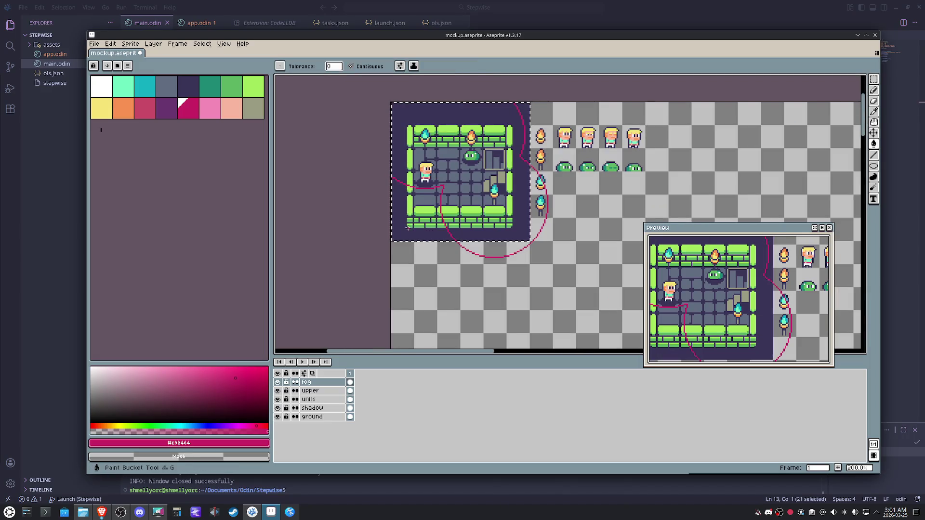
click(408, 216)
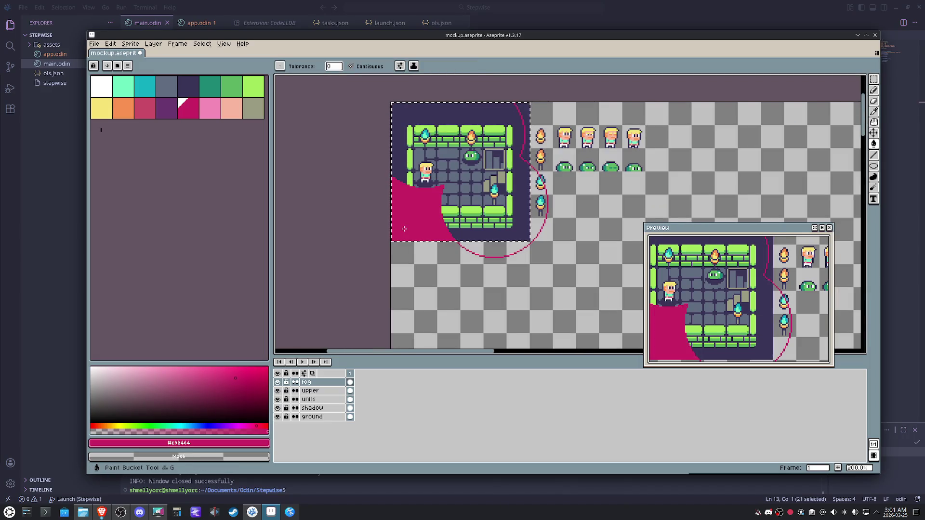
click(529, 113)
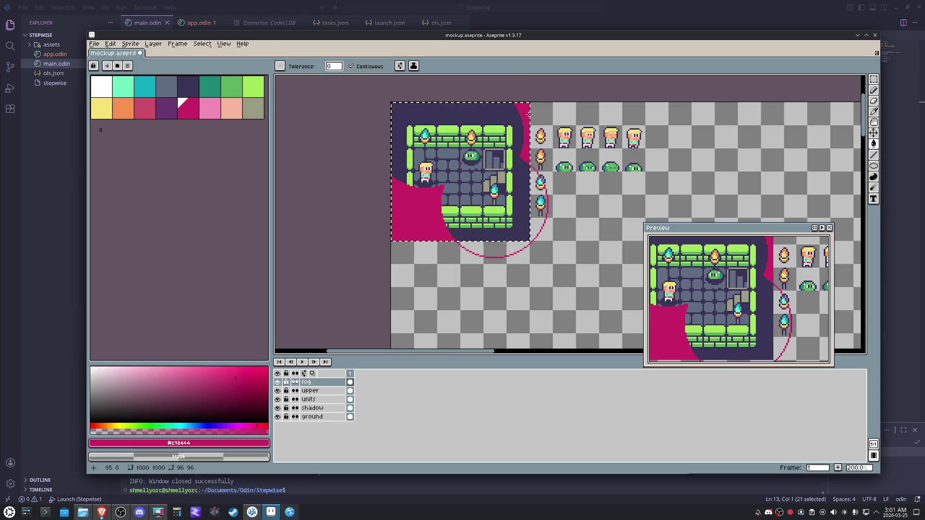
Select the torch column and a horizontal strip, and delete the stray pink outside the room
key(m)
mouse_move(530, 125)
mouse_down()
mouse_move(554, 264)
mouse_move(577, 287)
mouse_up()
drag(414, 242, 555, 266)
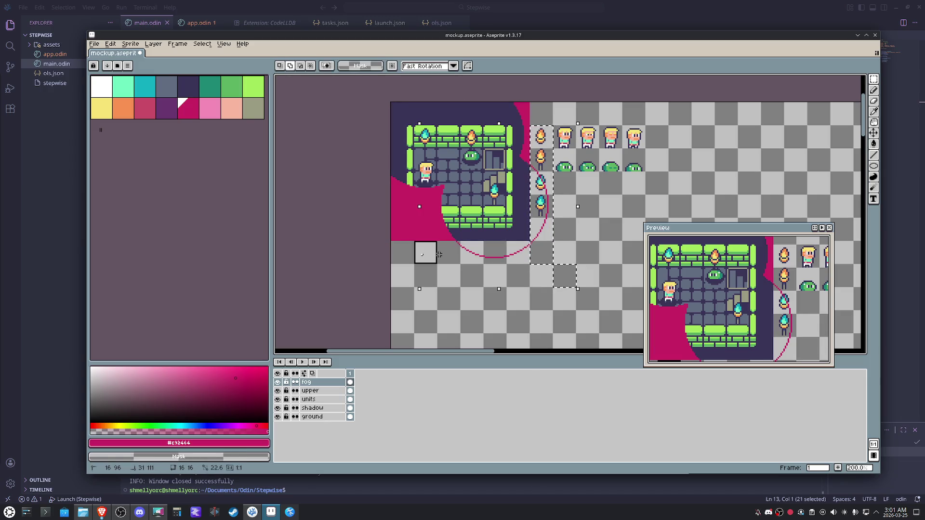
key(ctrl+d)
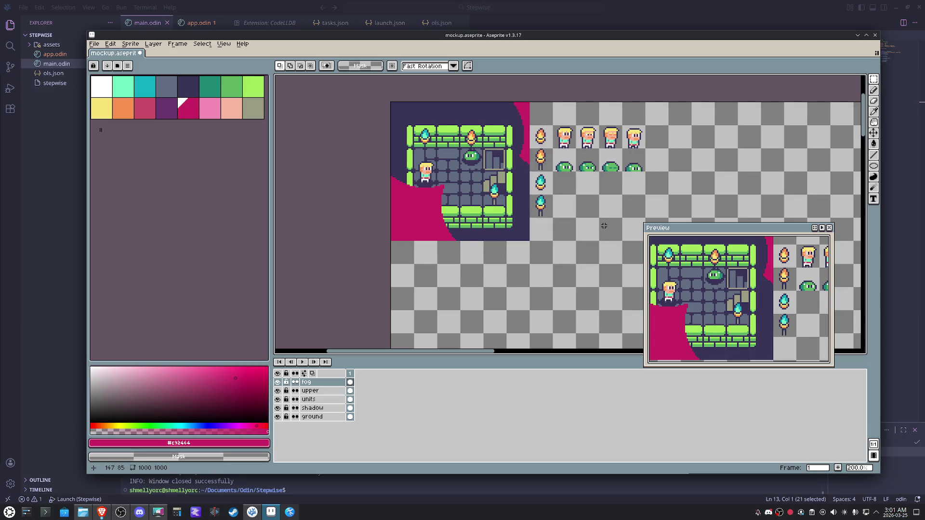
Eyedrop the dark purple #393457 fog colour and fill the bottom-left magenta area with it
key(i)
click(523, 195)
key(g)
click(415, 209)
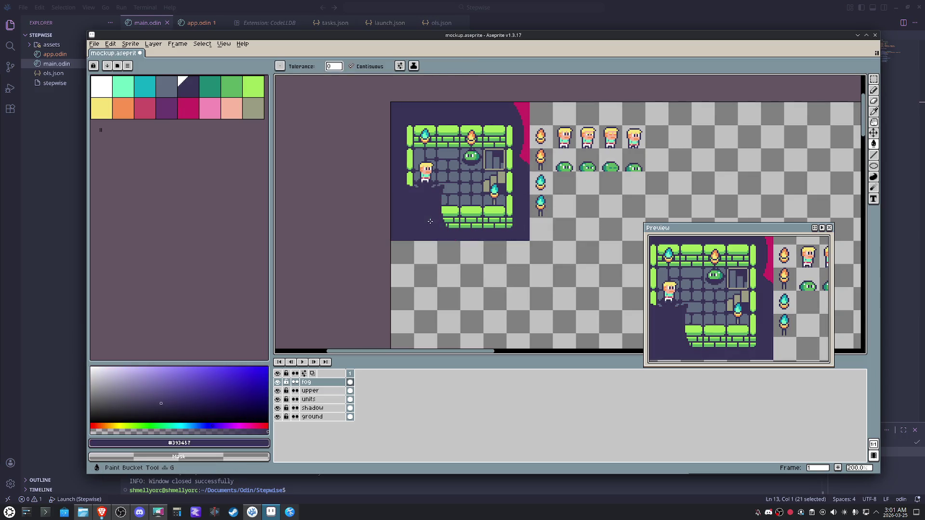
Fill the top-right magenta strip dark purple, then ready the Ellipse tool with magenta
click(523, 108)
scroll(471, 130, up, 1)
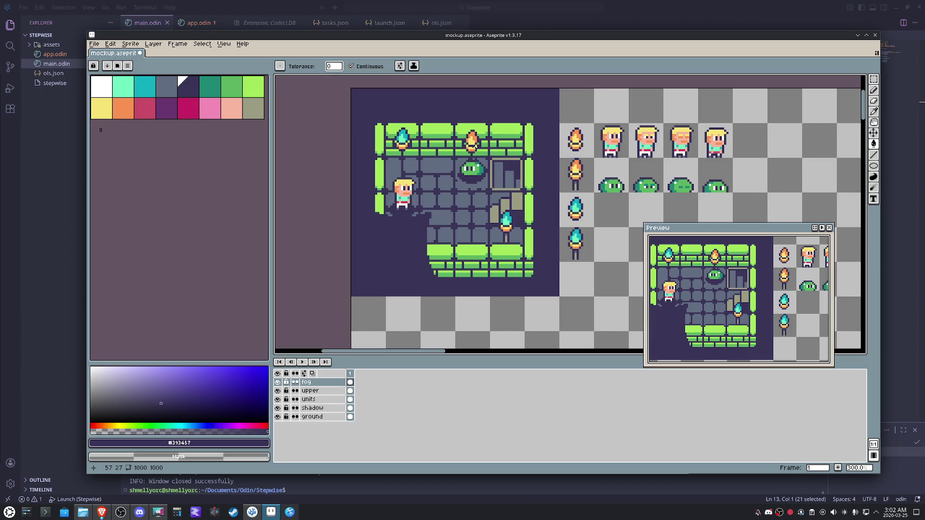
scroll(427, 160, up, 2)
scroll(392, 203, down, 1)
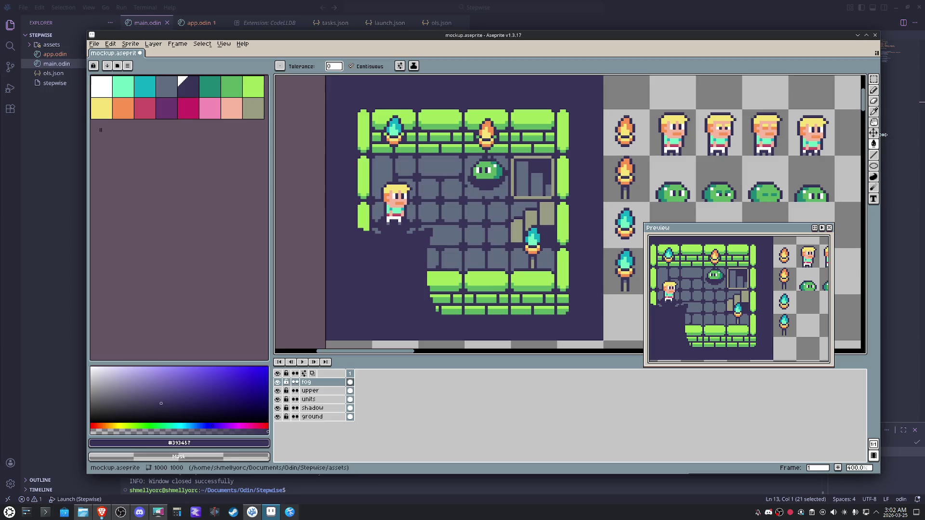
click(873, 165)
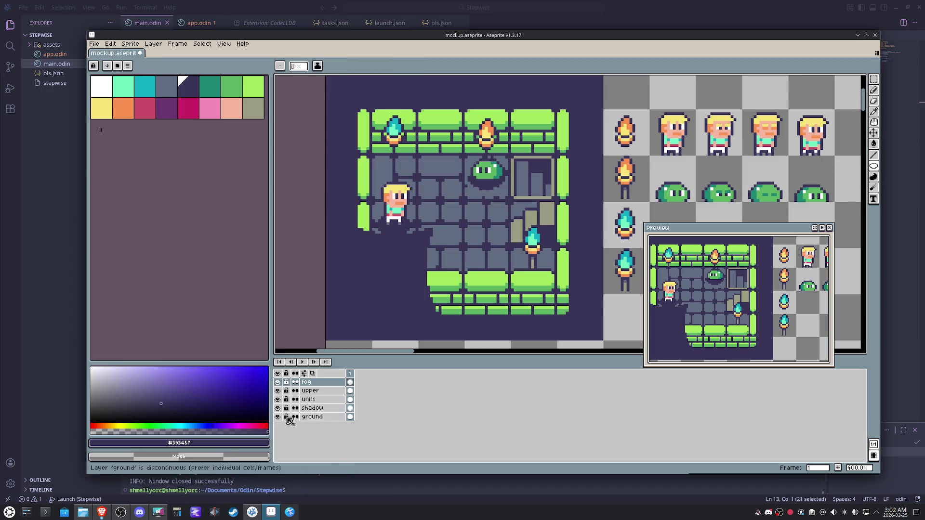
click(187, 107)
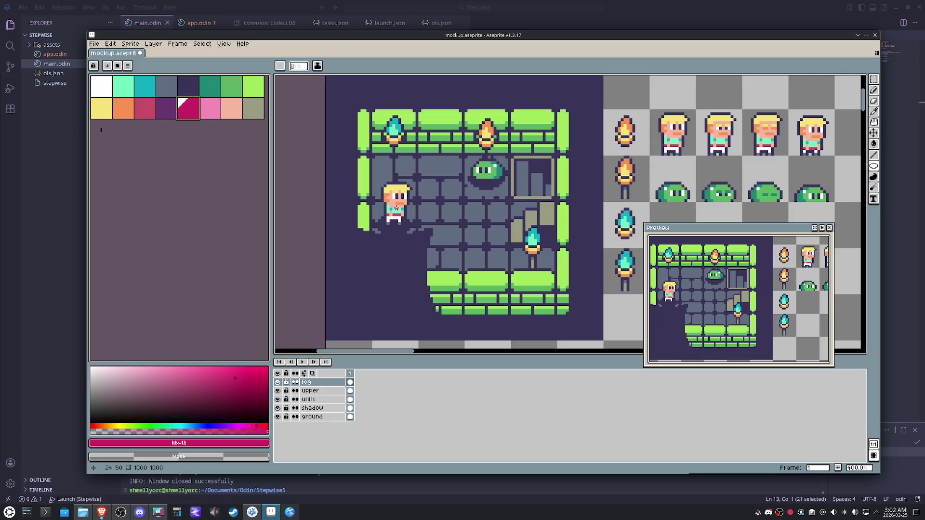
Draw a magenta ellipse around the character and bucket-clear the fog beneath it
drag(396, 208, 433, 264)
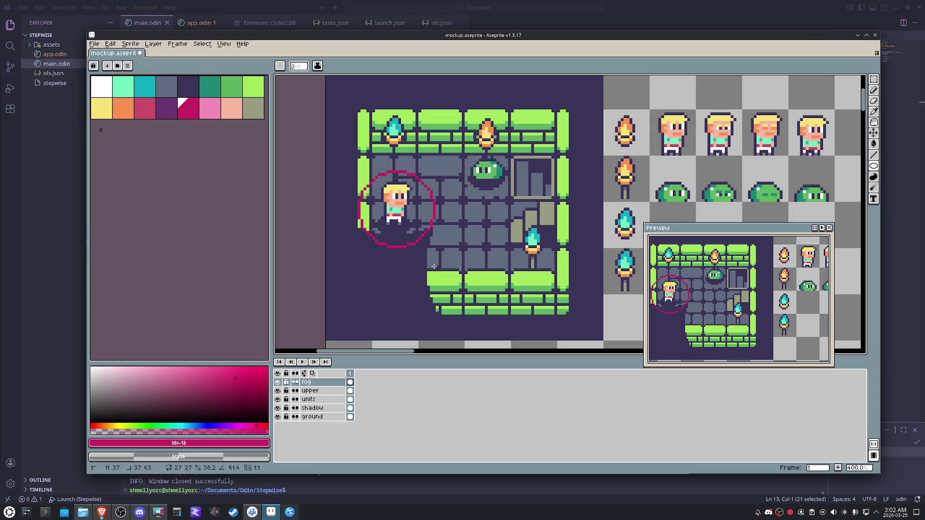
drag(435, 270, 436, 272)
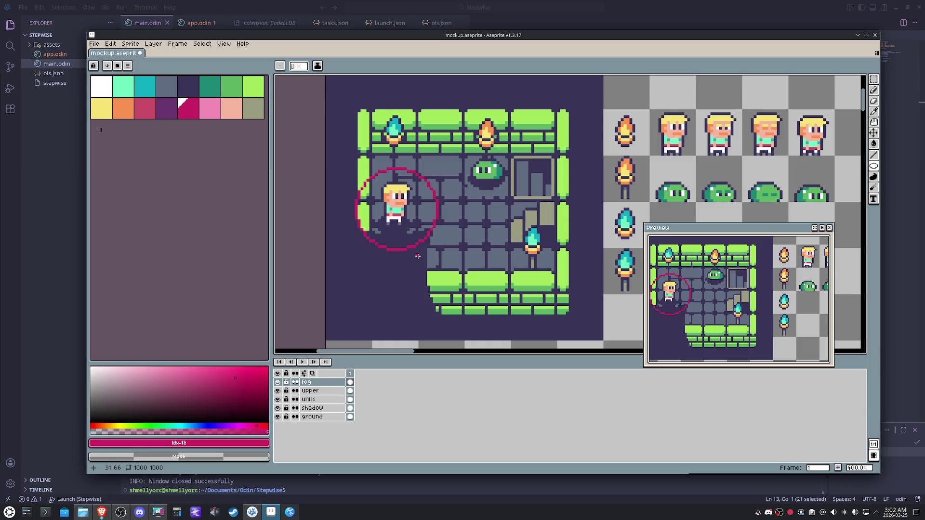
key(g)
click(404, 243)
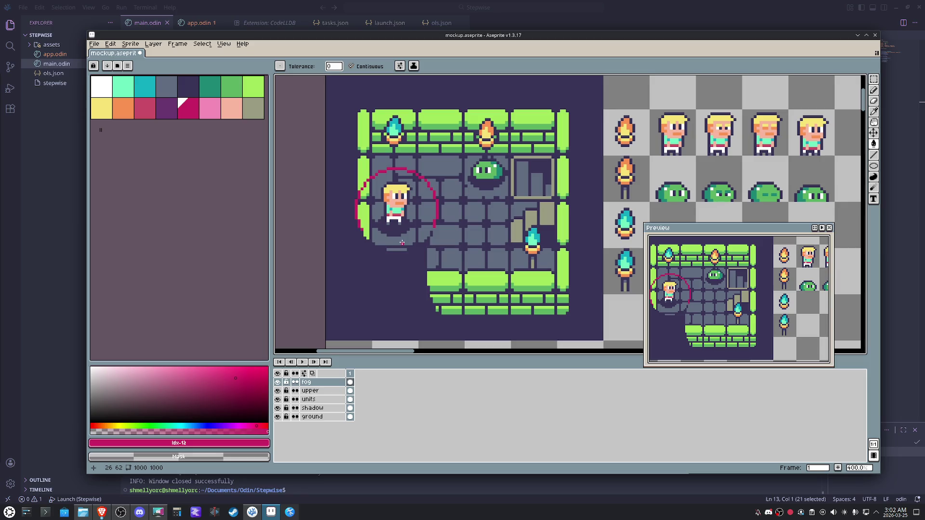
key(b)
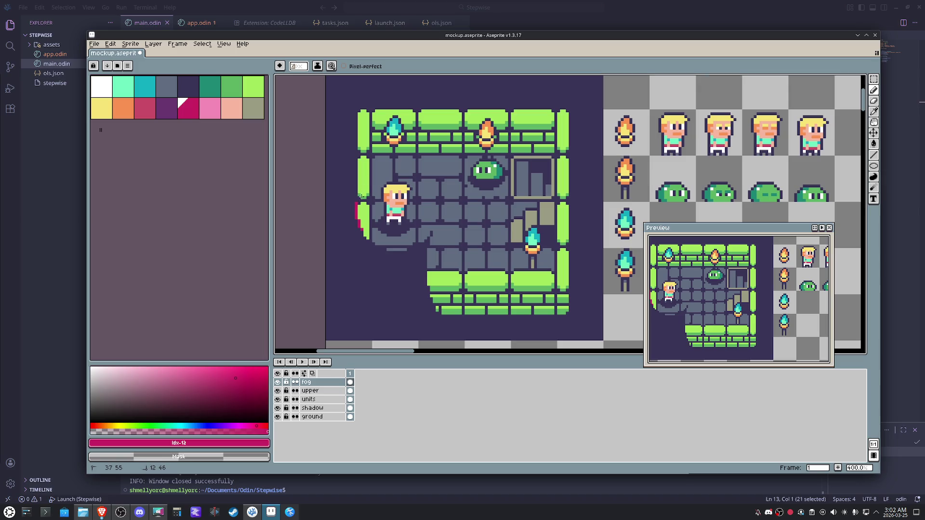
Undo the clearing, try a solid magenta fill of the circle and undo that too
key(ctrl+z)
scroll(362, 224, up, 2)
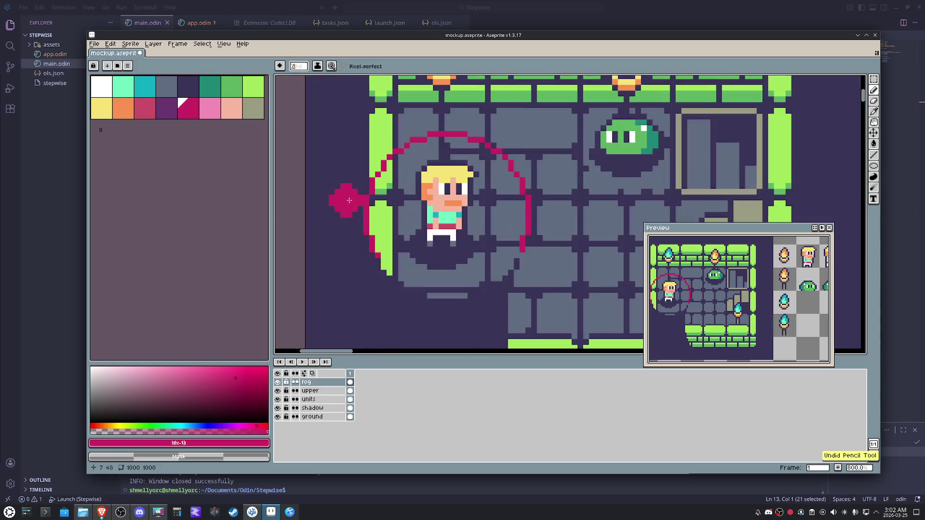
key(ctrl+z)
key(ctrl+z)
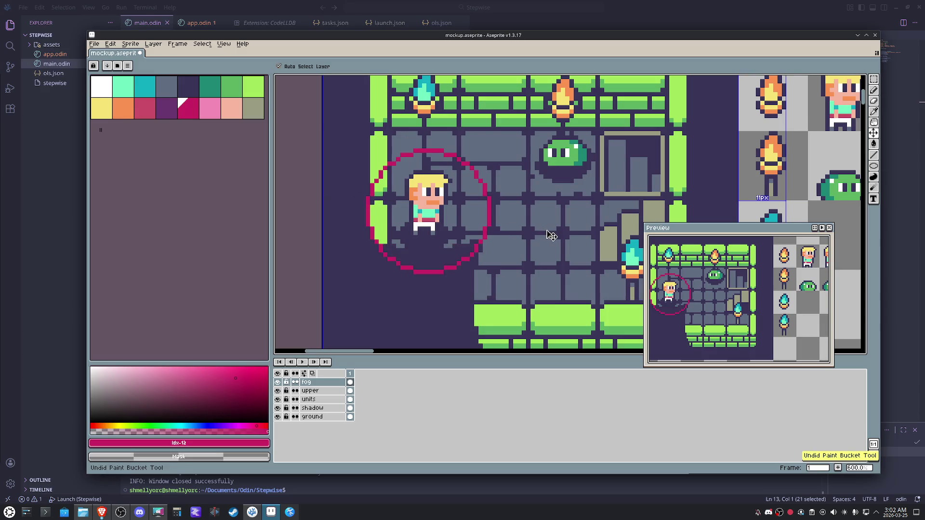
key(g)
click(469, 217)
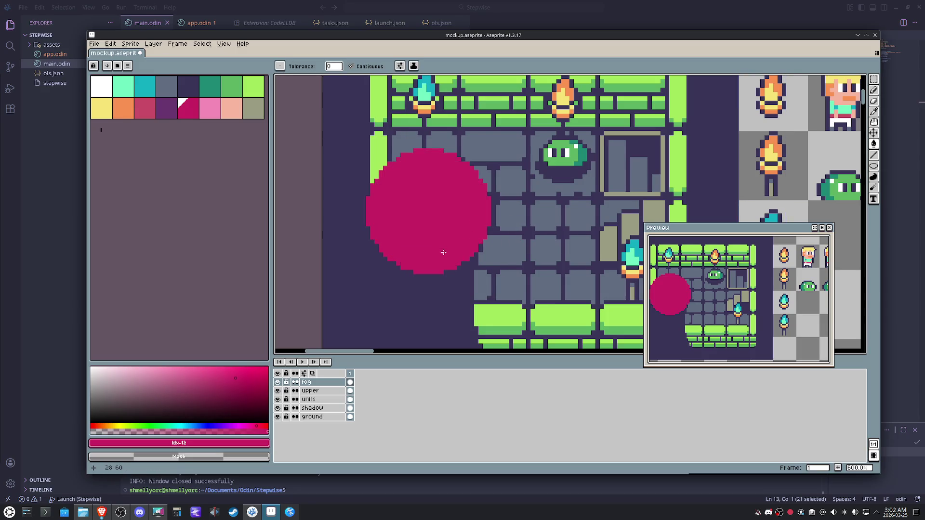
key(ctrl+z)
key(h)
scroll(470, 265, down, 5)
scroll(471, 266, down, 1)
scroll(470, 266, up, 3)
scroll(463, 260, up, 2)
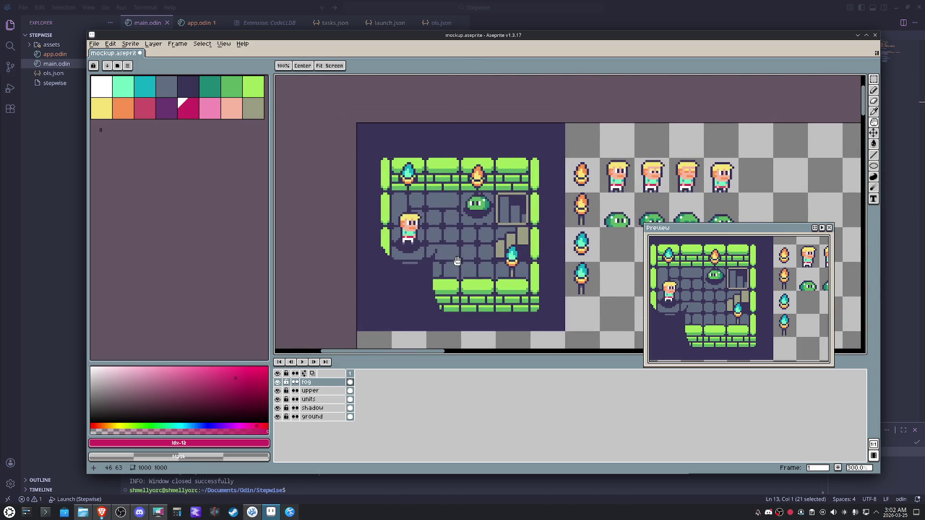
key(m)
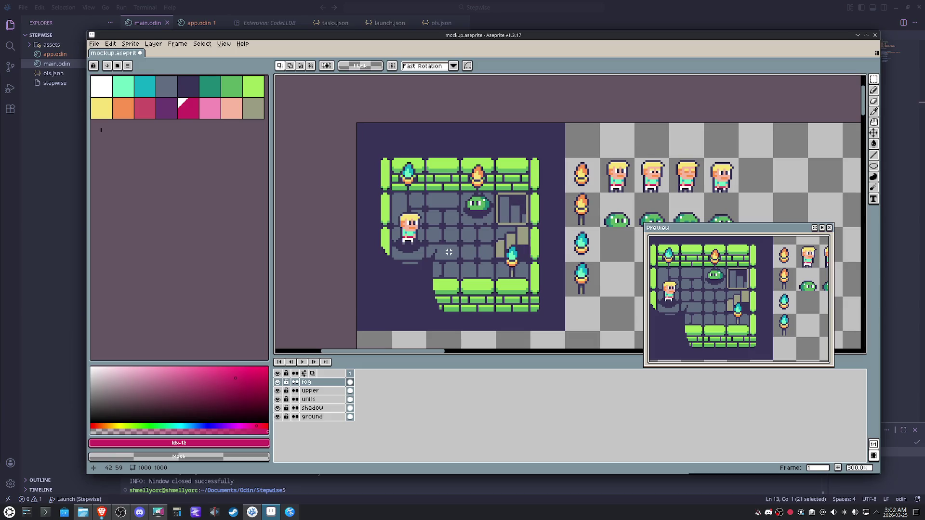
scroll(448, 252, up, 1)
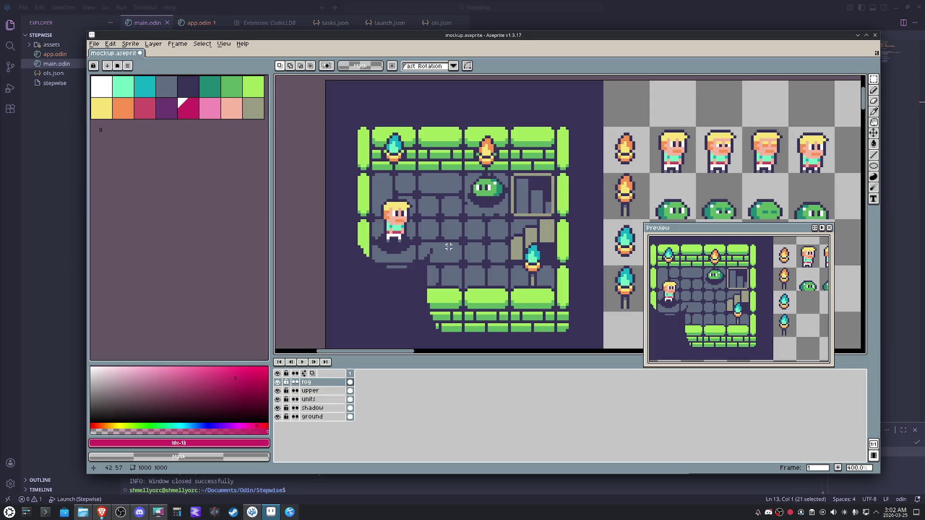
Select a strip below the room and fill it with the dark purple fog colour
drag(448, 246, 478, 207)
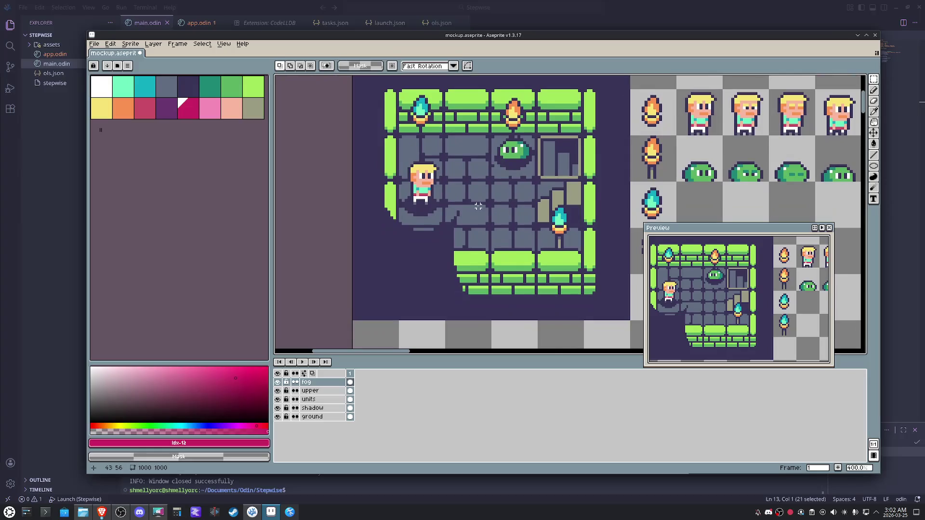
scroll(478, 207, down, 1)
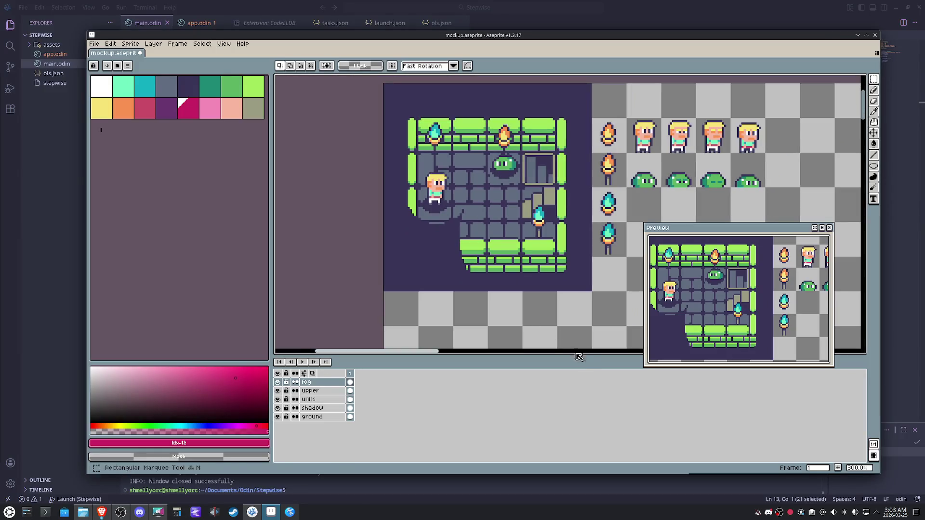
drag(578, 318, 400, 308)
key(g)
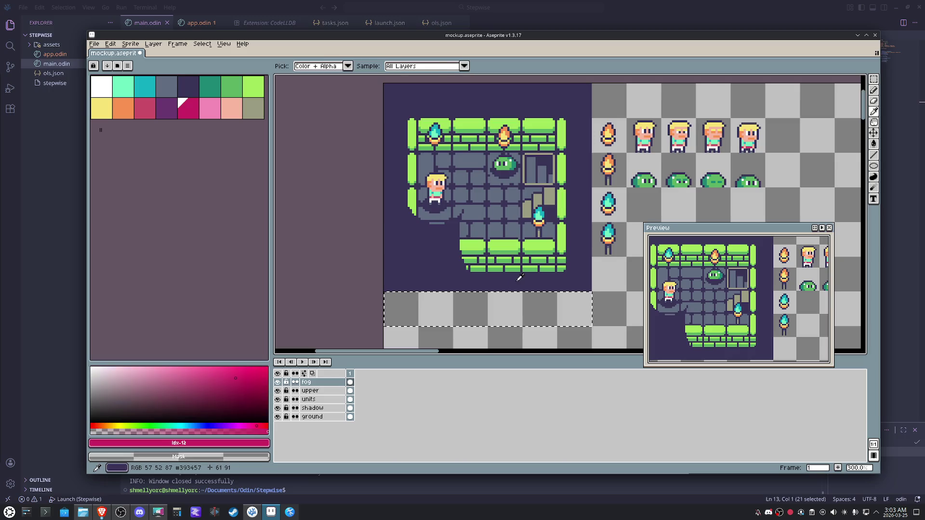
alt+click(499, 282)
click(504, 308)
Pick white as the drawing colour and get the pencil ready
key(m)
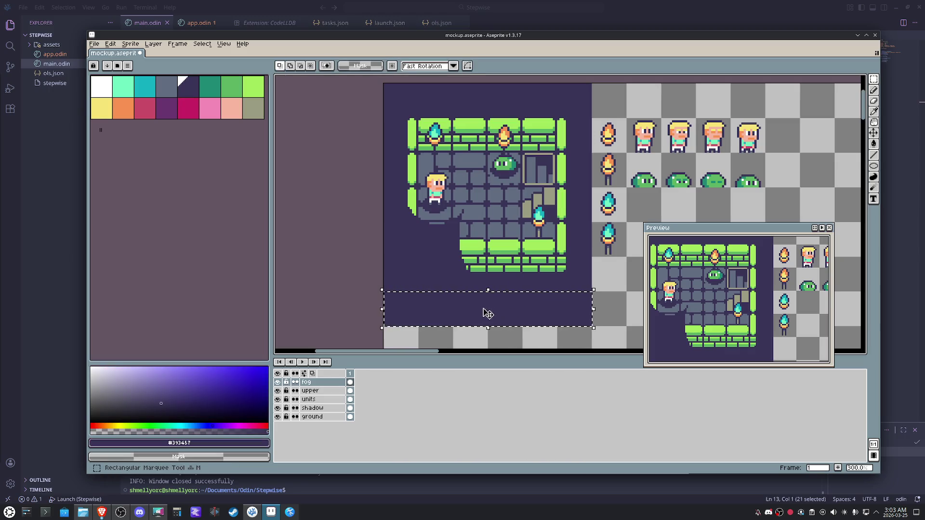
click(101, 87)
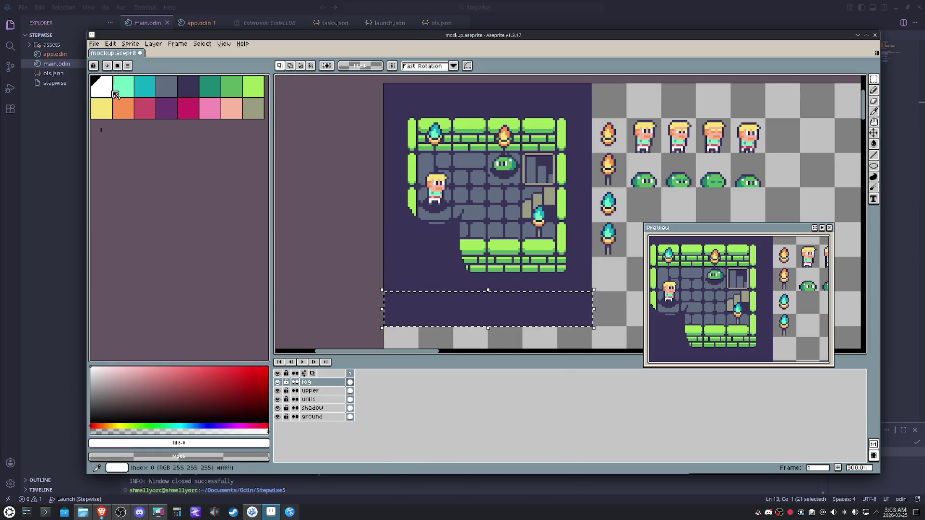
key(h)
scroll(445, 261, up, 1)
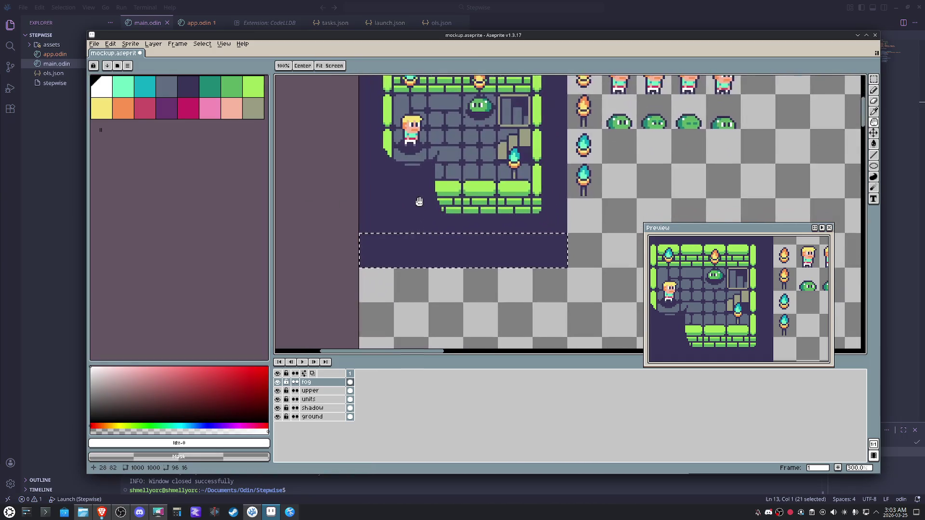
scroll(419, 200, up, 1)
key(m)
scroll(448, 289, up, 2)
key(b)
scroll(404, 231, up, 1)
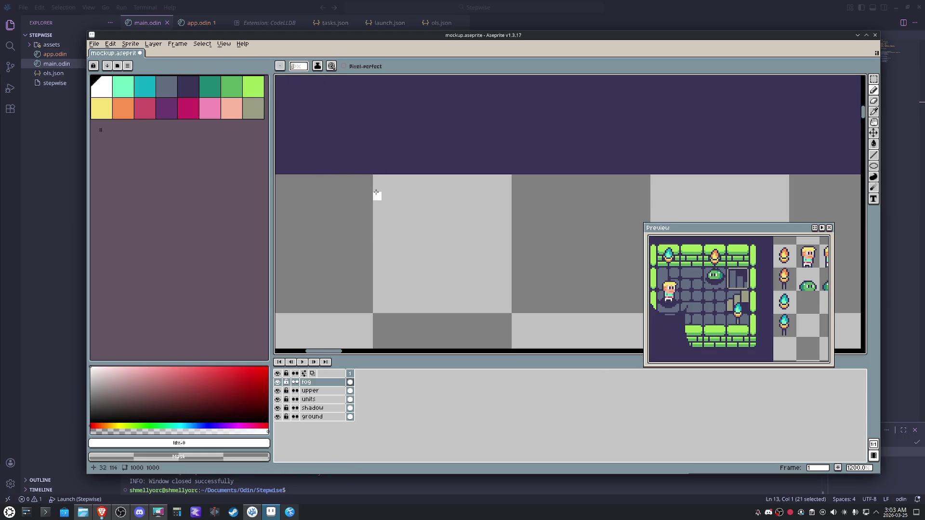
Draw the white pixel strokes of M, O and C below the room
drag(386, 188, 387, 246)
mouse_move(392, 199)
mouse_down()
mouse_move(405, 215)
mouse_move(437, 188)
mouse_move(434, 251)
mouse_up()
mouse_move(455, 188)
mouse_down()
mouse_move(454, 251)
mouse_move(492, 246)
mouse_move(498, 188)
mouse_move(463, 187)
mouse_move(516, 253)
mouse_move(526, 222)
mouse_up()
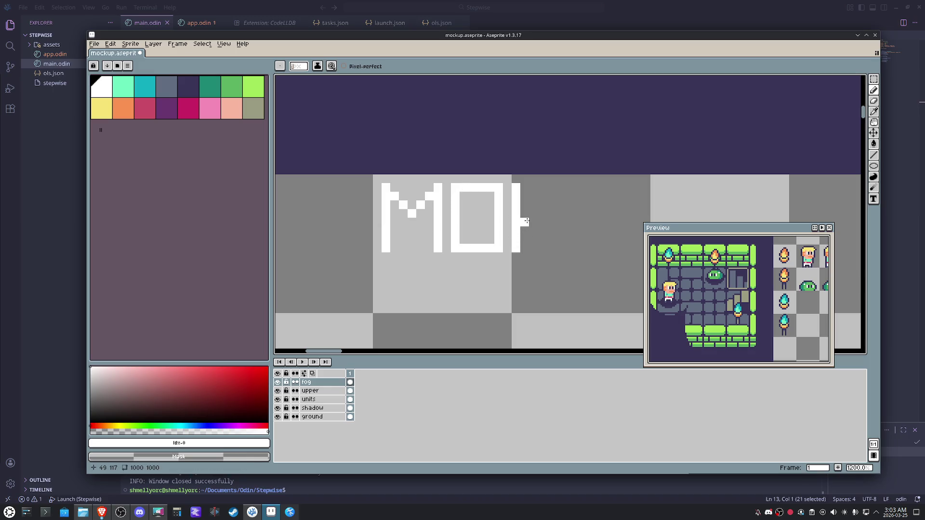
key(ctrl+z)
drag(522, 188, 554, 188)
drag(525, 248, 554, 248)
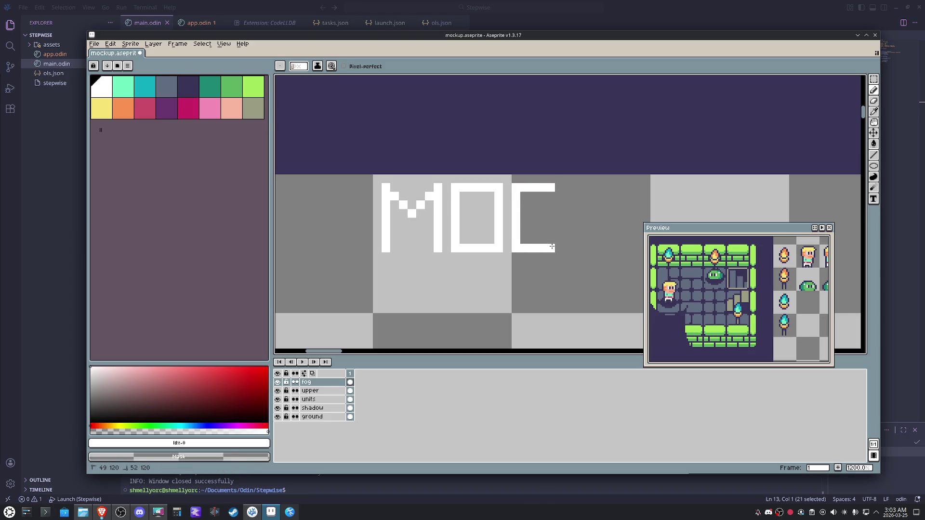
Draw the K's vertical bar, upper arm and lower leg to continue MOCKUP
mouse_move(568, 185)
mouse_down()
mouse_move(568, 253)
mouse_move(614, 185)
mouse_up()
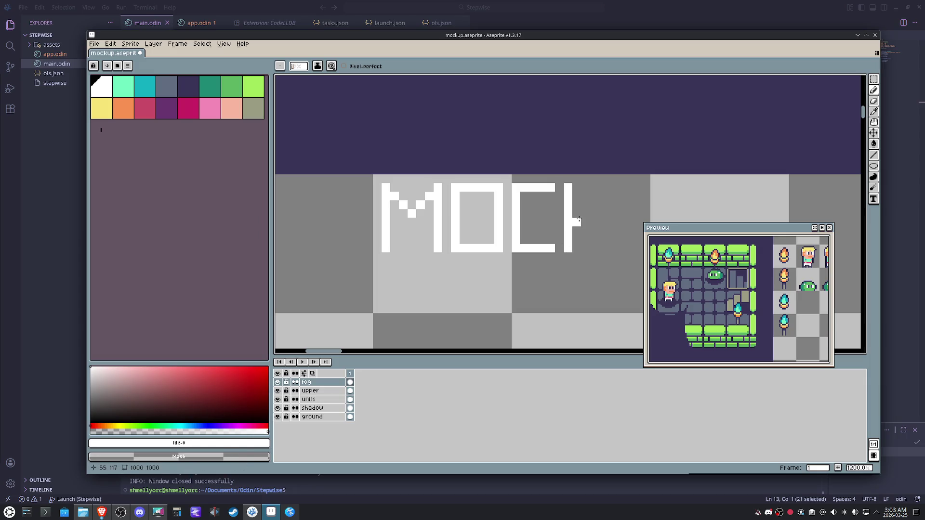
key(ctrl+z)
drag(577, 220, 608, 186)
mouse_move(587, 226)
mouse_down()
mouse_move(613, 252)
mouse_move(553, 215)
mouse_move(571, 259)
mouse_move(583, 255)
mouse_move(597, 197)
mouse_move(606, 260)
mouse_move(612, 193)
mouse_move(643, 197)
mouse_move(640, 219)
mouse_move(615, 233)
mouse_up()
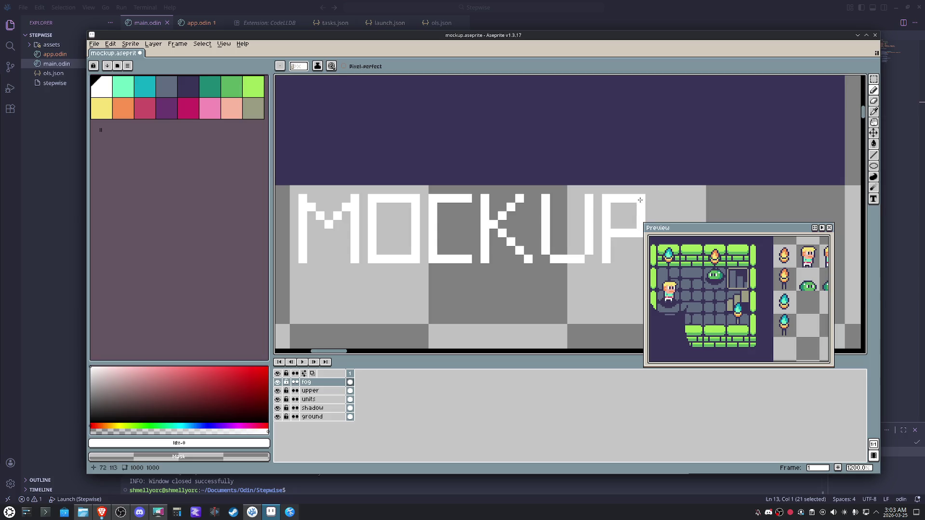
scroll(609, 250, down, 3)
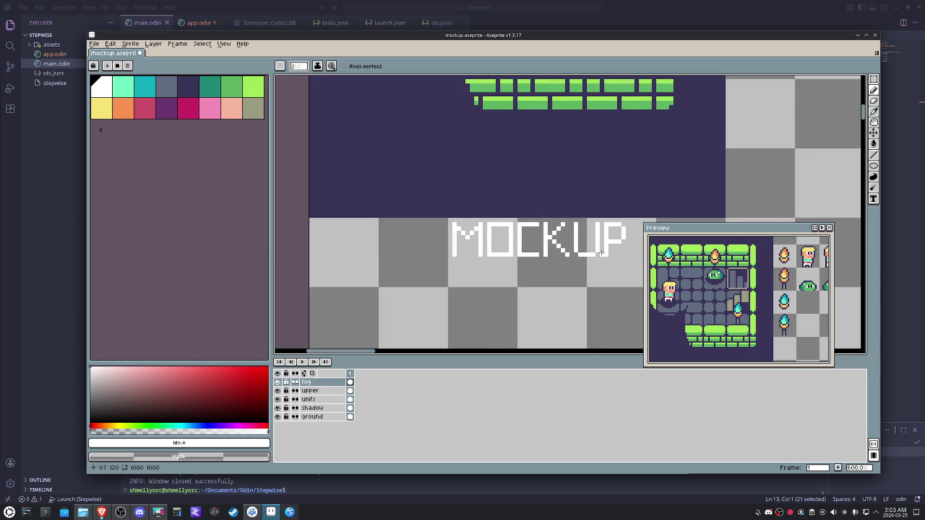
scroll(519, 246, up, 1)
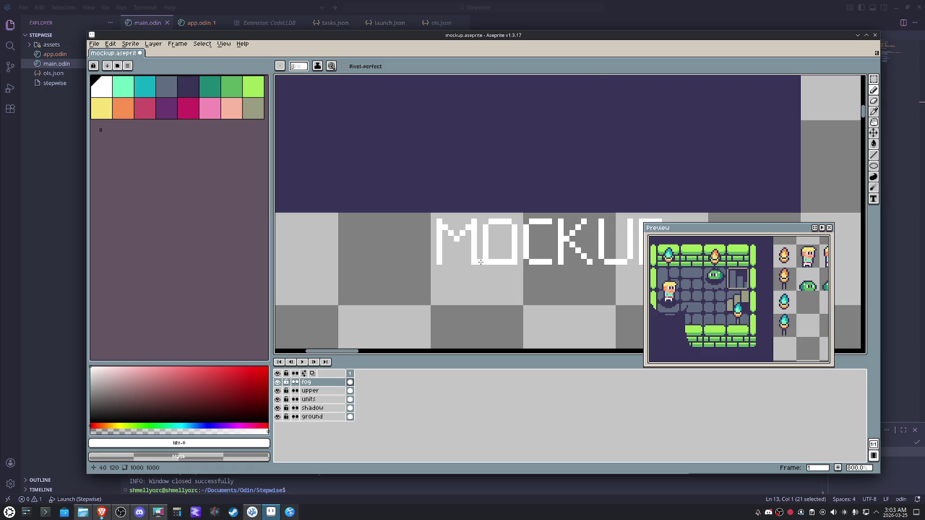
scroll(514, 262, down, 3)
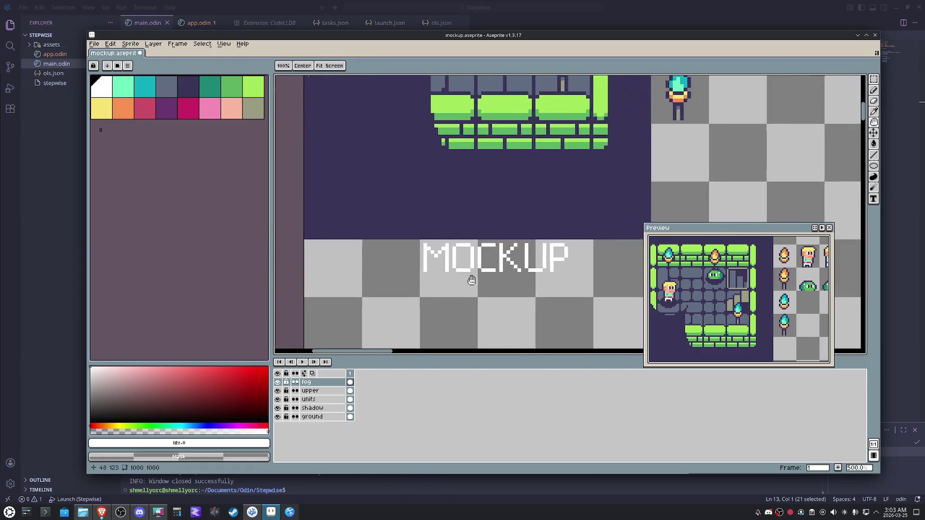
Marquee-select the MOCKUP text and place a copy just below the original
key(m)
drag(582, 294, 398, 249)
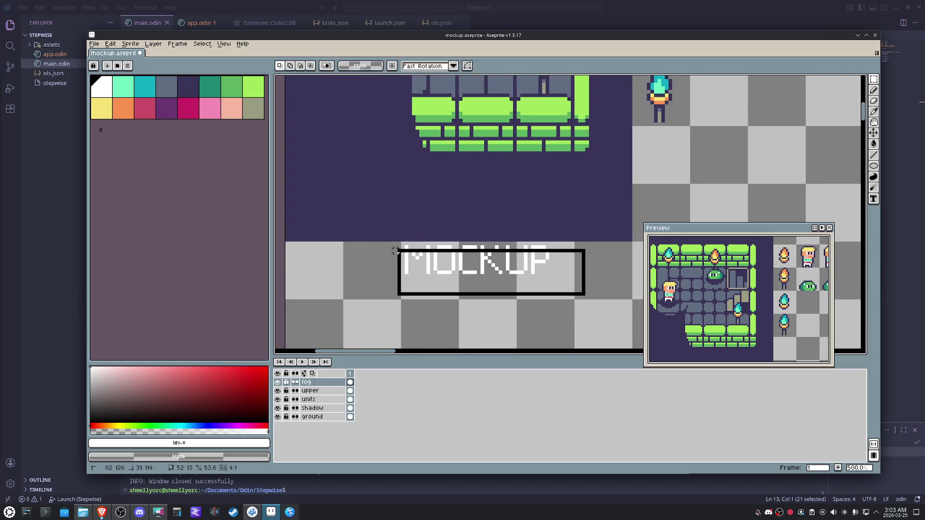
drag(454, 272, 452, 291)
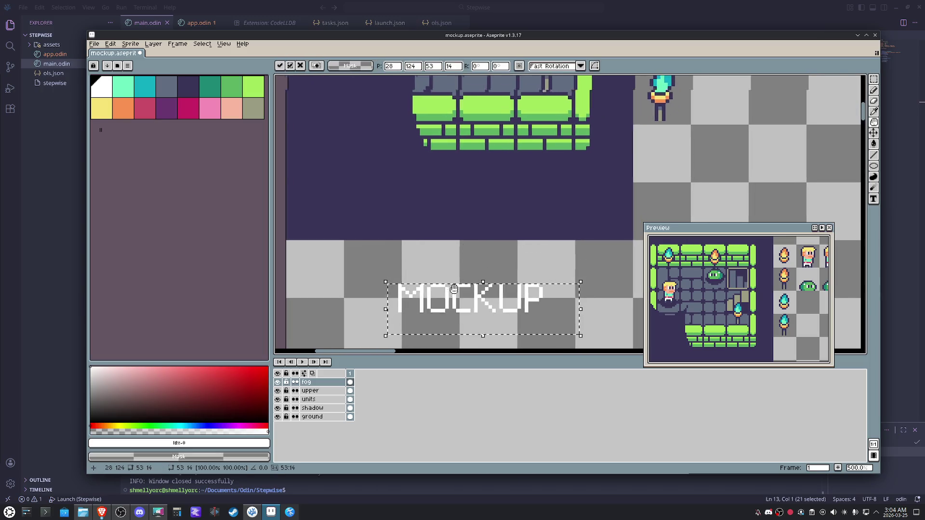
scroll(462, 282, down, 2)
drag(480, 211, 480, 253)
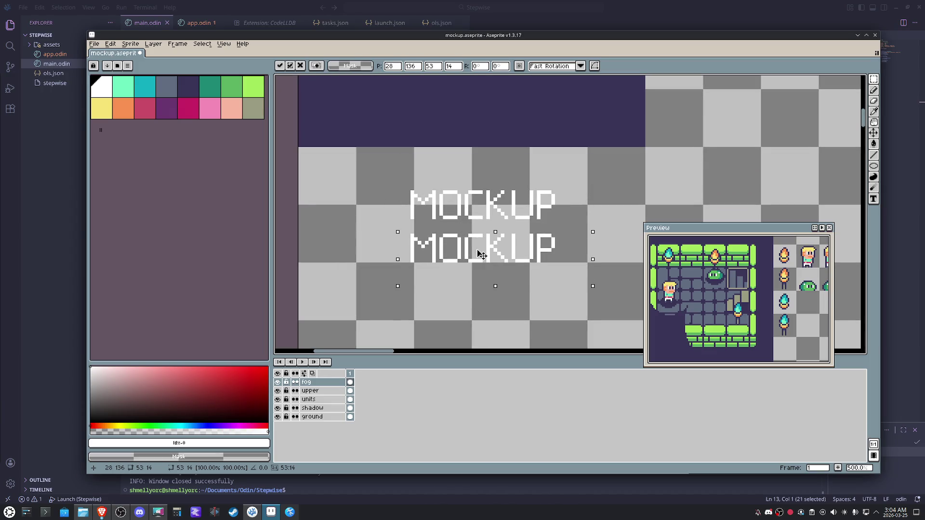
Fill the lower MOCKUP copy blue-grey with Contiguous off
click(174, 90)
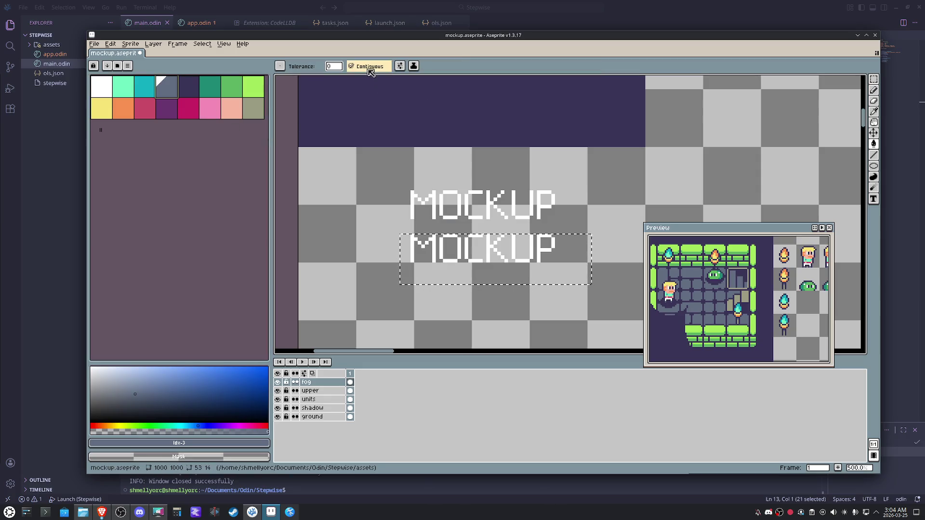
click(369, 67)
scroll(462, 166, up, 1)
click(465, 262)
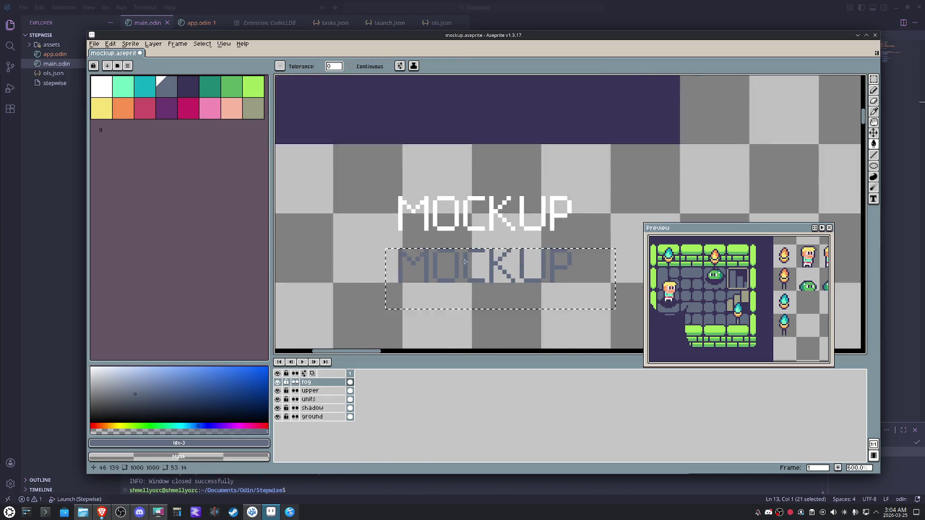
scroll(464, 262, down, 1)
Move the white MOCKUP onto its blue-grey copy as a shadow, nudge it, and select a banner strip
key(m)
drag(570, 188, 371, 245)
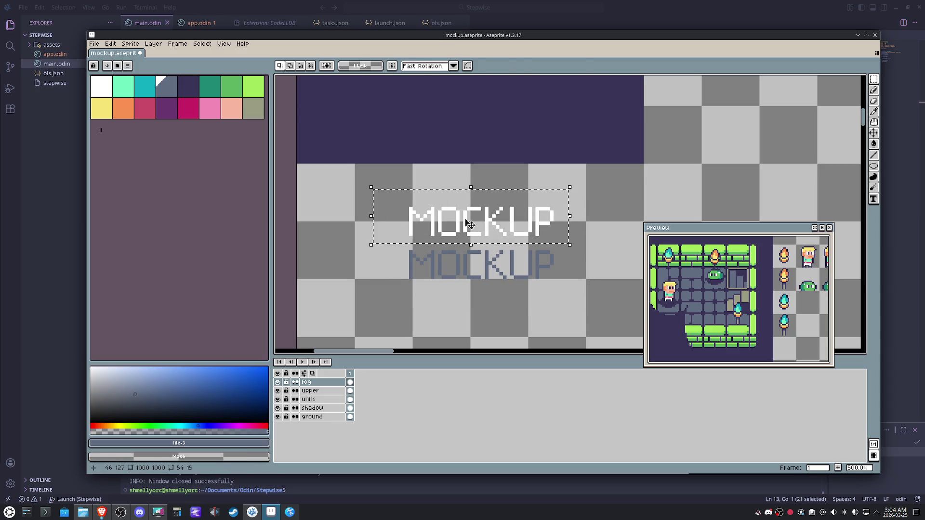
drag(468, 224, 467, 264)
drag(611, 300, 392, 227)
scroll(470, 237, down, 1)
mouse_move(470, 238)
mouse_down()
mouse_move(456, 132)
mouse_move(459, 226)
mouse_up()
drag(607, 178, 330, 131)
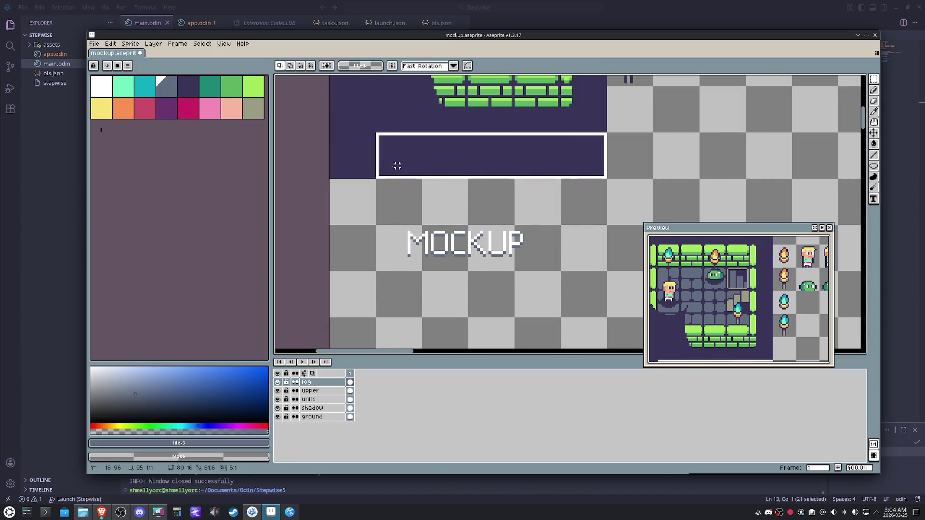
Bucket-fill the selected strip below the room with magenta
key(g)
click(187, 108)
click(378, 132)
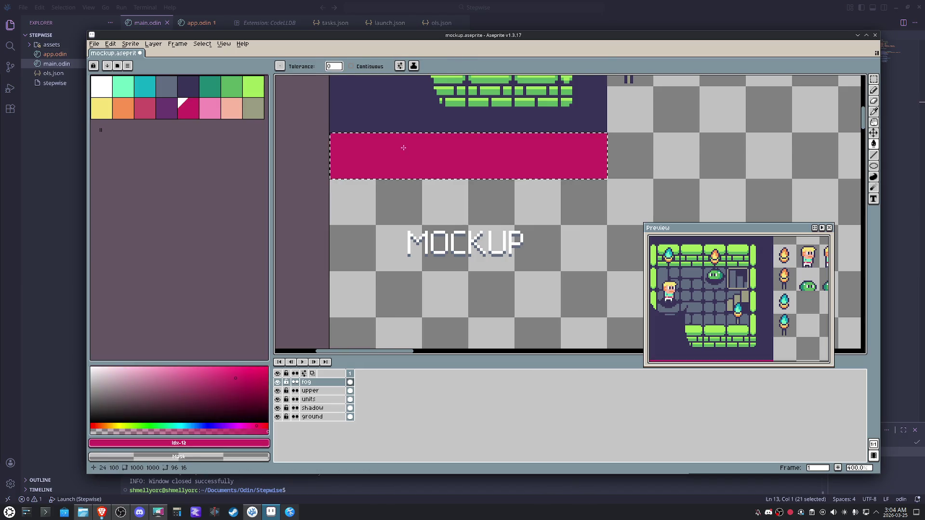
Select the shadowed MOCKUP text and move it onto the magenta banner, then deselect
key(m)
drag(366, 207, 545, 279)
mouse_move(497, 261)
mouse_down()
mouse_move(470, 162)
mouse_move(486, 250)
mouse_up()
click(571, 261)
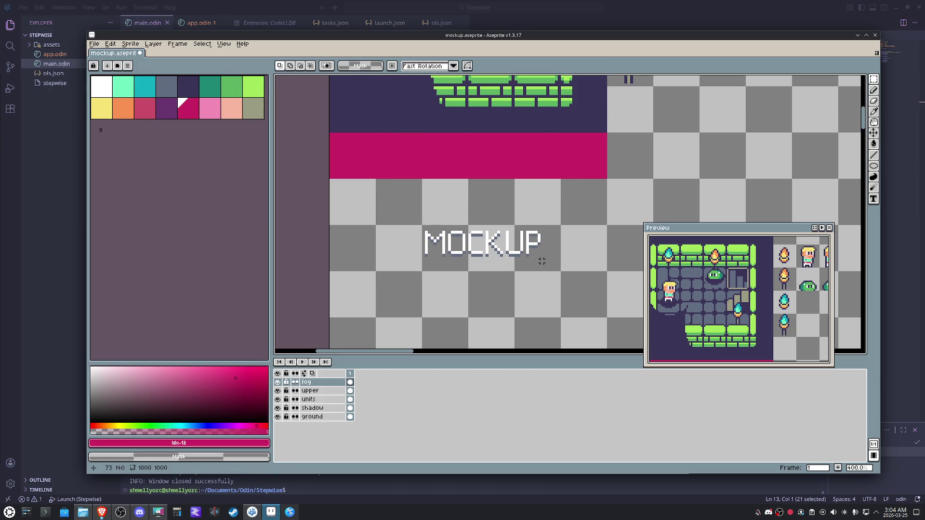
scroll(503, 246, up, 1)
drag(401, 222, 549, 256)
drag(488, 235, 467, 143)
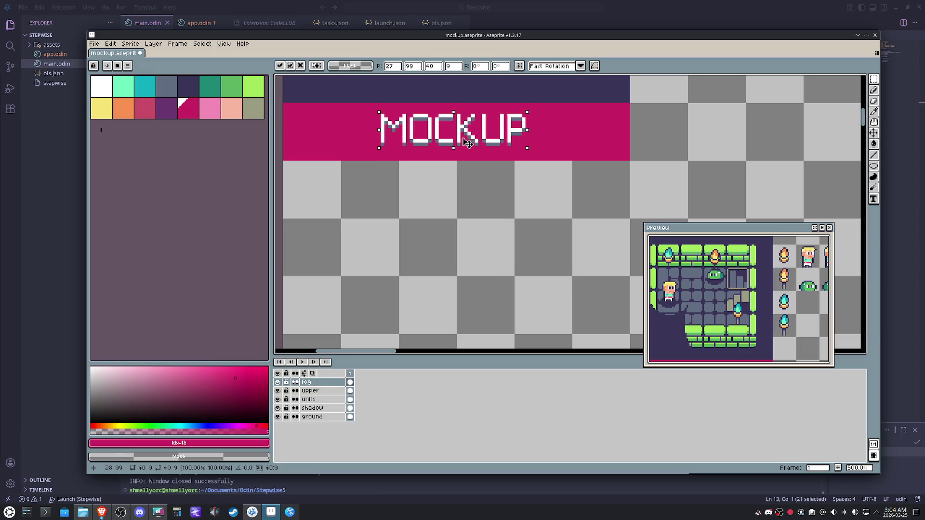
scroll(468, 144, down, 1)
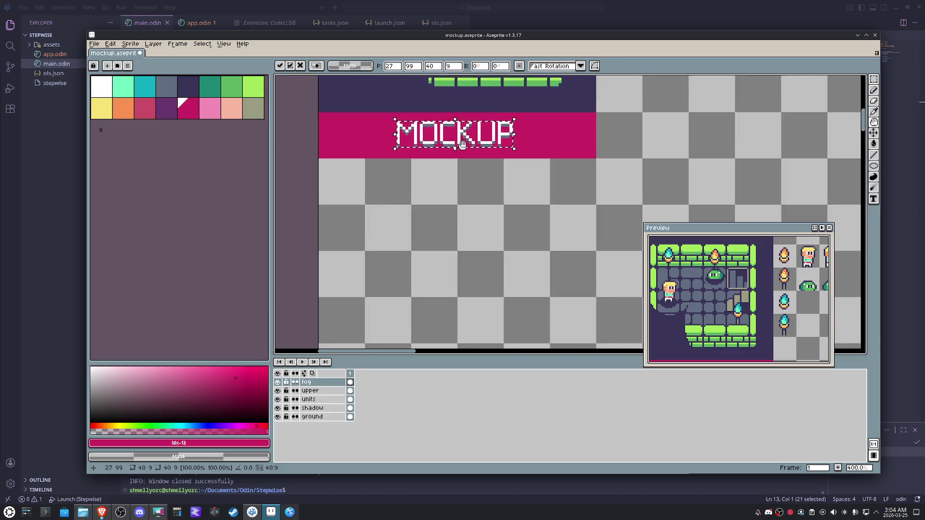
scroll(506, 174, up, 3)
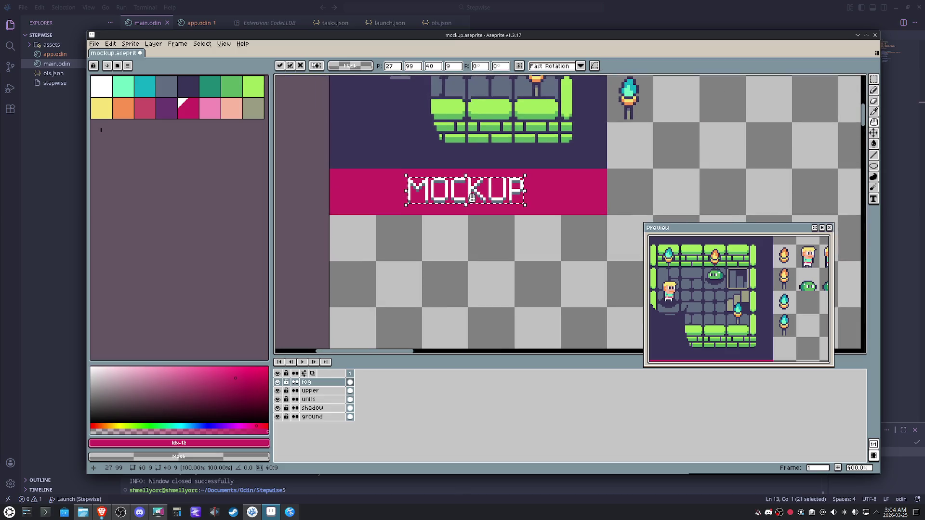
click(532, 202)
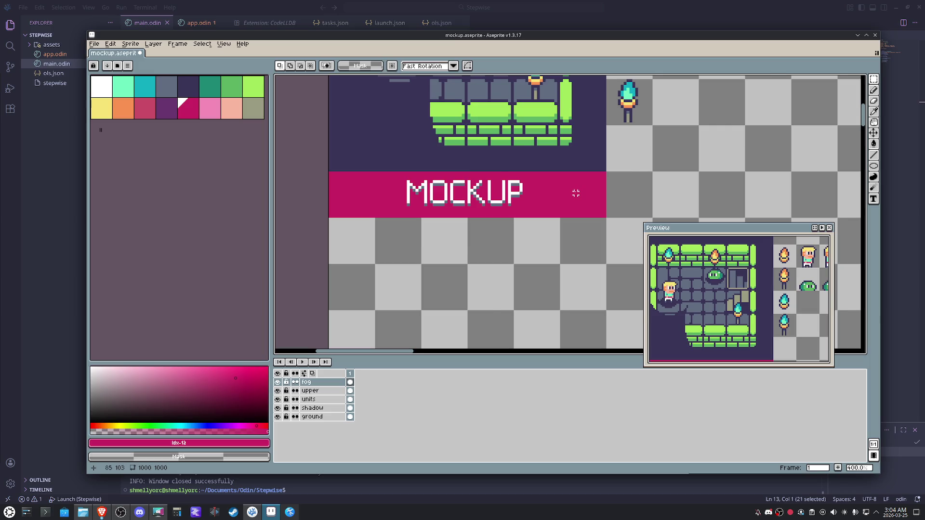
scroll(575, 193, down, 2)
scroll(756, 293, down, 2)
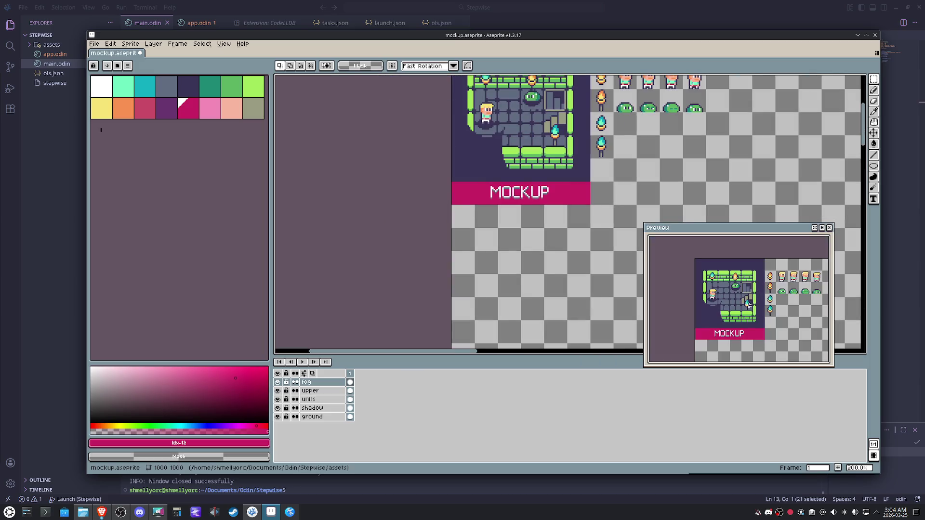
scroll(752, 300, up, 2)
scroll(737, 289, up, 1)
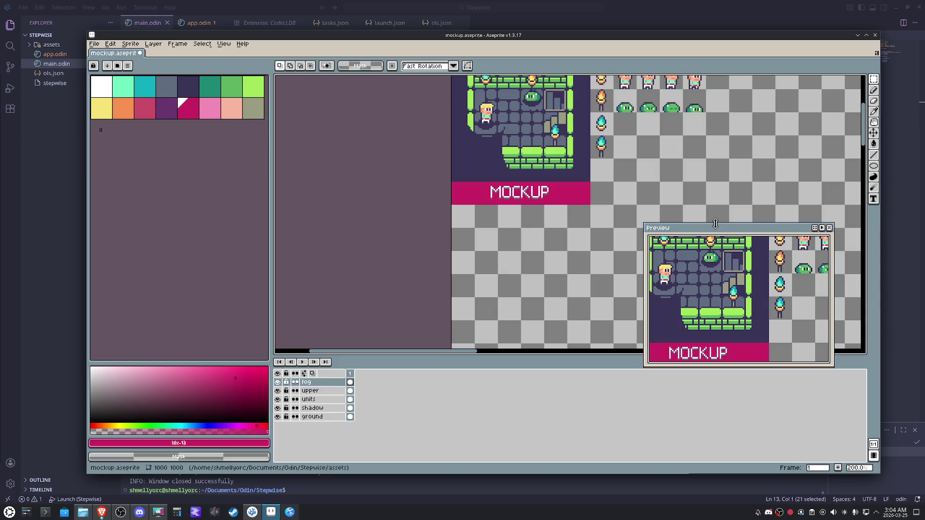
Drag the Preview window edges larger and pan the canvas so the whole mockup shows
drag(720, 230, 719, 186)
drag(644, 273, 600, 273)
scroll(697, 269, up, 1)
scroll(698, 268, up, 1)
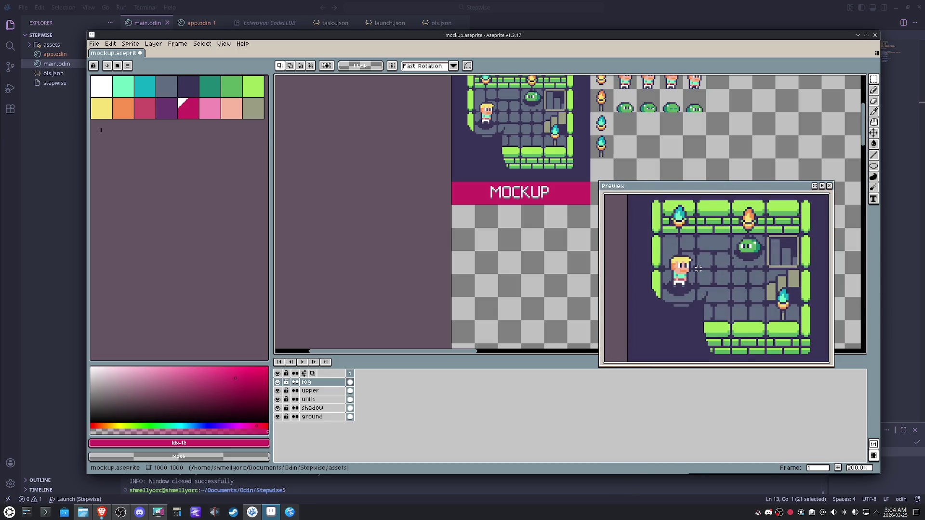
drag(718, 366, 719, 414)
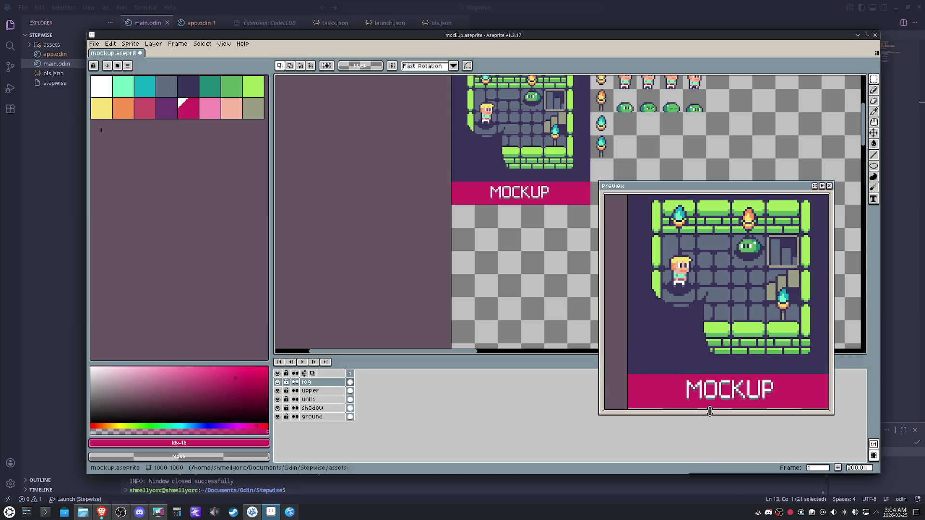
drag(600, 364, 620, 365)
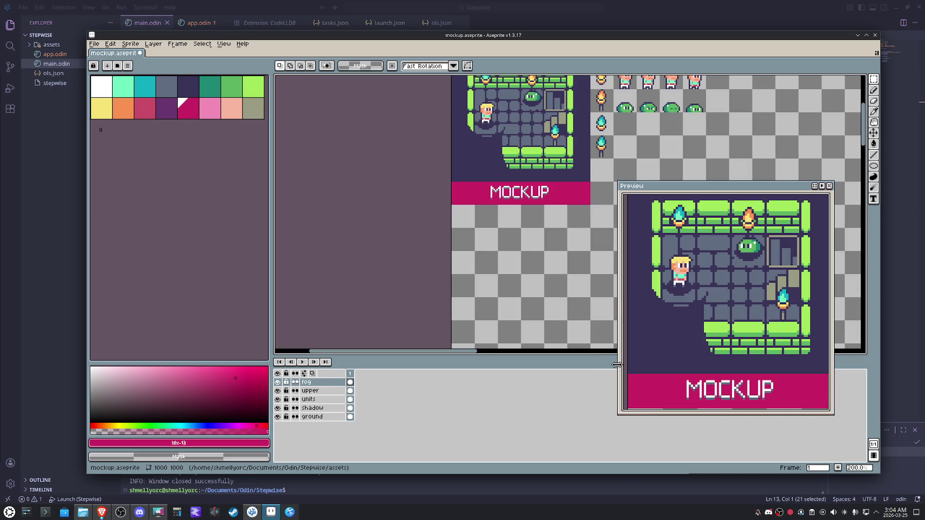
mouse_move(725, 182)
mouse_down()
mouse_move(725, 142)
mouse_move(724, 152)
mouse_up()
drag(623, 256, 625, 255)
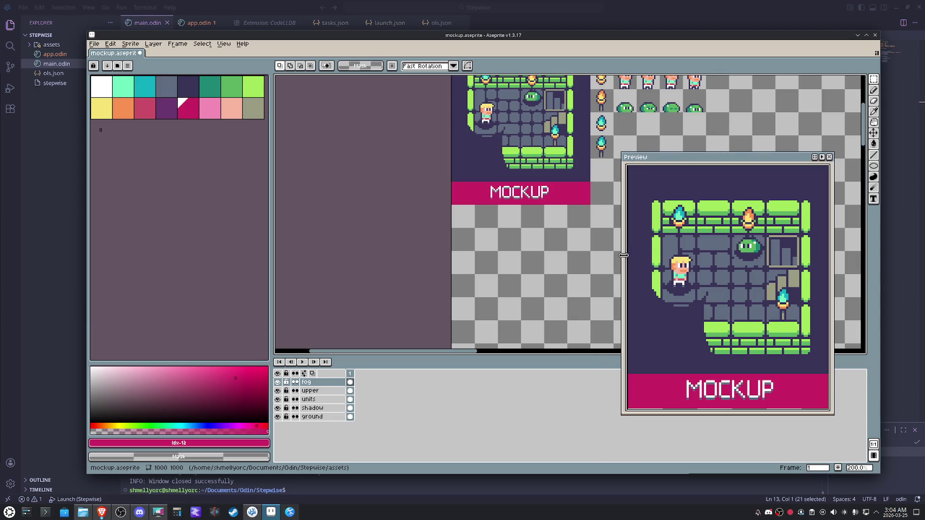
drag(833, 253, 838, 249)
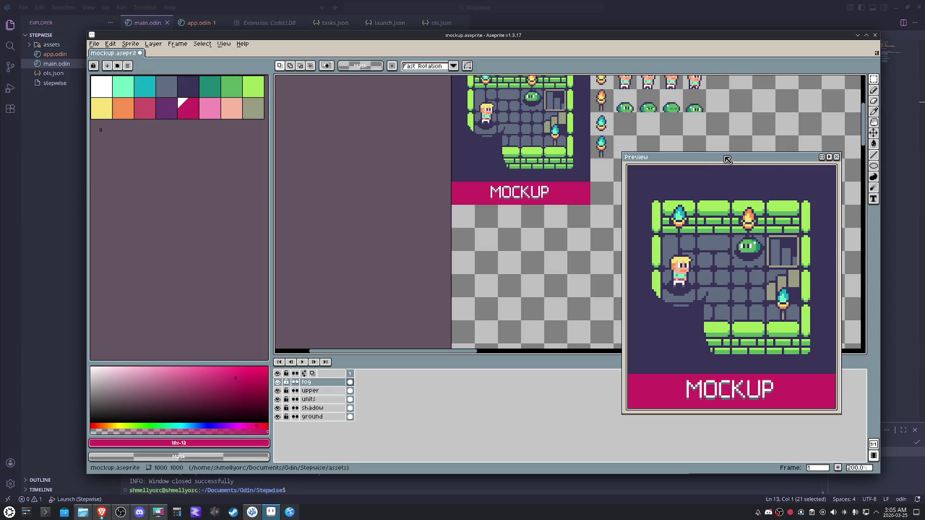
drag(723, 152, 725, 152)
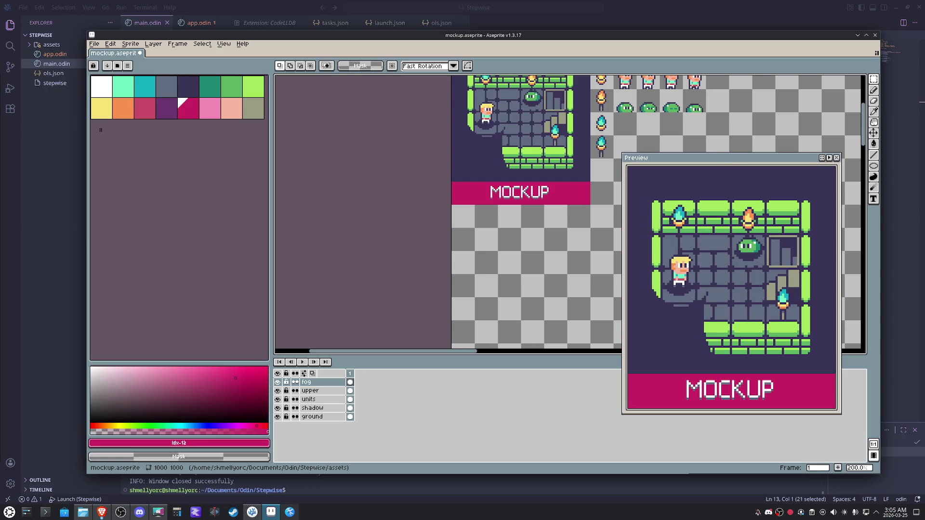
drag(838, 227, 839, 226)
mouse_move(604, 260)
mouse_down()
mouse_move(552, 283)
mouse_move(512, 322)
mouse_up()
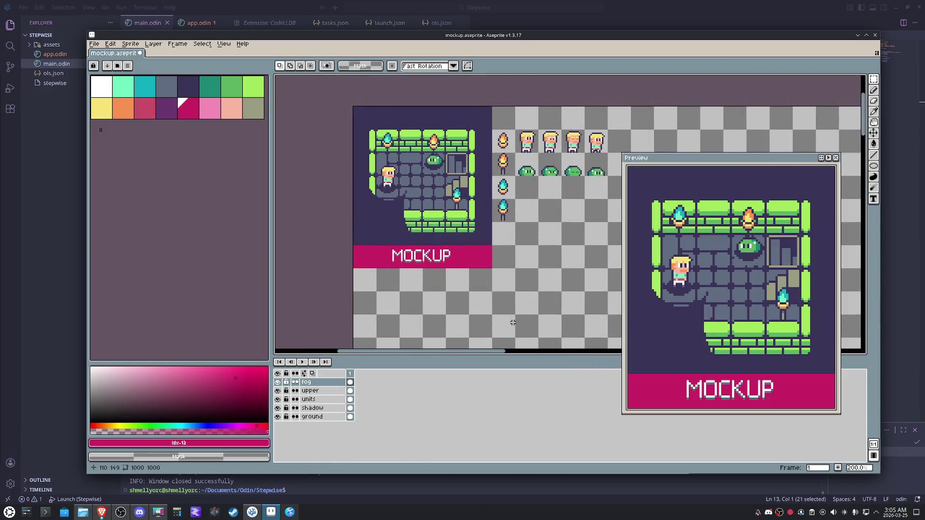
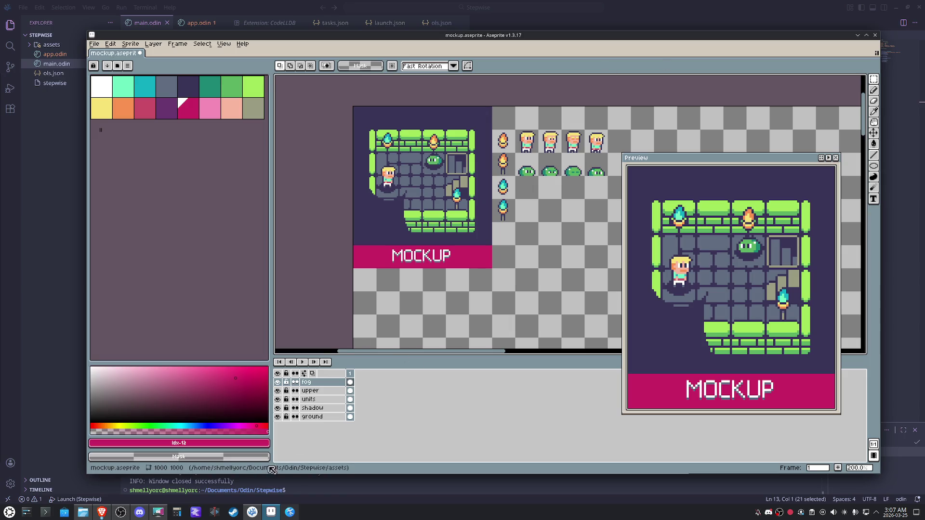
Remove the leftover 'app_' text on line 58 of app.odin
click(252, 512)
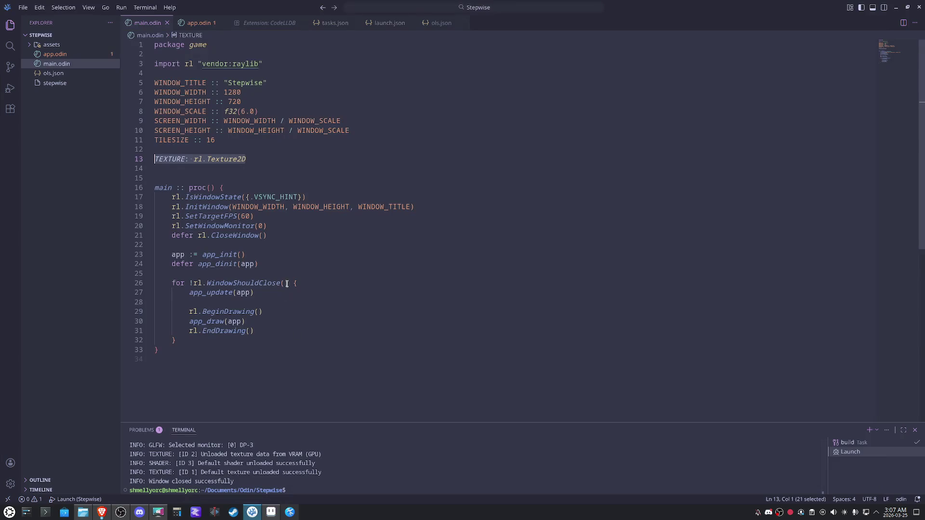
click(63, 54)
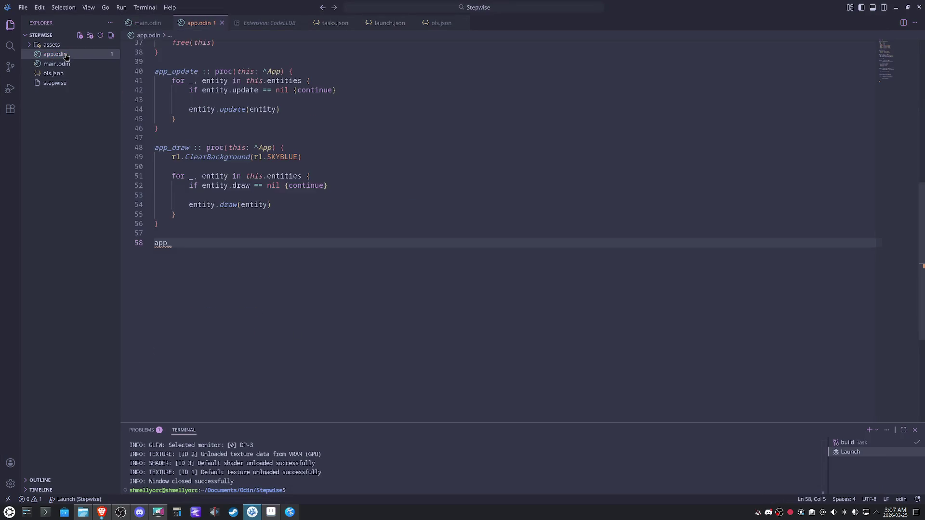
scroll(292, 246, up, 3)
scroll(200, 277, up, 3)
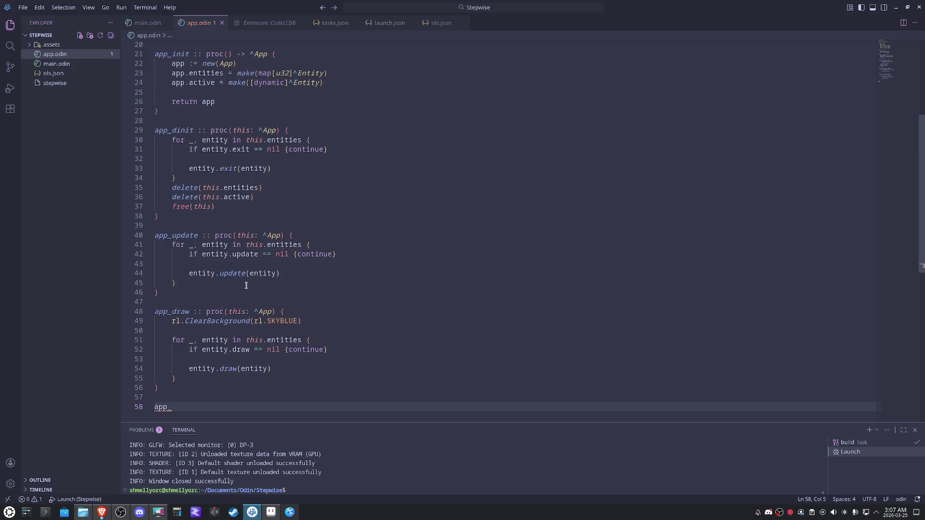
scroll(200, 276, up, 5)
scroll(231, 311, down, 2)
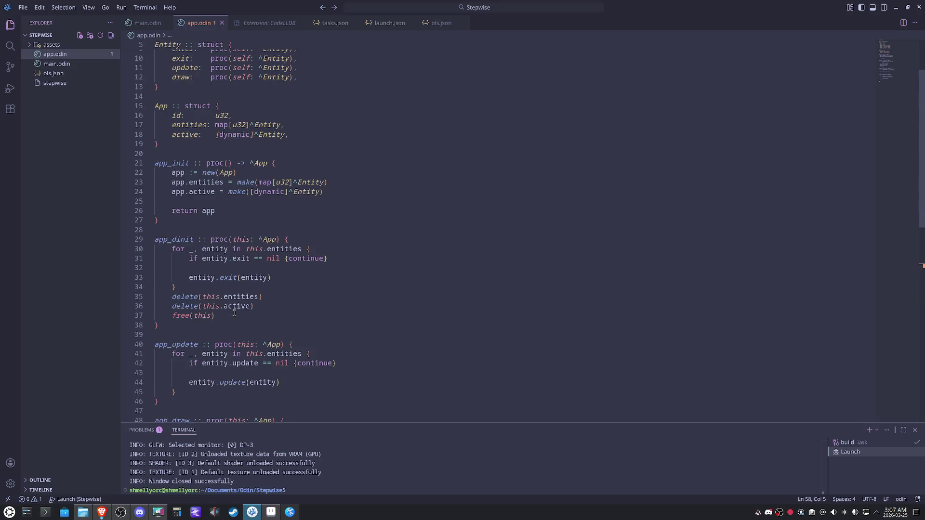
scroll(232, 312, down, 2)
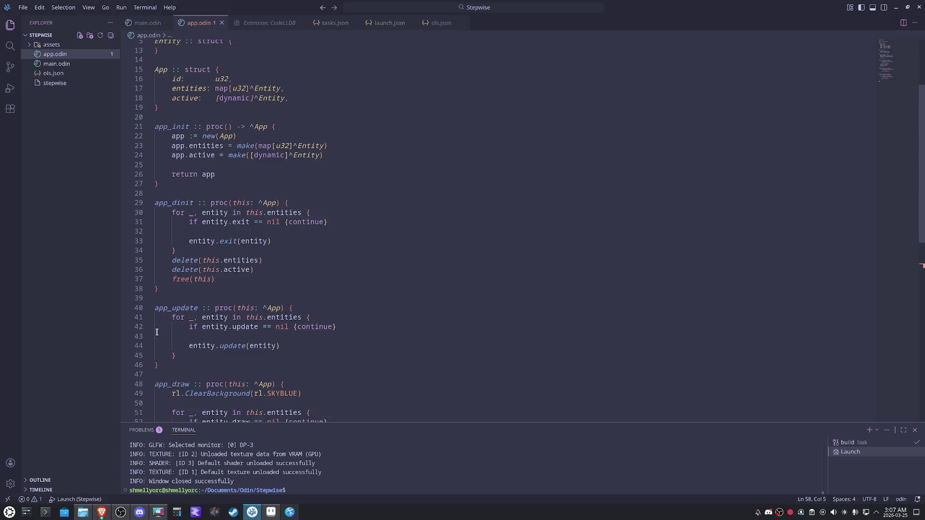
scroll(203, 348, down, 5)
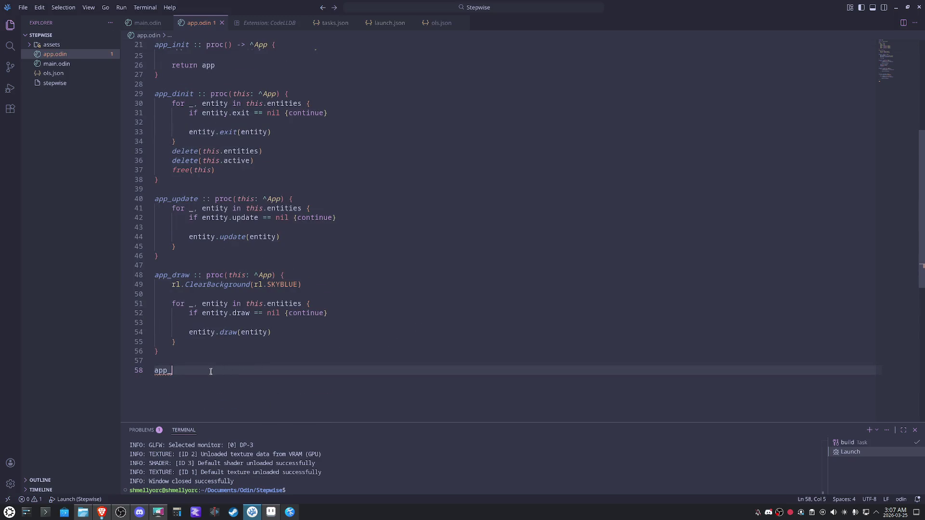
key(BackSpace)
key(BackSpace)
key(BackSpace)
scroll(268, 313, up, 7)
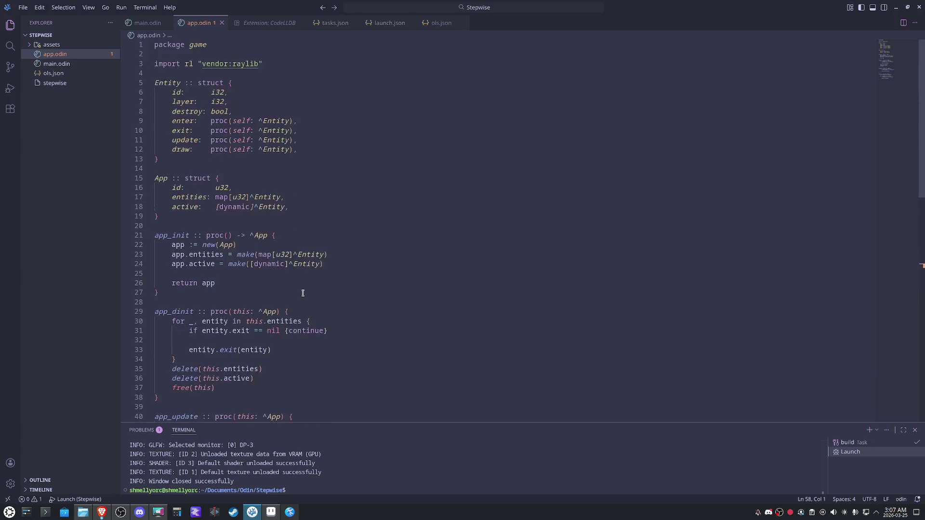
Review the App and Entity struct fields, then list the files in the assets folder
drag(286, 211, 171, 198)
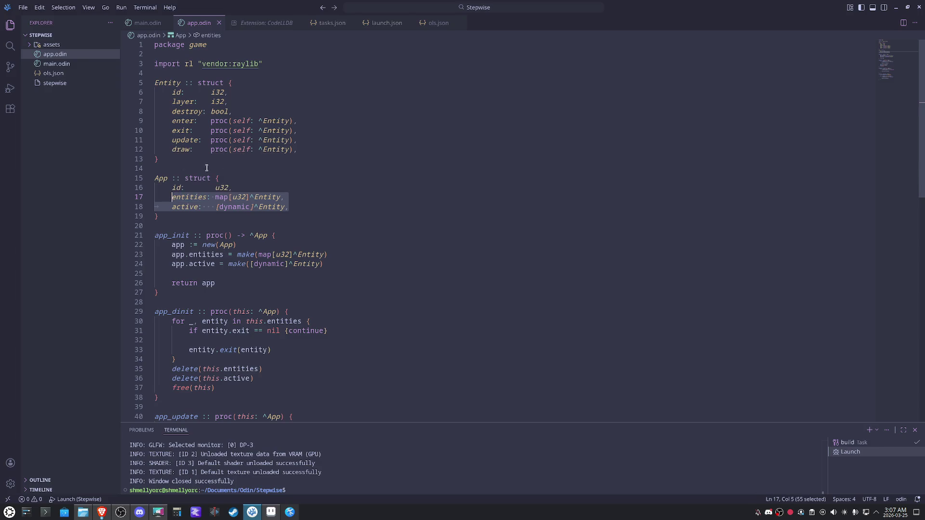
drag(160, 160, 146, 83)
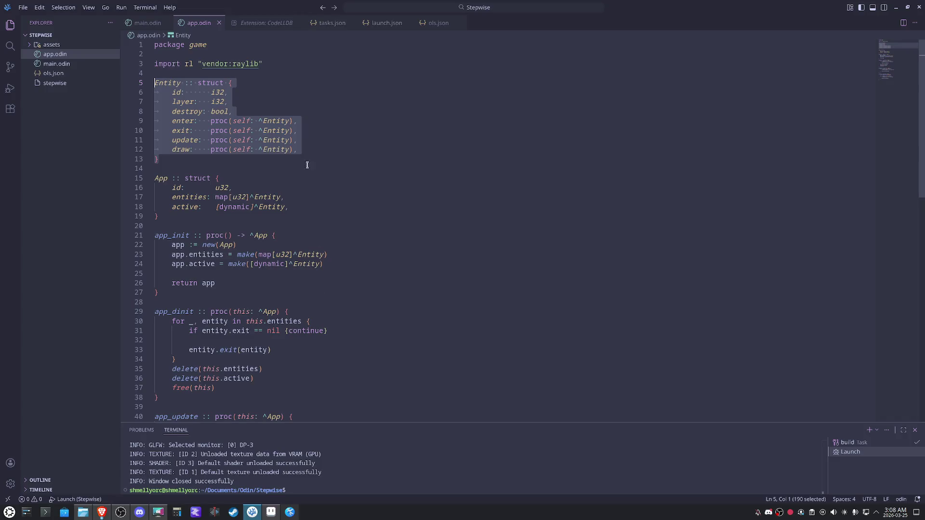
click(319, 128)
key(Down)
key(Down)
key(Down)
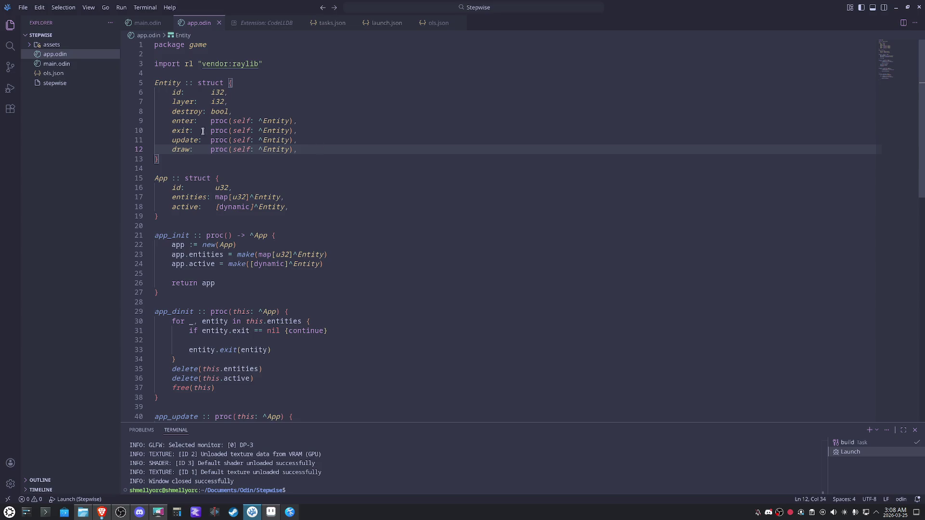
click(50, 44)
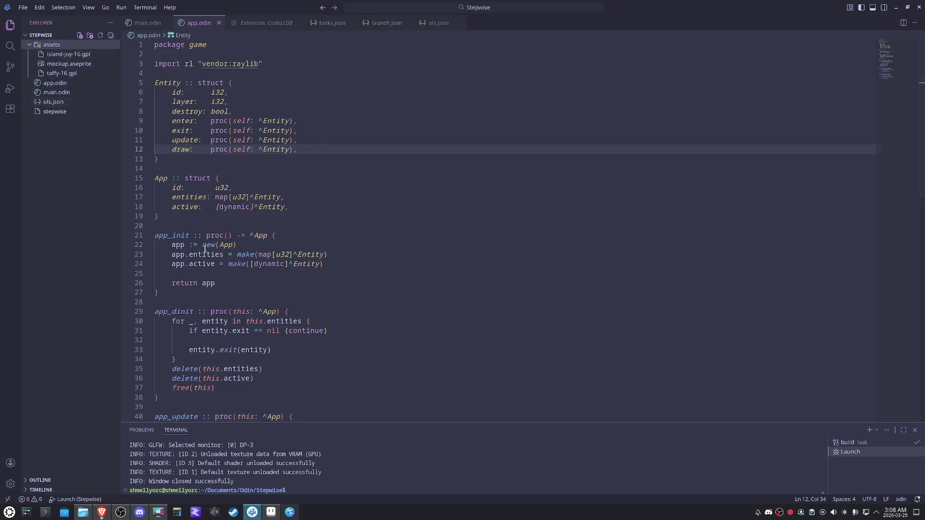
Check the palette presets on the Aseprite mockup and return to the editor
mouse_move(290, 512)
click(274, 513)
click(119, 66)
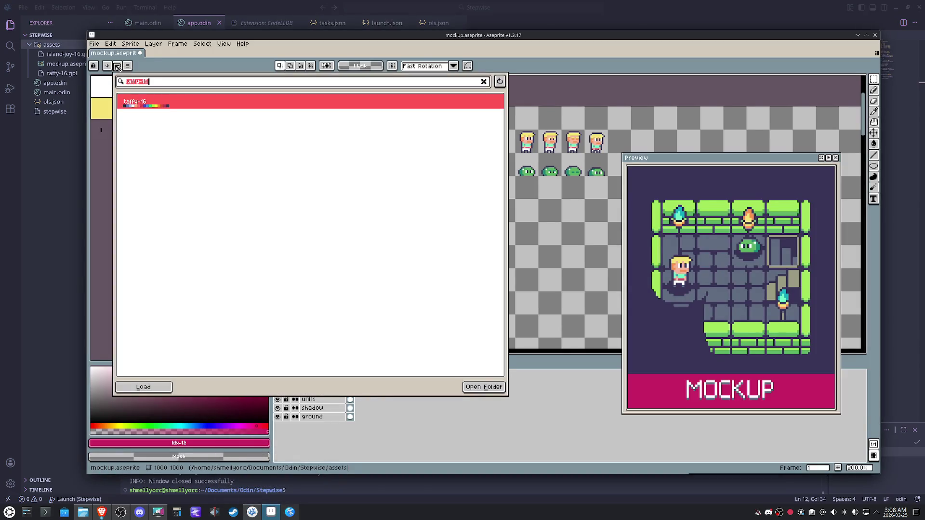
click(117, 66)
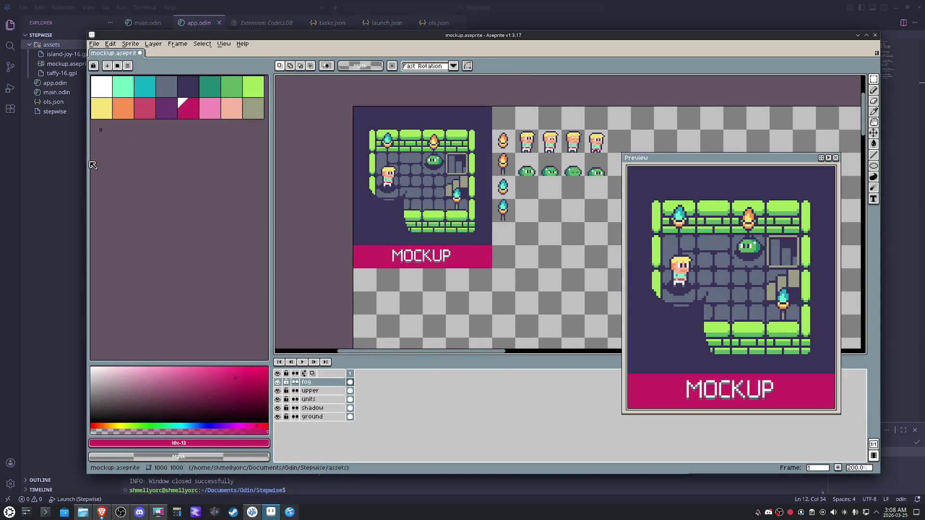
click(79, 36)
Delete island-joy-16.gpl from the assets folder, leaving mockup.aseprite and taffy-16.gpl
click(74, 56)
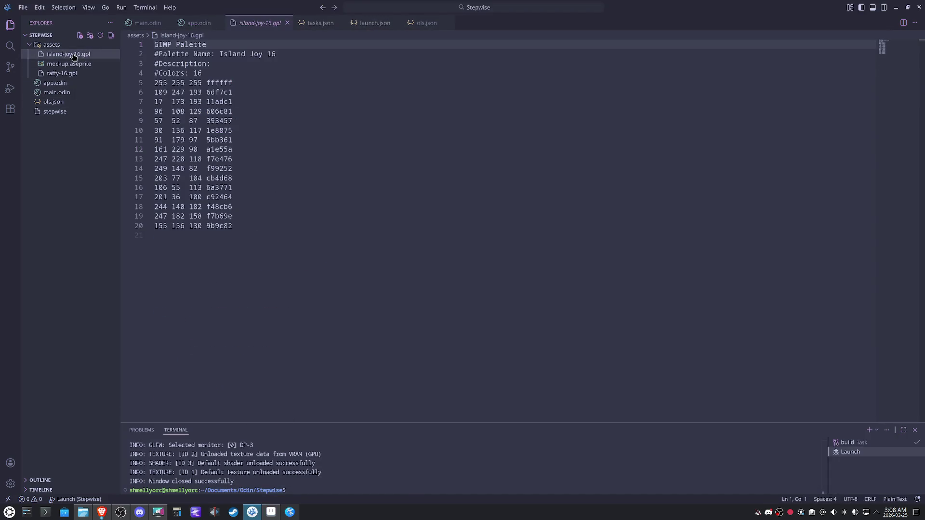
key(Delete)
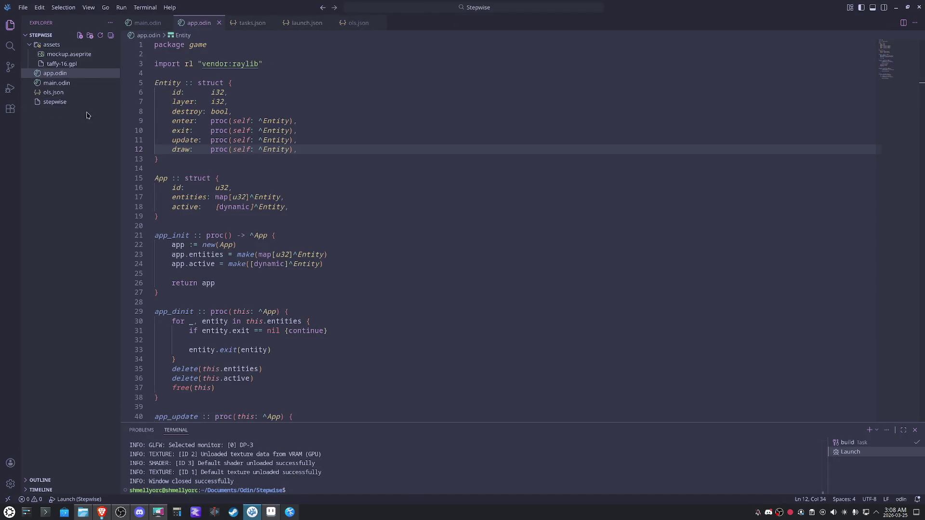
click(72, 55)
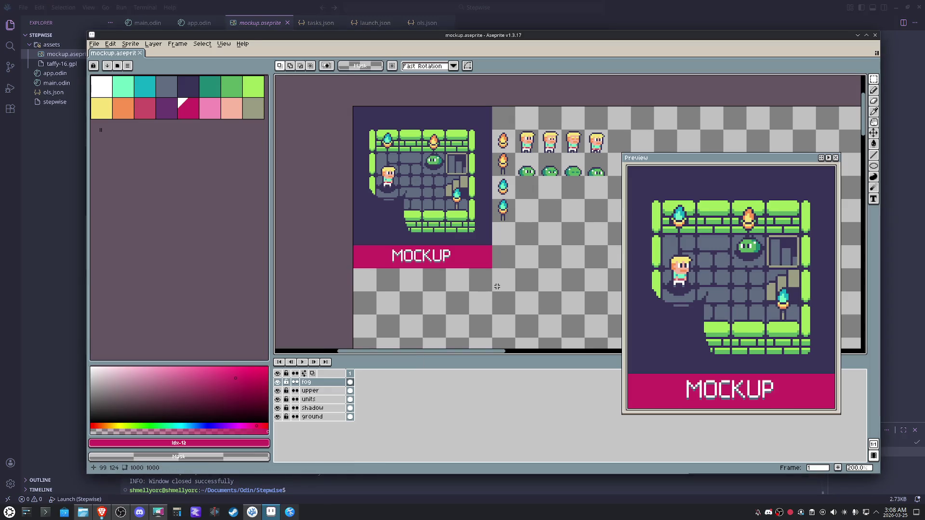
Hide the fog layer's MOCKUP banner, keeping the ground layer visible
drag(498, 283, 413, 262)
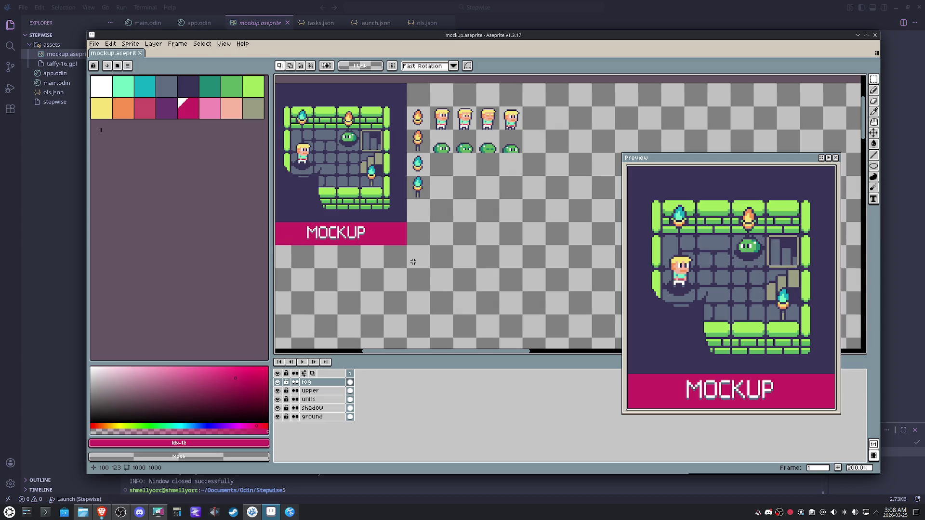
click(277, 417)
click(277, 417)
click(277, 417)
click(277, 418)
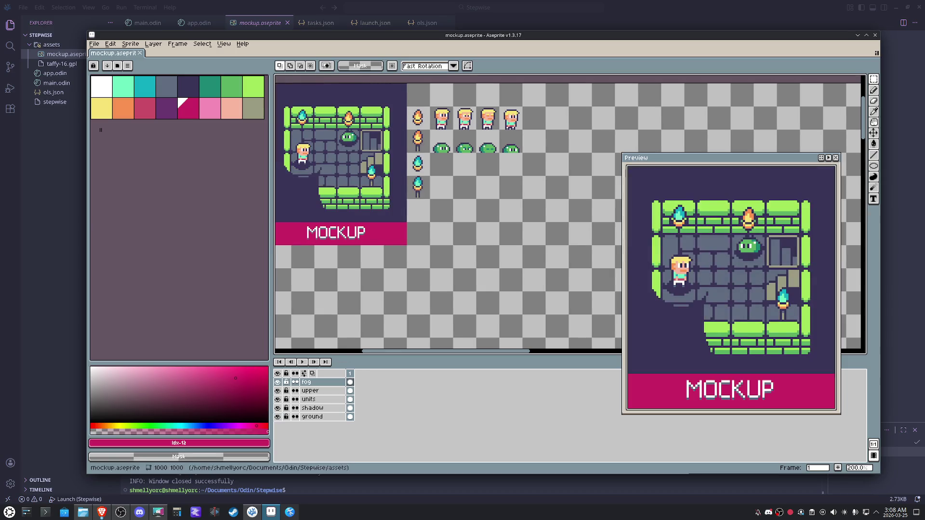
scroll(467, 276, left, 1)
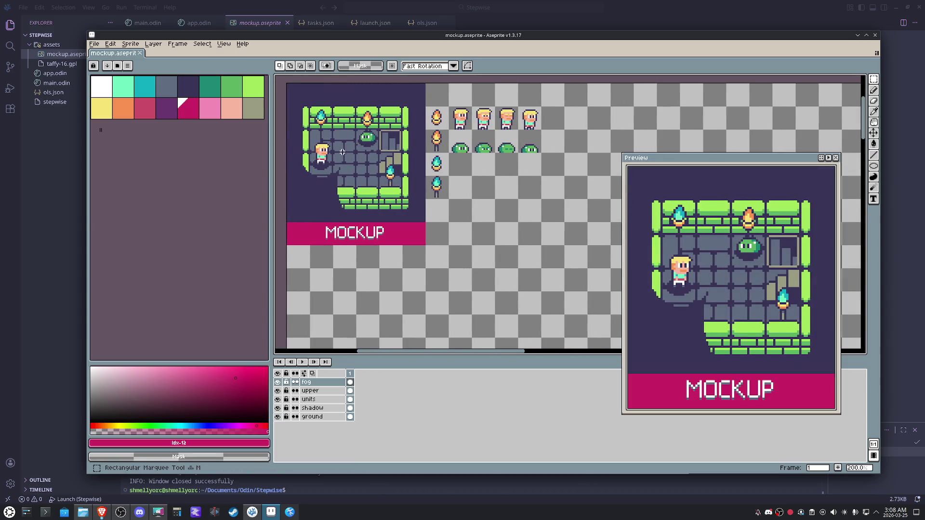
click(278, 381)
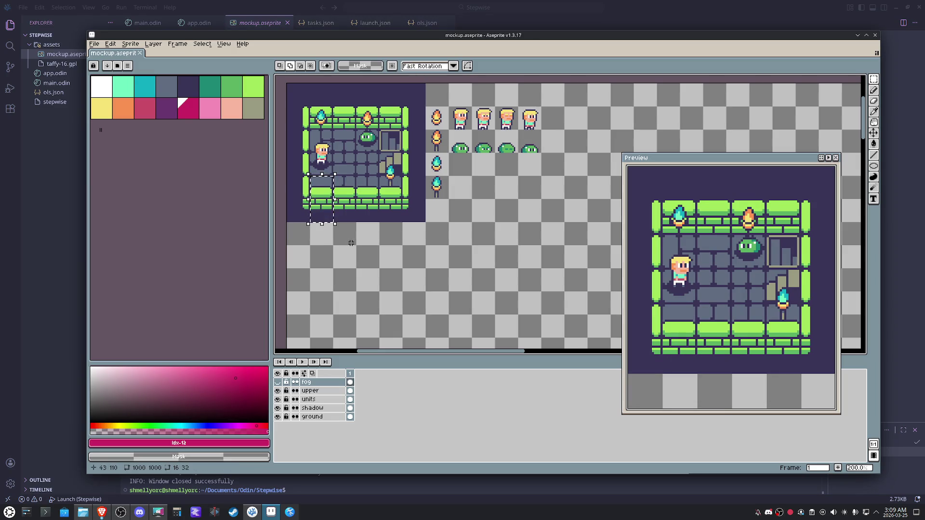
Select wall and floor tiles and start moving them on the ground layer
click(297, 118)
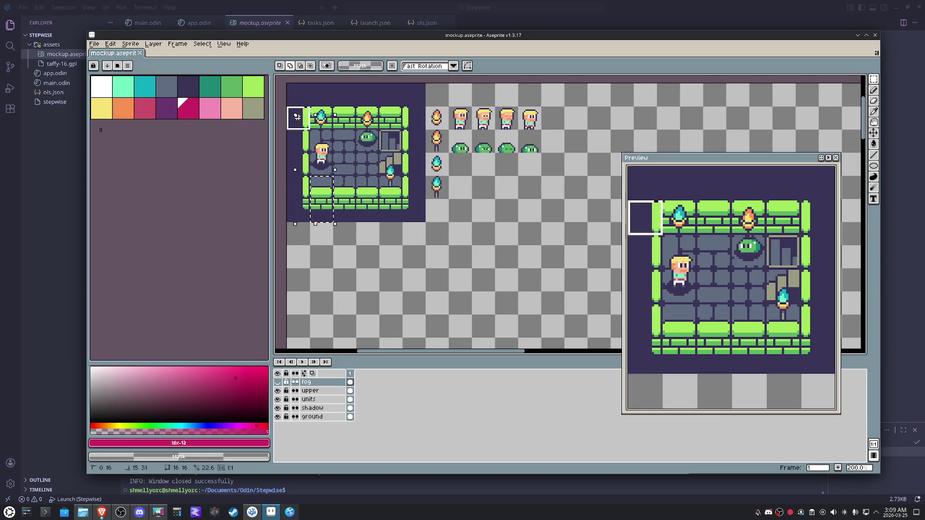
click(409, 143)
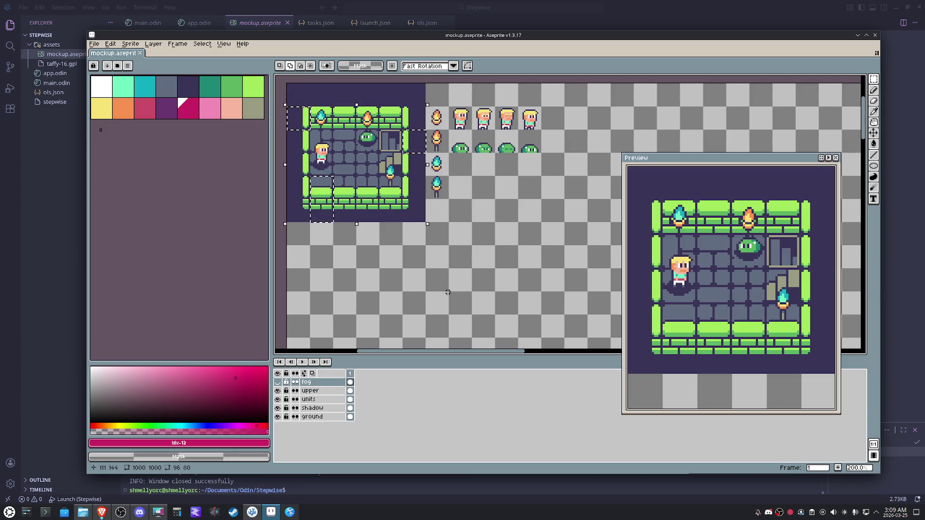
key(shift+x)
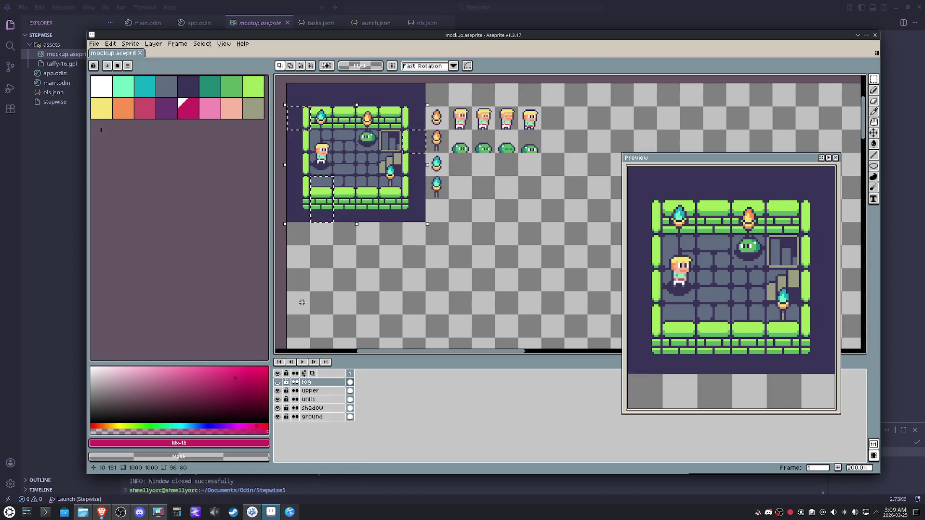
click(312, 416)
click(327, 196)
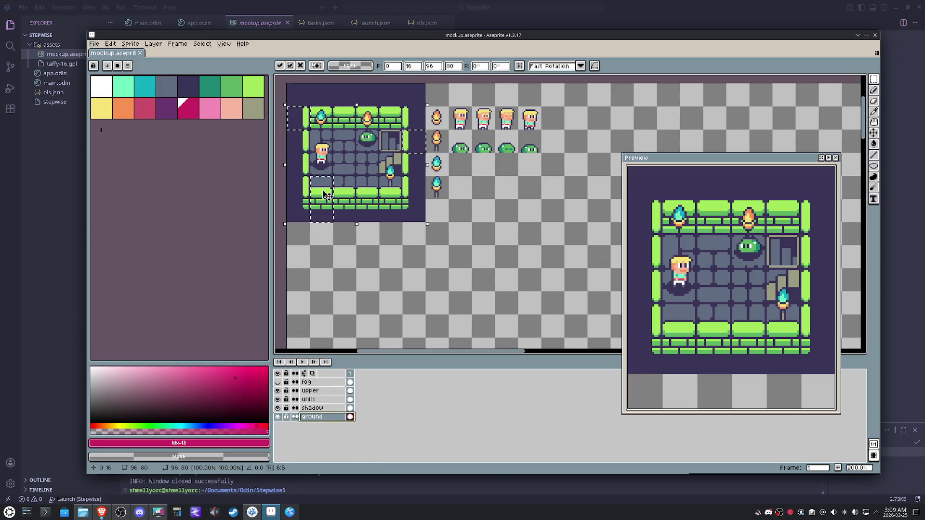
Move the selected tiles onto empty canvas below the room and tidy the preview window
mouse_move(327, 196)
mouse_down()
mouse_move(372, 287)
mouse_move(511, 333)
mouse_up()
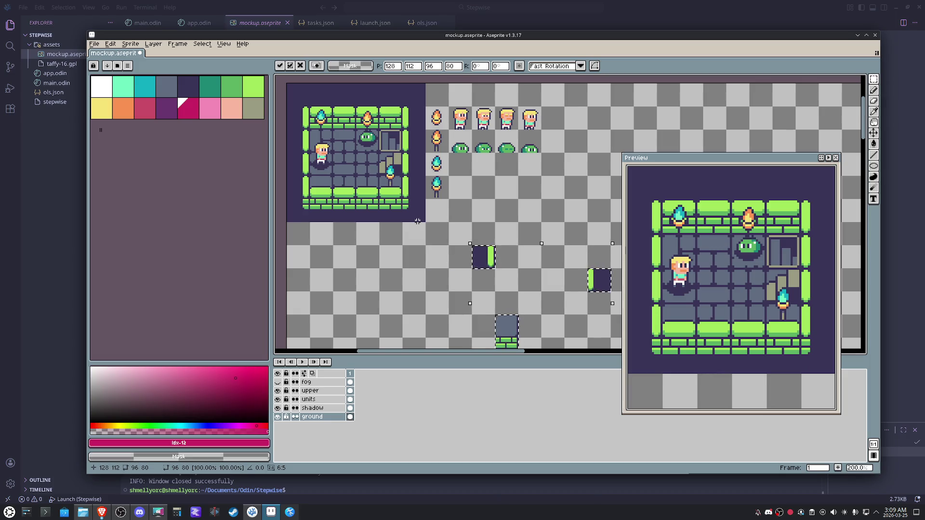
scroll(441, 188, down, 2)
scroll(441, 187, right, 2)
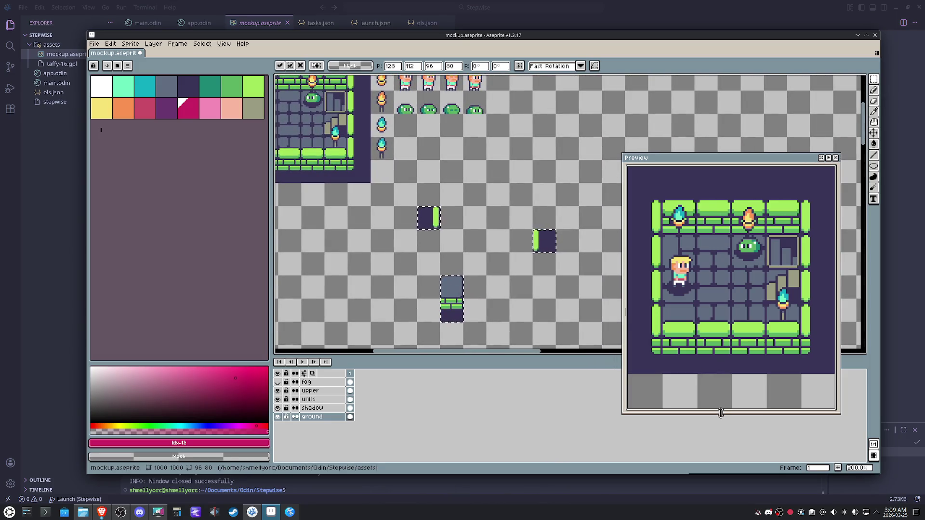
drag(721, 413, 724, 375)
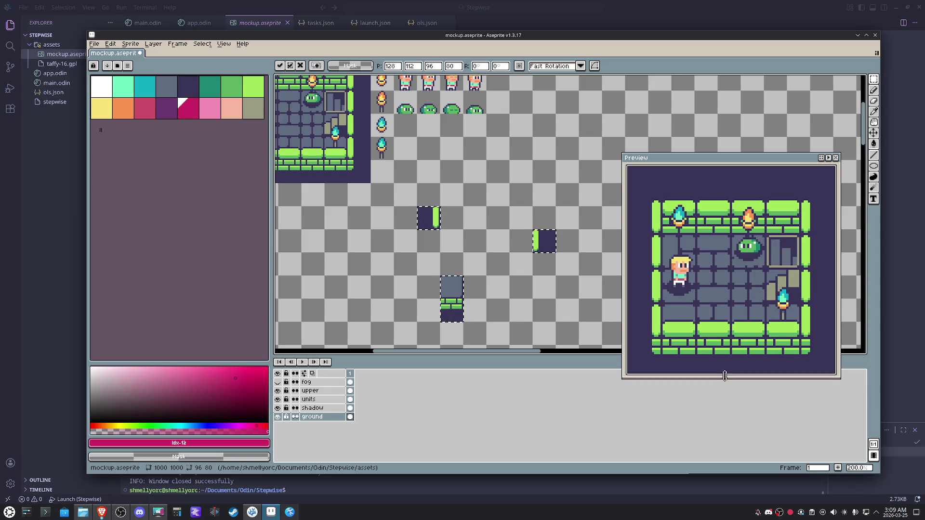
drag(754, 163, 787, 68)
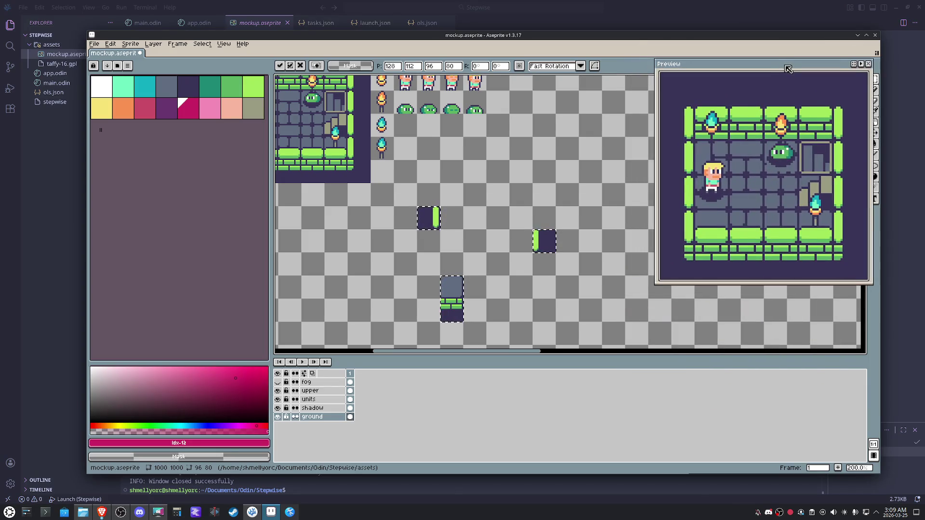
click(538, 241)
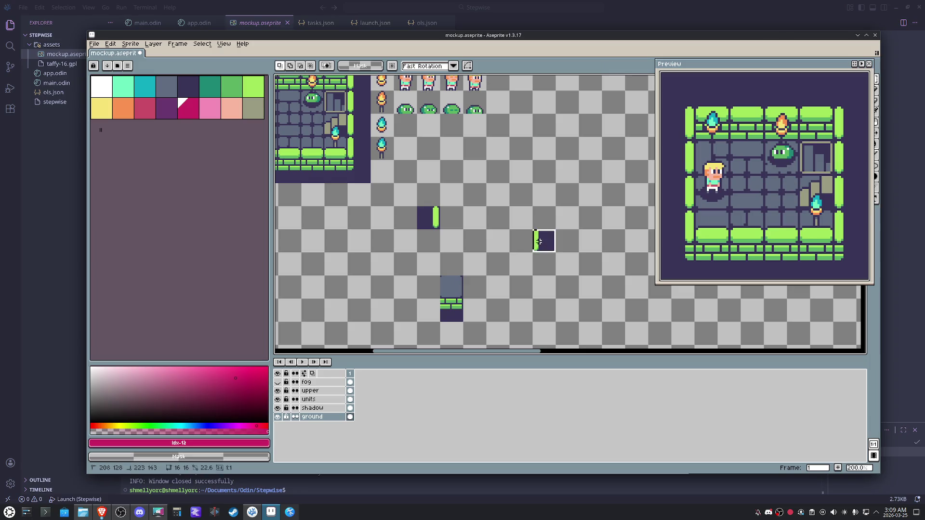
Nudge the dark tile and a green wall tile cell by cell into the block
key(shift+Up)
key(shift+Left)
key(shift+Left)
key(shift+Left)
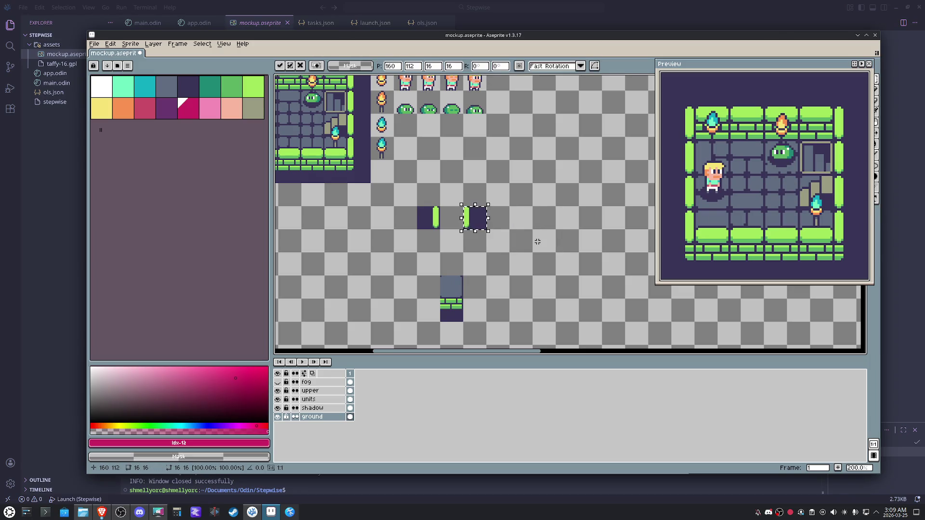
drag(458, 289, 500, 288)
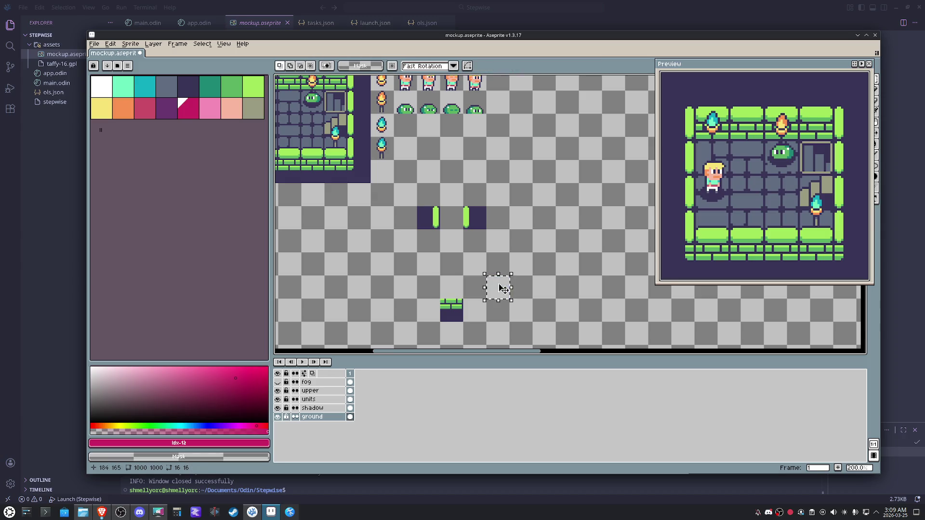
click(455, 309)
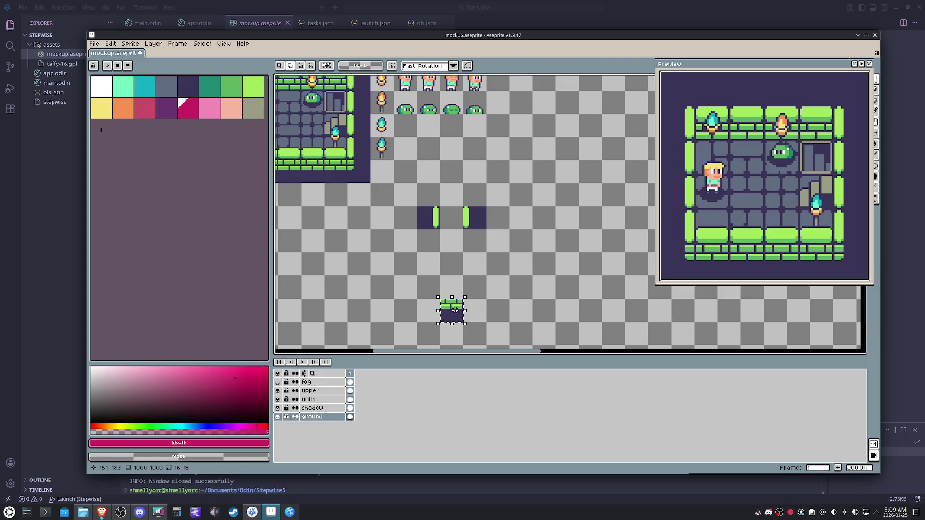
key(shift+Up)
key(shift+Up)
key(shift+Left)
key(shift+Up)
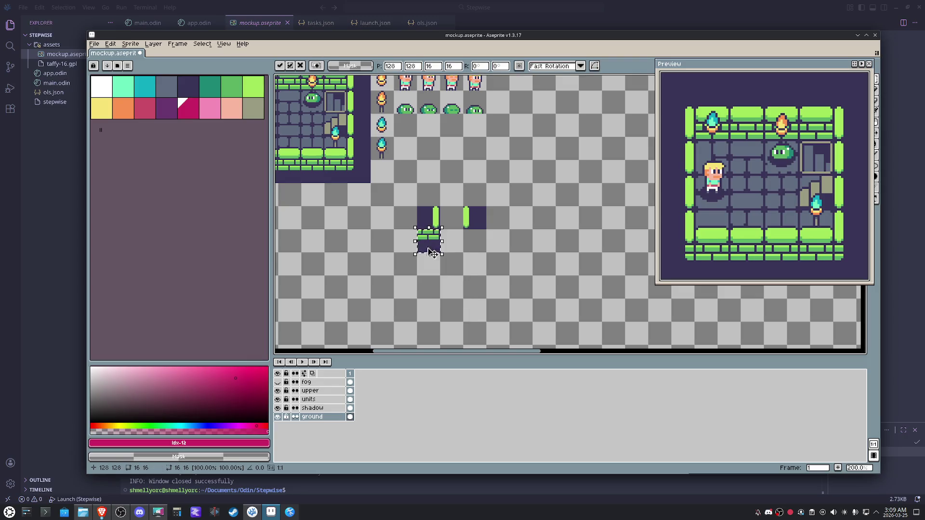
drag(400, 204, 465, 230)
drag(360, 111, 365, 115)
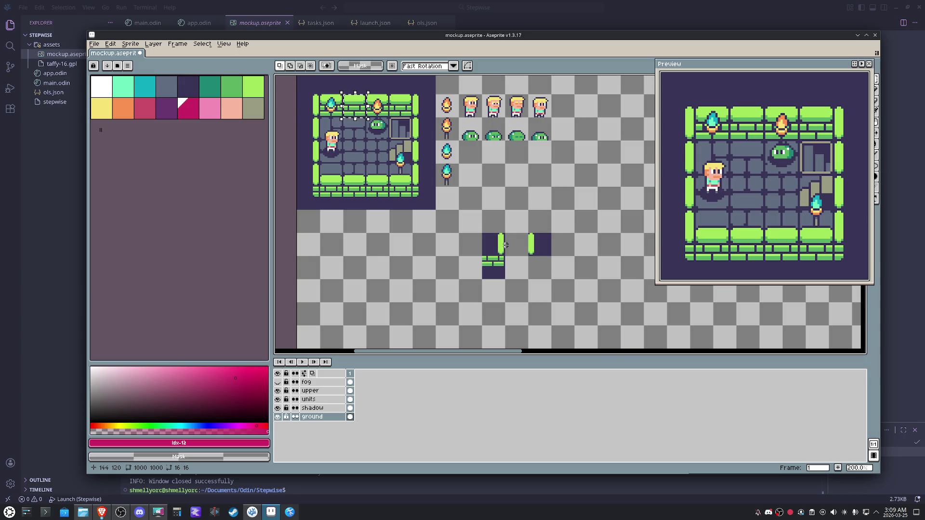
Move further wall pieces down and right into the block on the ground layer
key(shift+Down)
key(shift+Down)
key(shift+Down)
key(shift+Down)
key(shift+Right)
key(shift+Right)
key(shift+Right)
key(shift+Right)
key(shift+Right)
key(shift+Down)
key(shift+Down)
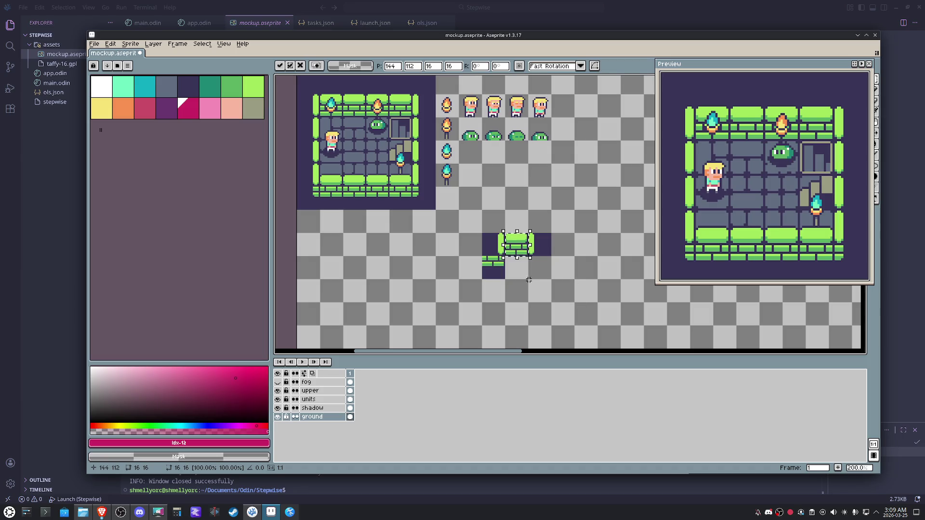
drag(488, 262, 502, 276)
key(shift+Down)
key(shift+Right)
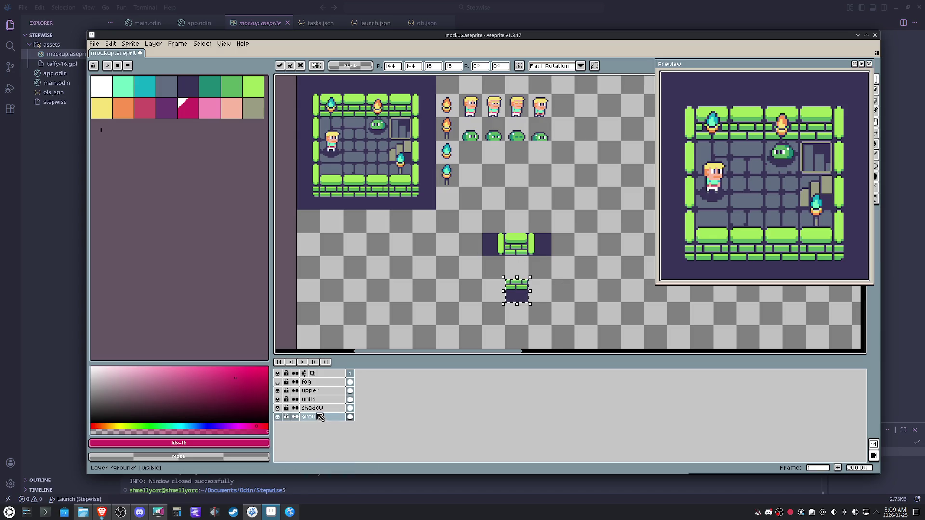
click(311, 390)
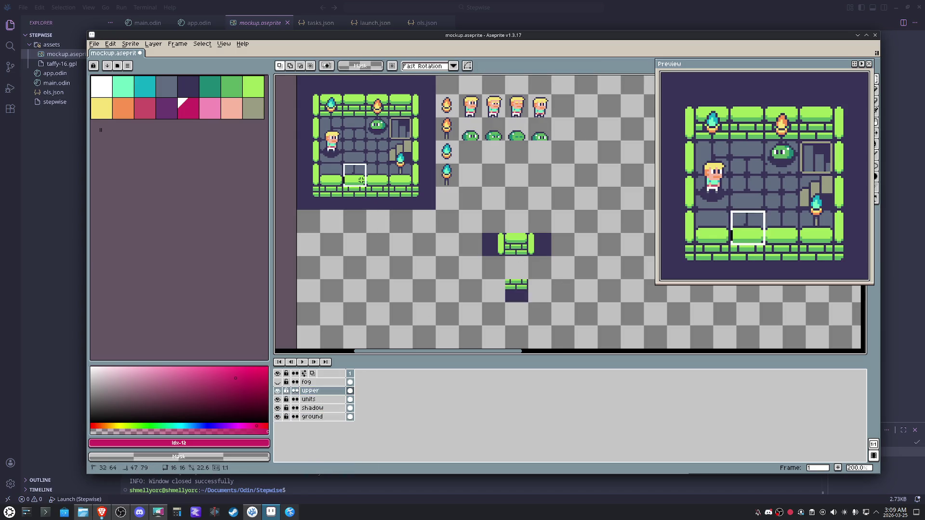
click(312, 417)
key(ctrl+shift+d)
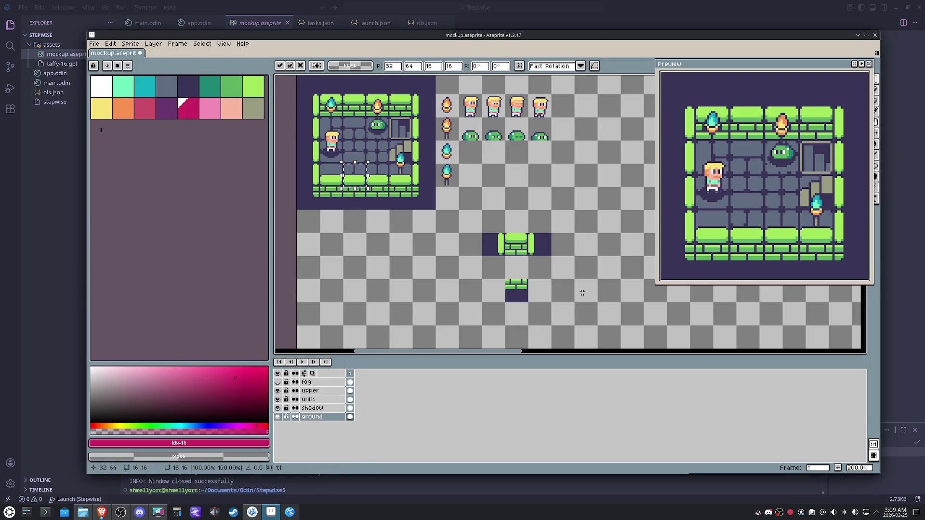
key(Down)
key(Down)
key(Down)
key(Down)
key(Right)
key(Right)
key(Right)
key(Right)
key(Right)
key(Right)
key(Right)
click(600, 283)
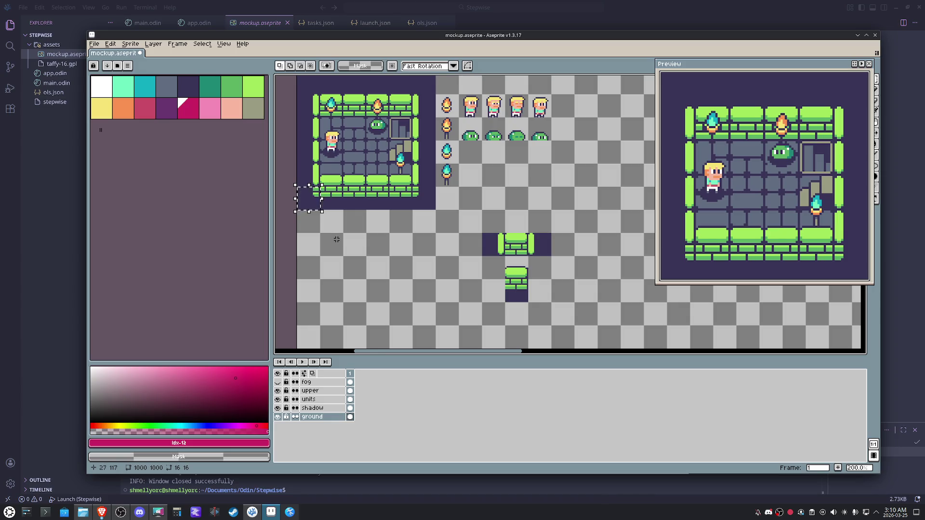
Paste a copy of the dark tile beside the wall block
key(ctrl+t)
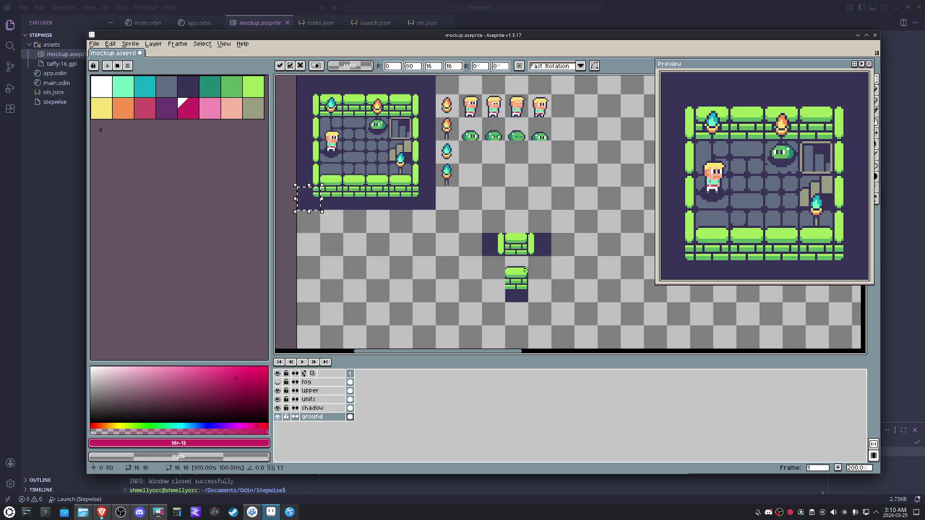
click(522, 270)
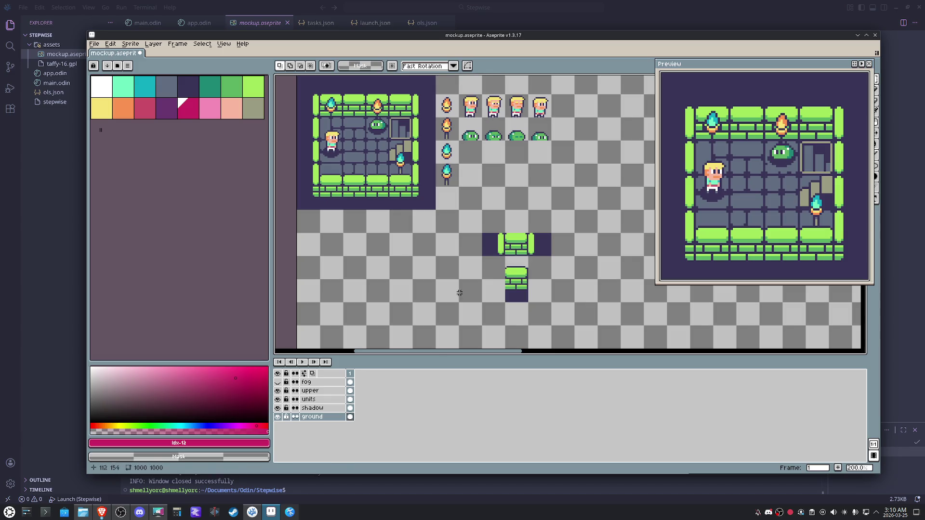
key(ctrl+v)
drag(308, 201, 470, 270)
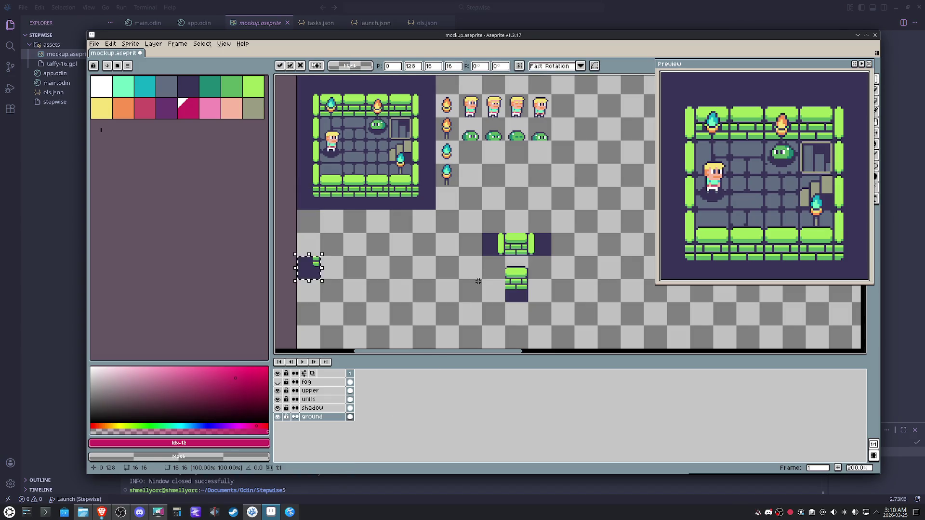
key(Right)
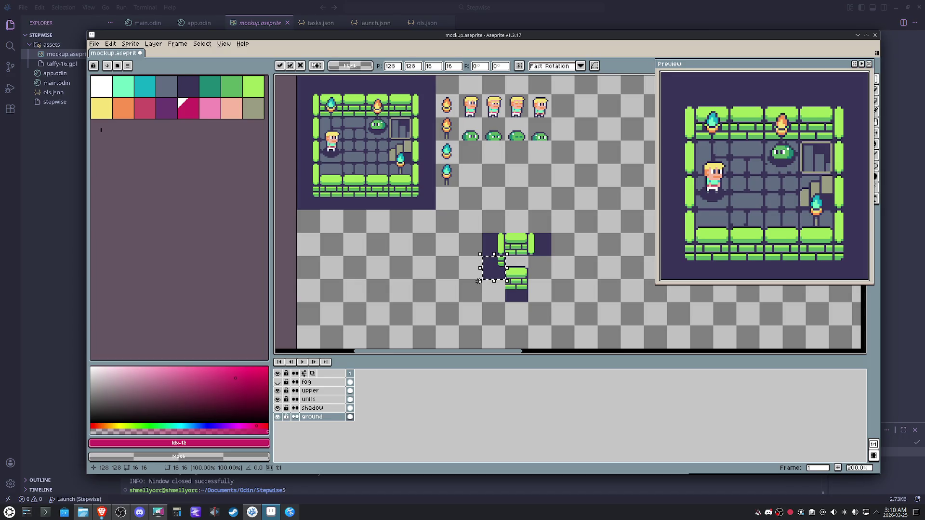
key(Right)
key(Right)
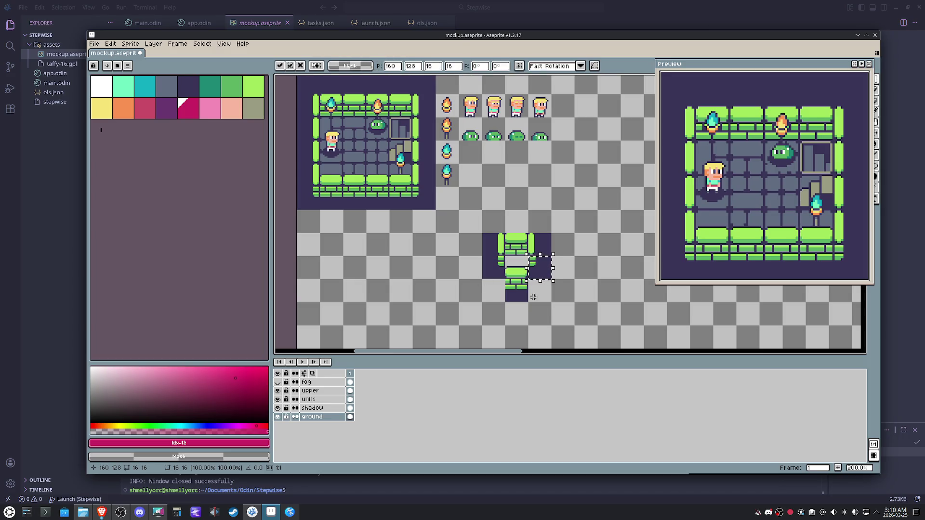
key(Return)
scroll(610, 280, up, 4)
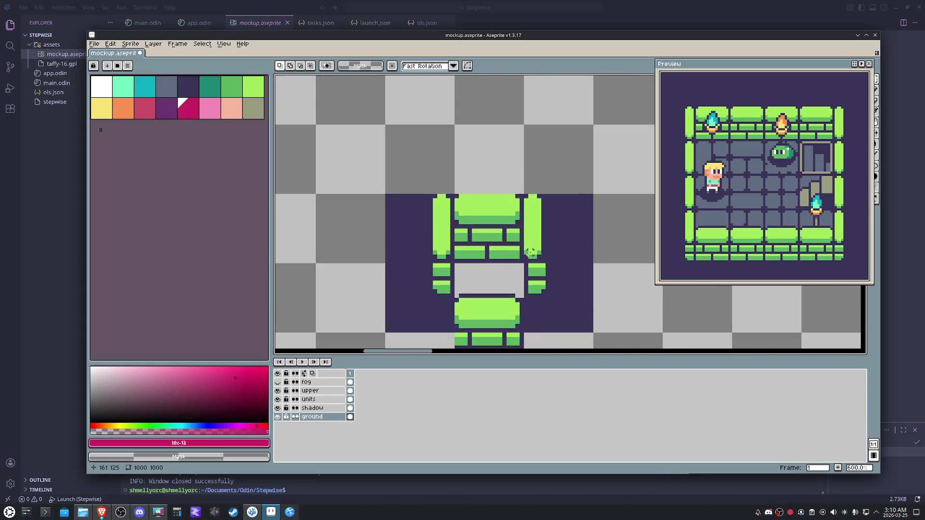
scroll(530, 251, up, 3)
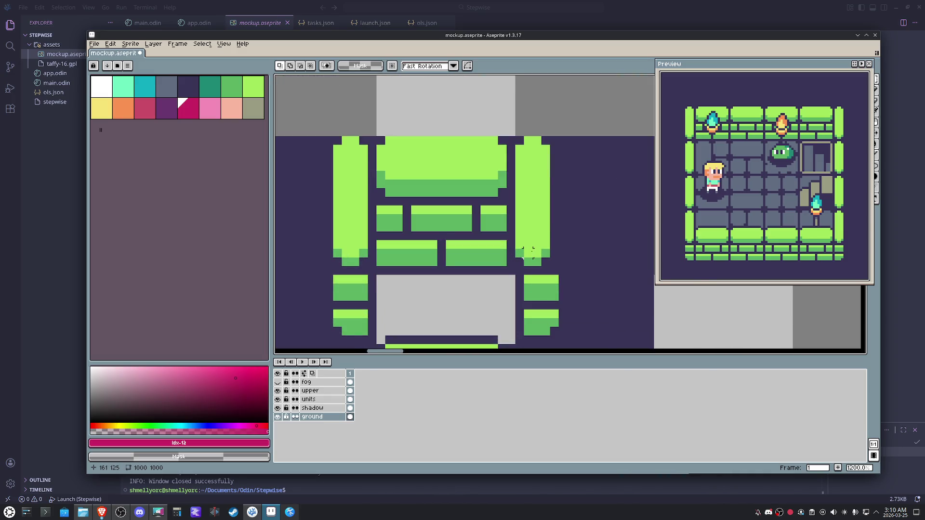
scroll(530, 252, down, 5)
Cut out the right wall tile and relocate another tile into the block
drag(541, 231, 552, 244)
scroll(551, 244, down, 1)
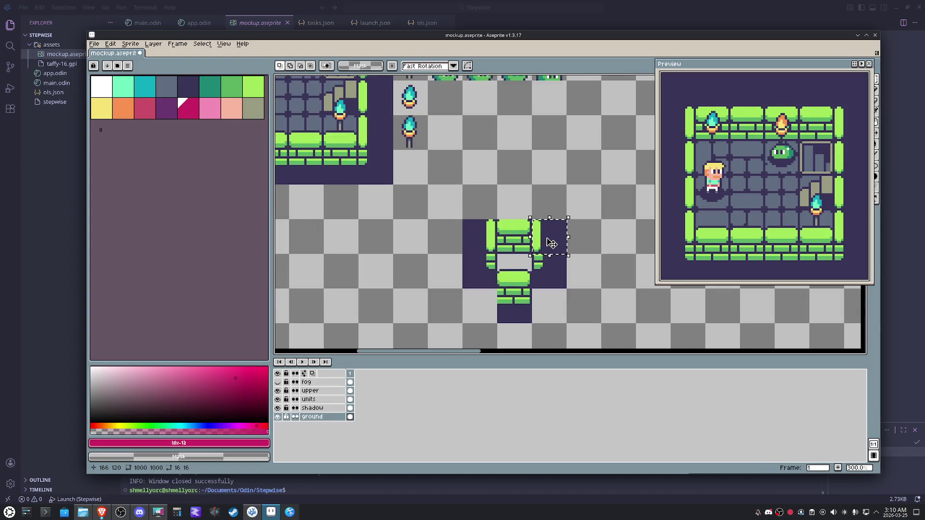
click(541, 280)
drag(548, 271, 554, 262)
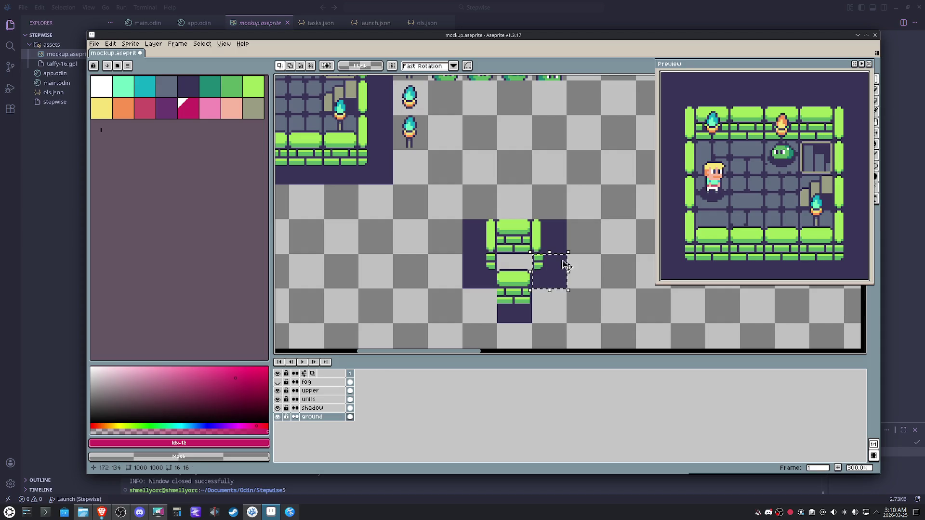
key(ctrl+x)
drag(359, 151, 416, 186)
key(Down)
key(Down)
key(Down)
key(Down)
key(Right)
key(Right)
key(Right)
key(Right)
click(547, 261)
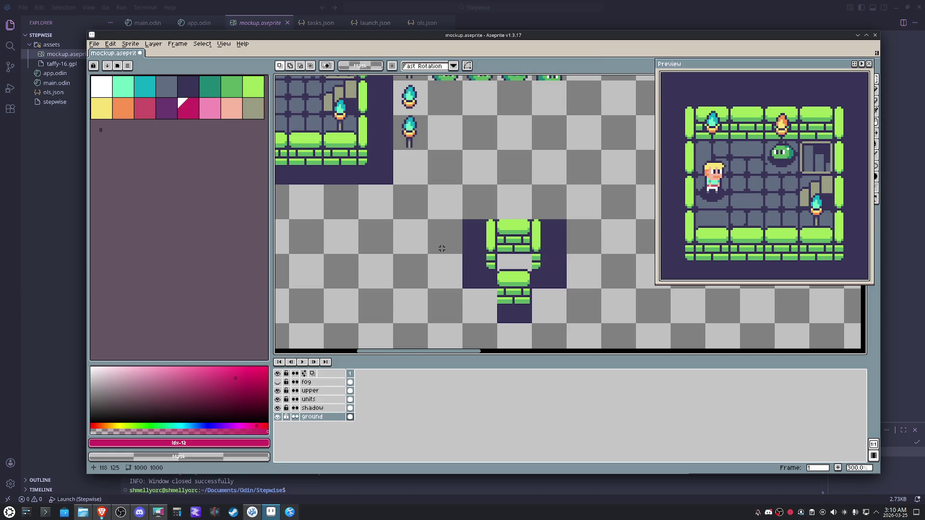
Shuffle the remaining tiles so the green wall pieces stack compactly
mouse_move(497, 254)
mouse_down()
mouse_move(518, 294)
mouse_move(497, 319)
mouse_move(463, 288)
mouse_up()
key(Down)
key(Left)
click(515, 278)
key(Up)
click(518, 294)
key(Up)
key(Up)
key(Up)
key(Right)
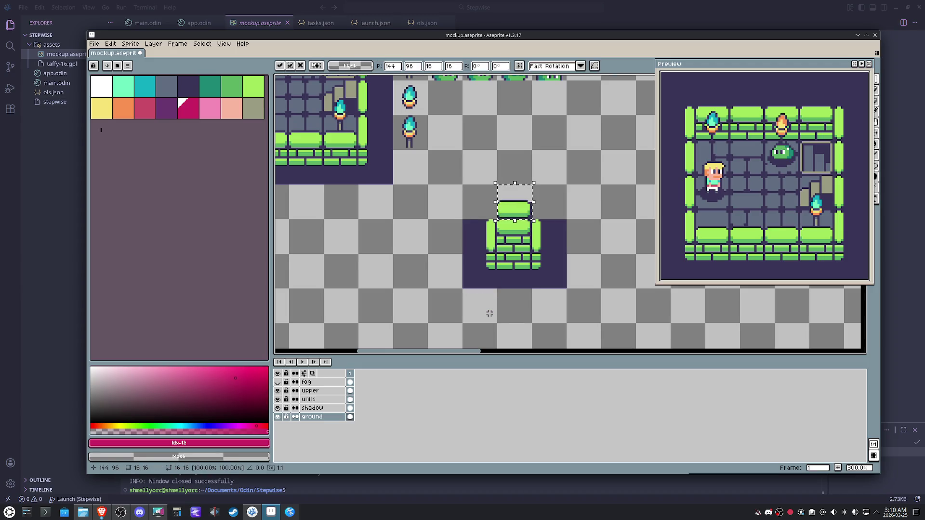
key(Return)
Fill the empty cell beside the wall cap with dark purple #393457
drag(490, 313, 509, 333)
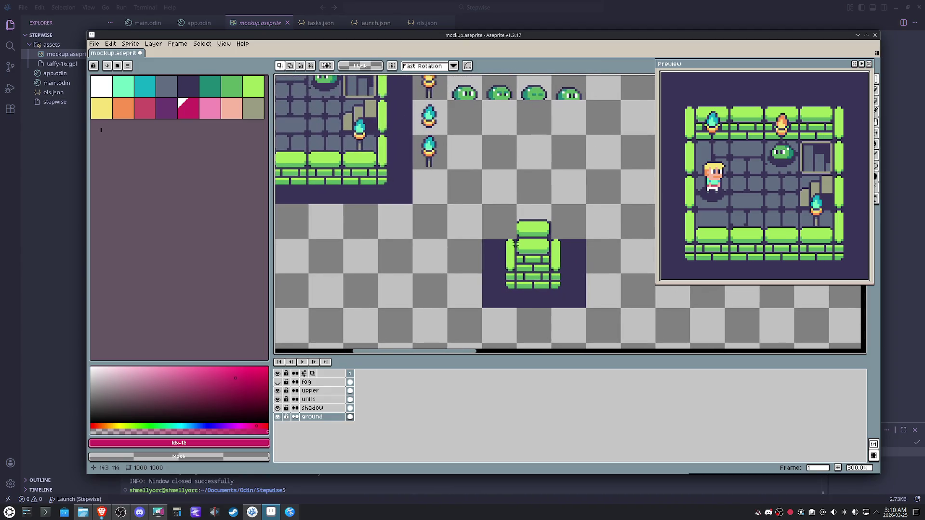
drag(509, 224, 486, 217)
alt+click(495, 243)
key(g)
click(499, 224)
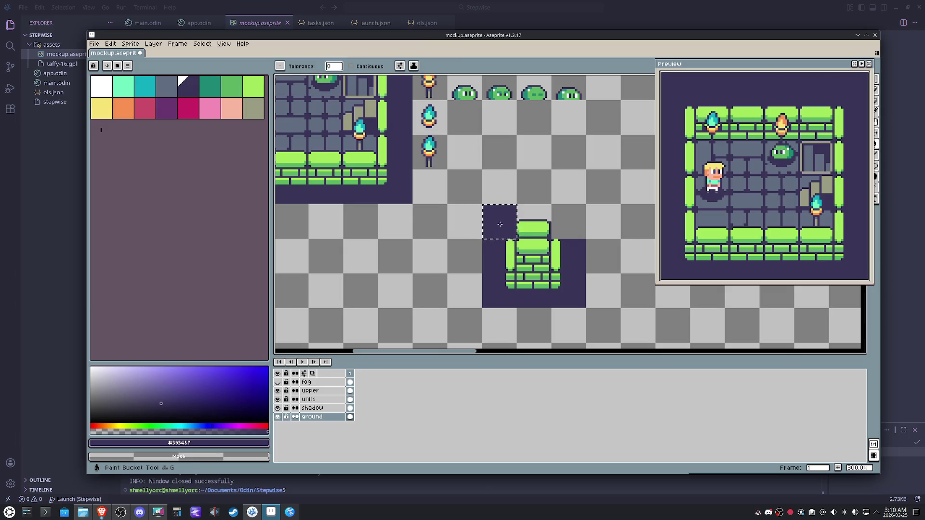
key(m)
key(ctrl+d)
scroll(499, 260, down, 1)
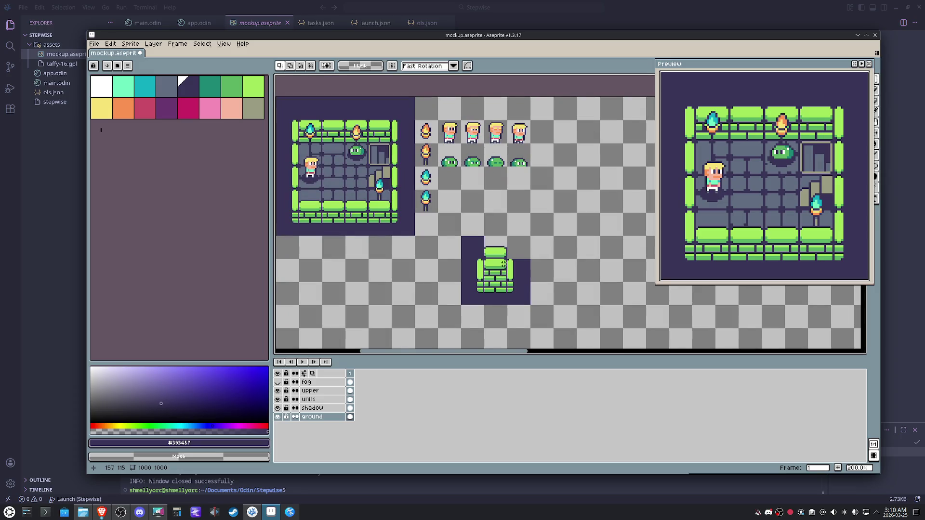
Shift the 48x48 wall block one cell left and drop it in place
drag(474, 248, 523, 296)
click(522, 261)
mouse_move(510, 237)
mouse_down()
mouse_move(523, 260)
mouse_move(516, 286)
mouse_up()
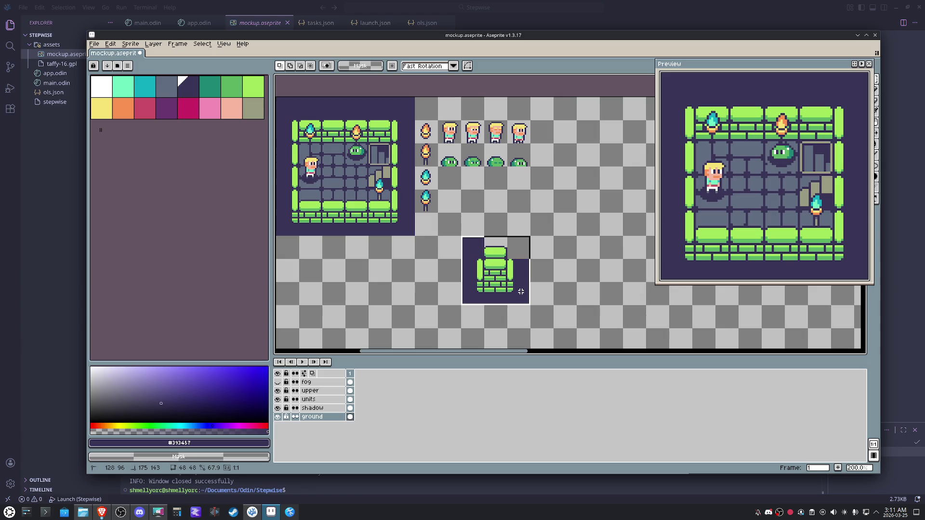
key(shift+Left)
key(shift+Left)
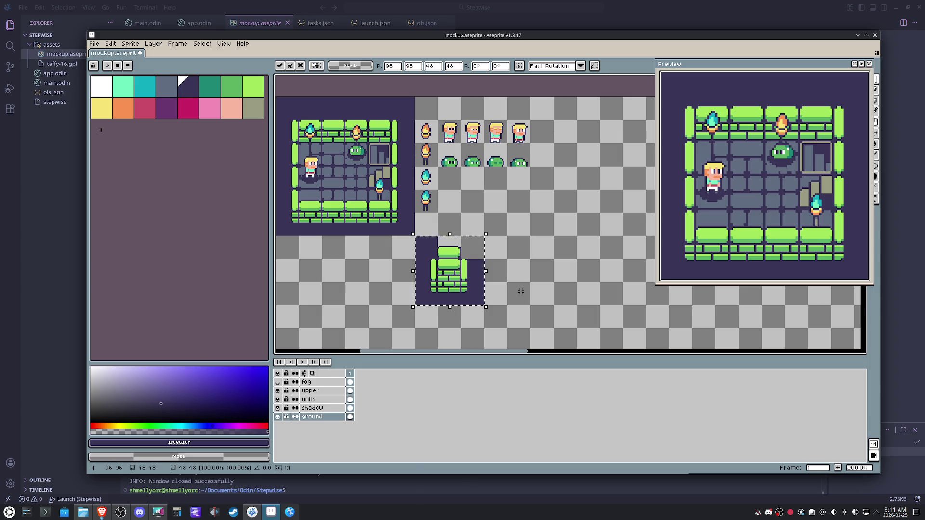
click(331, 189)
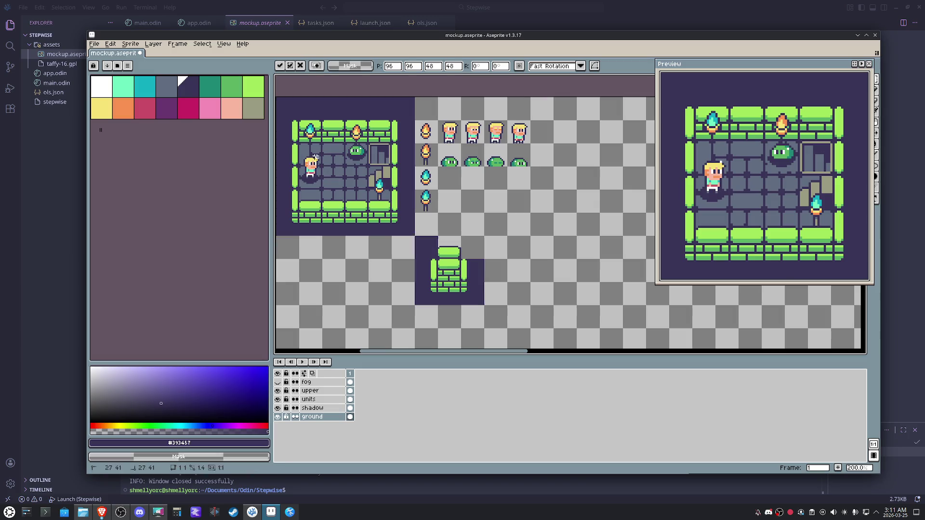
Select the room's inner floor area and copy it
drag(344, 185, 351, 193)
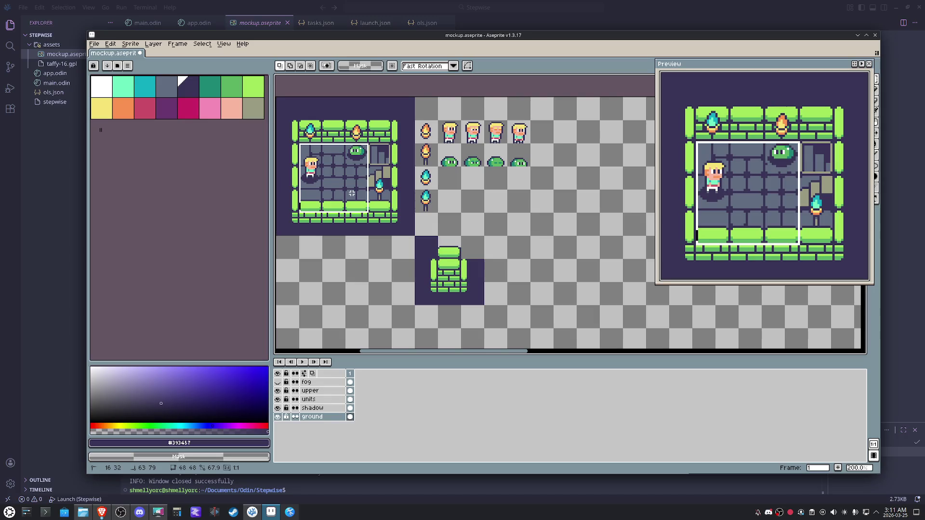
drag(369, 195, 393, 214)
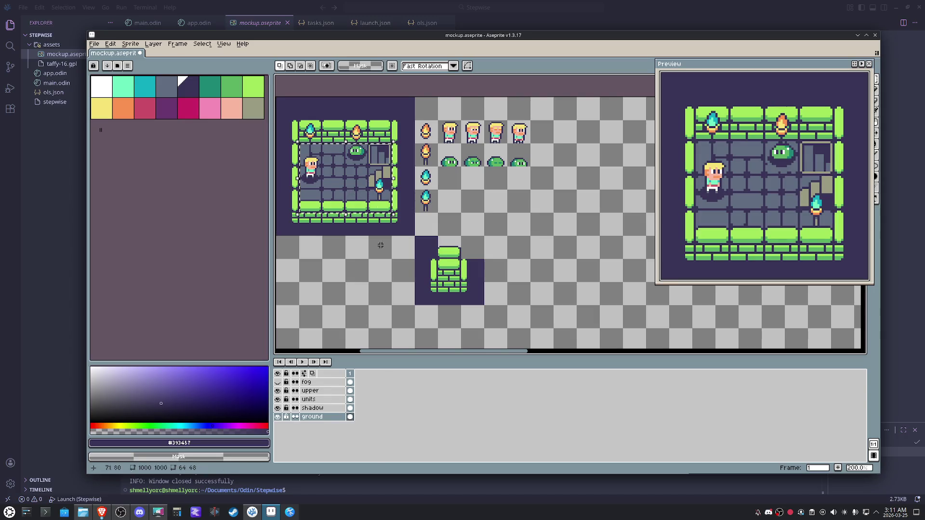
key(ctrl+c)
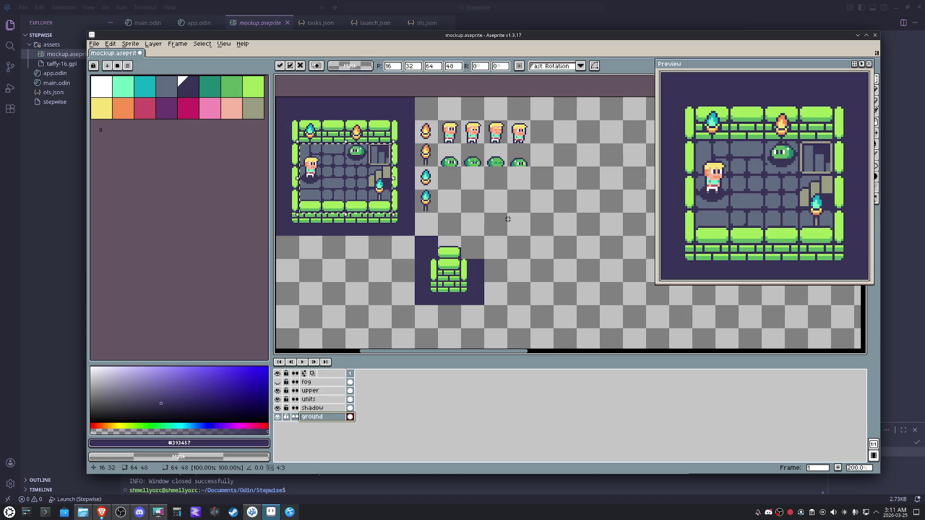
Paste the floor area and place it beside the wall block
key(ctrl+v)
key(shift+Down)
key(shift+Right)
key(shift+Right)
key(shift+Right)
key(shift+Right)
key(shift+Right)
key(shift+Right)
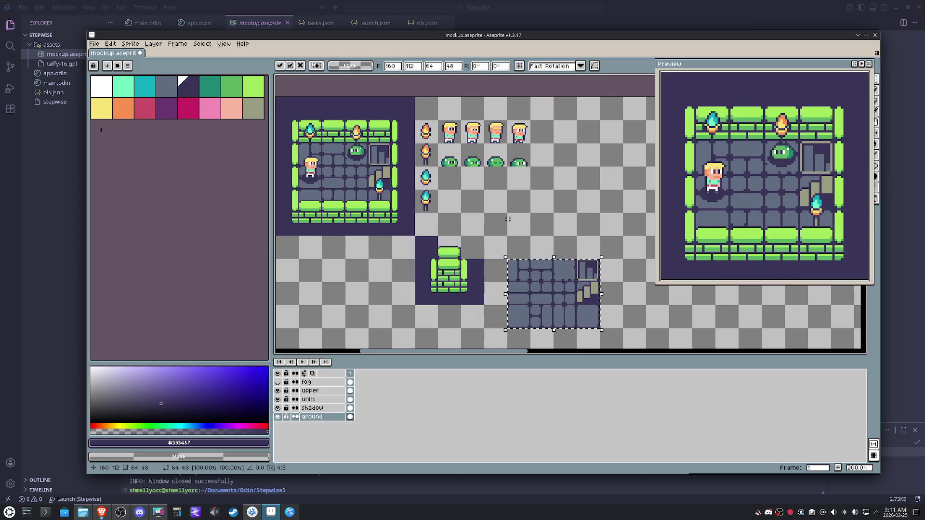
key(shift+Left)
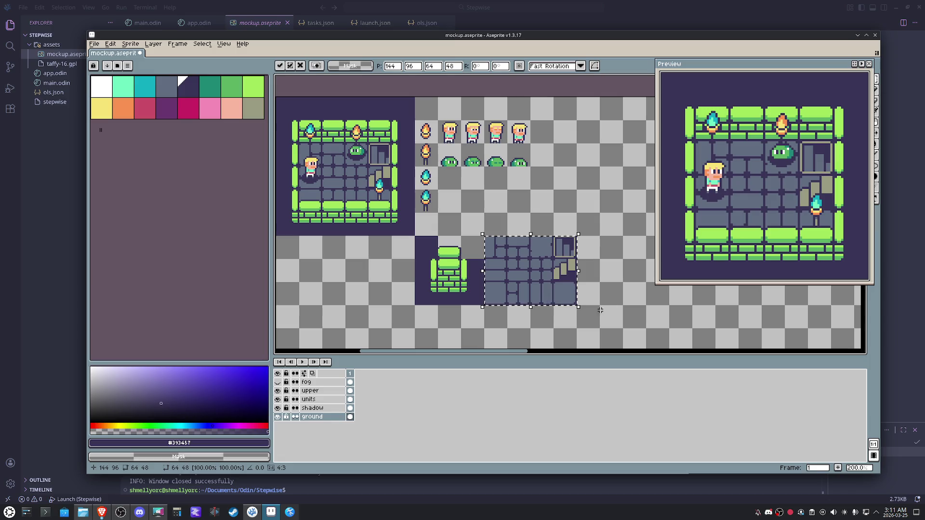
key(ctrl+d)
scroll(556, 296, up, 2)
Erase the bottom-right floor cell and select the empty slot below the stairs
drag(556, 297, 578, 295)
key(Delete)
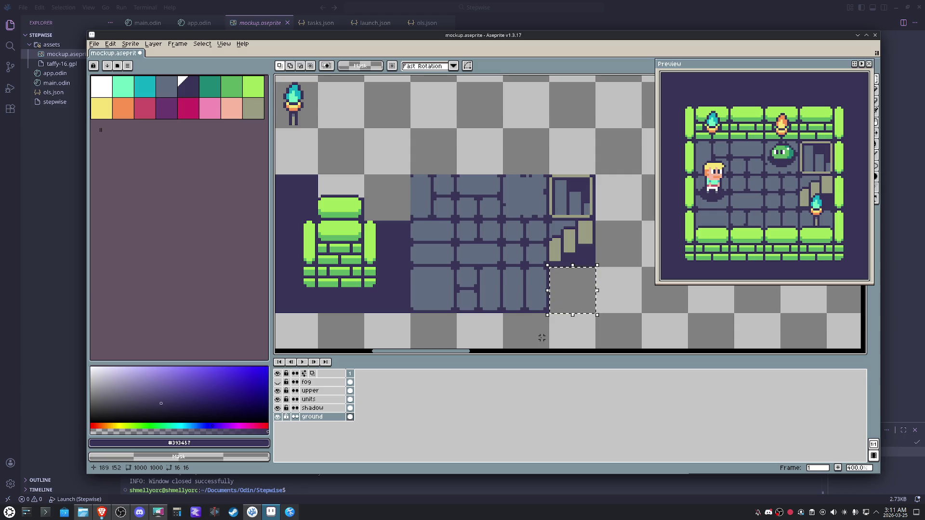
scroll(616, 259, down, 2)
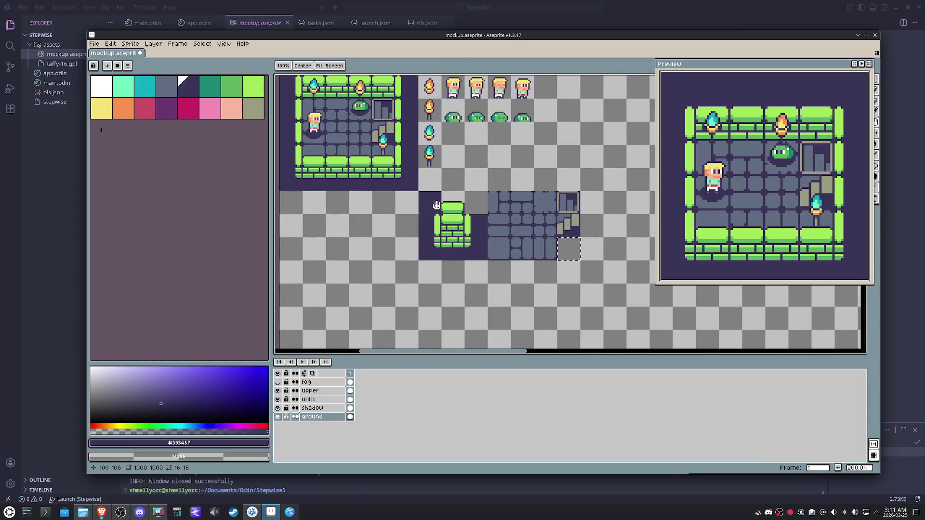
drag(435, 199, 573, 248)
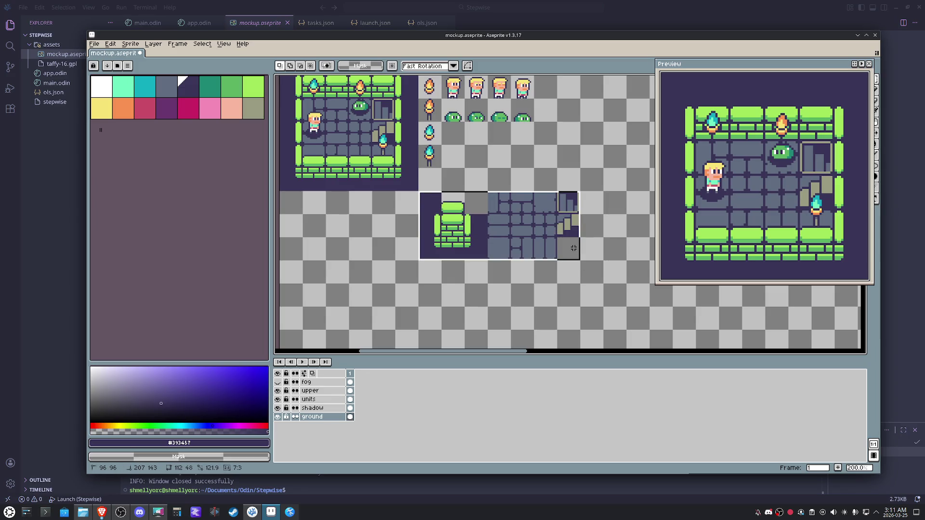
click(573, 248)
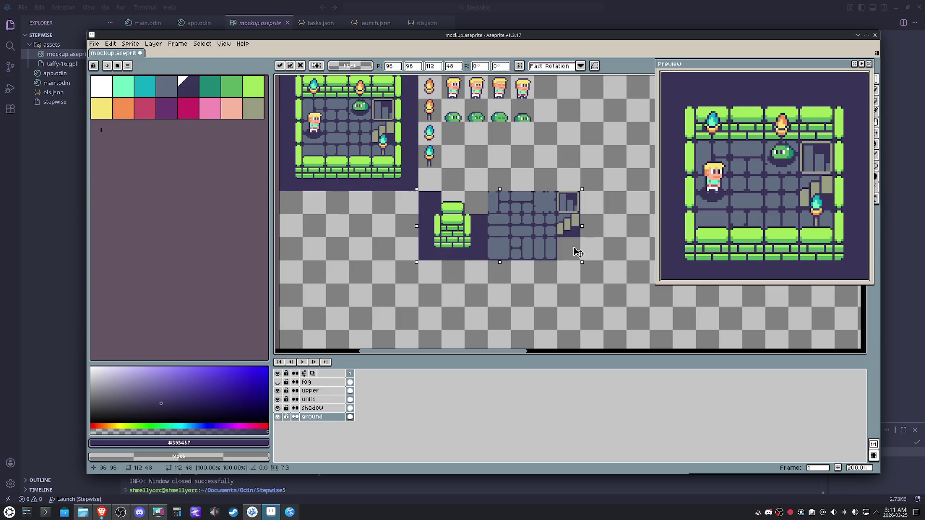
scroll(542, 245, up, 2)
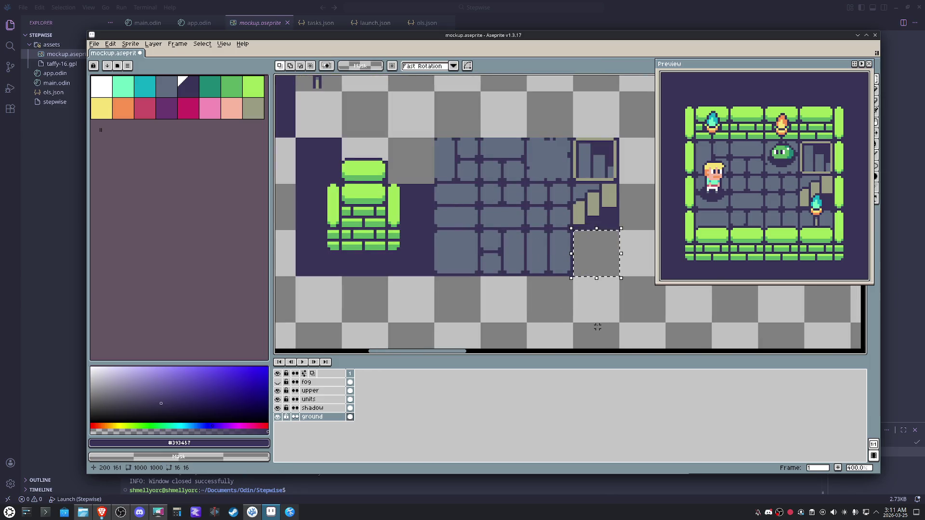
Pick out the plain grey floor tile in the floor block's top row
click(497, 254)
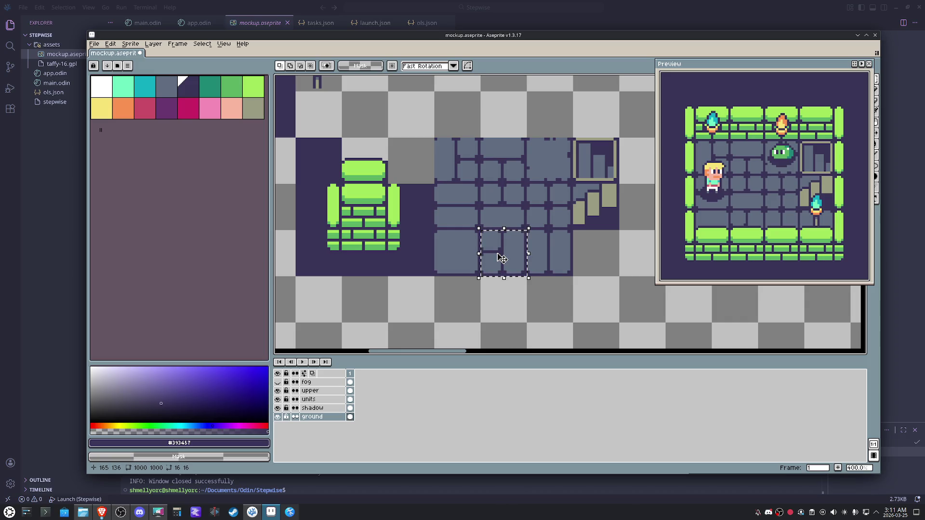
click(452, 160)
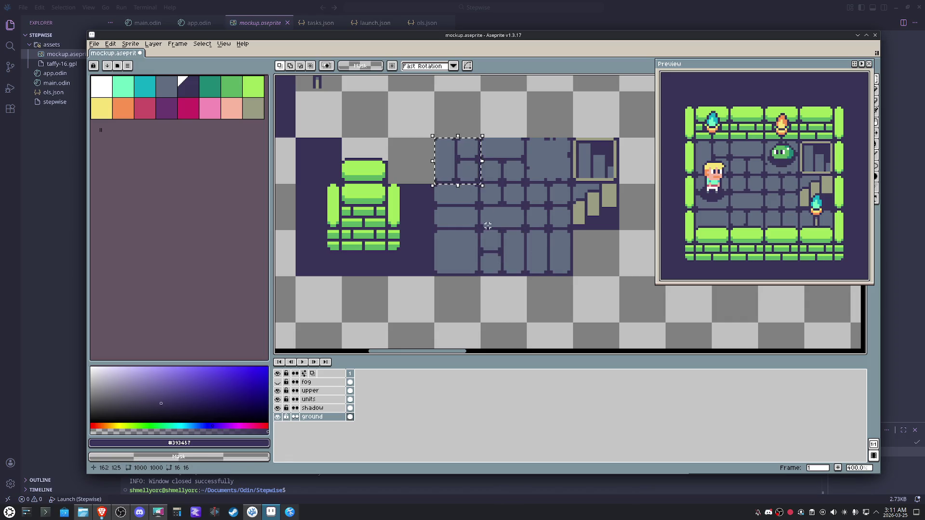
click(509, 214)
click(509, 172)
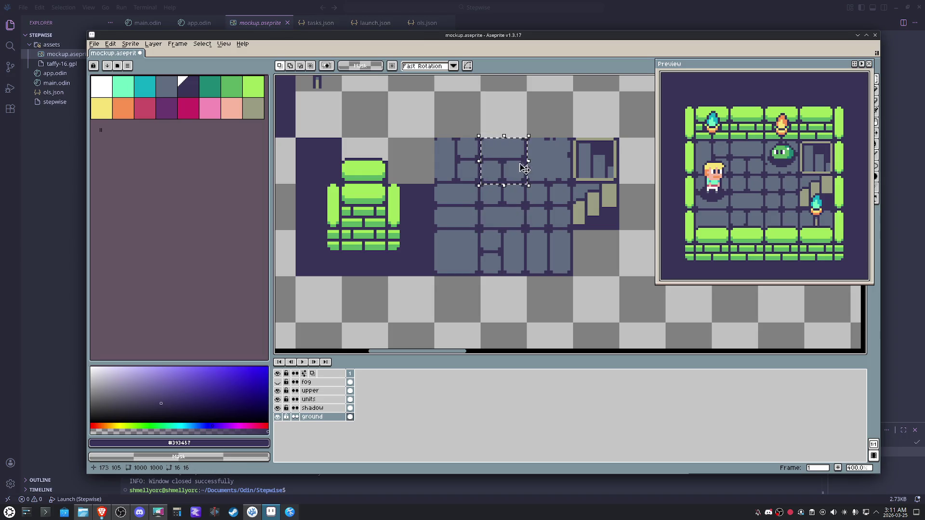
click(540, 168)
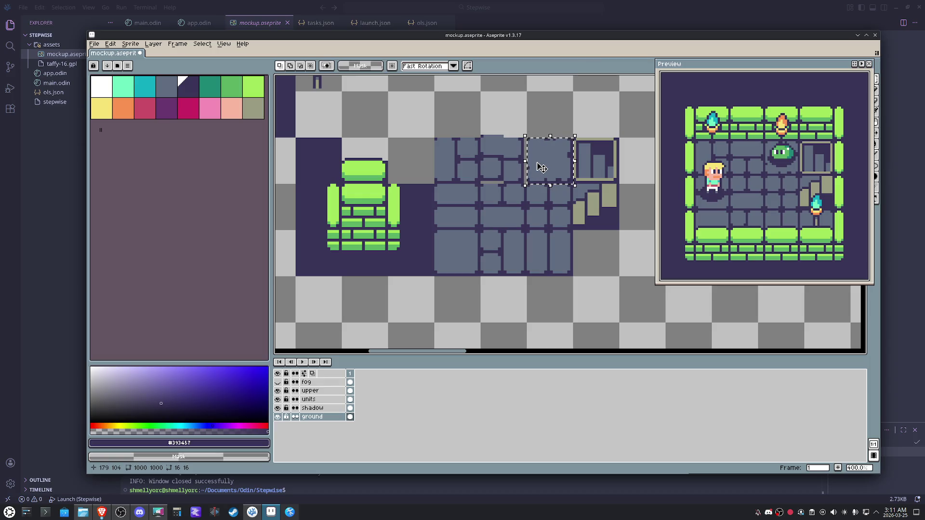
key(ctrl+d)
click(550, 159)
click(503, 161)
click(552, 159)
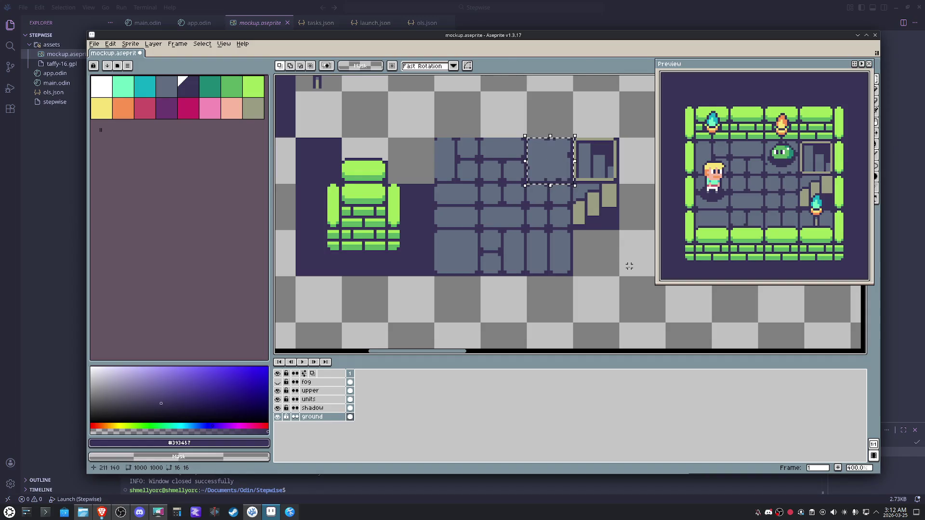
Paste a copy of the grey floor tile into the empty slot and eyedrop the grey and purple colours
key(ctrl+c)
key(ctrl+v)
drag(550, 160, 628, 266)
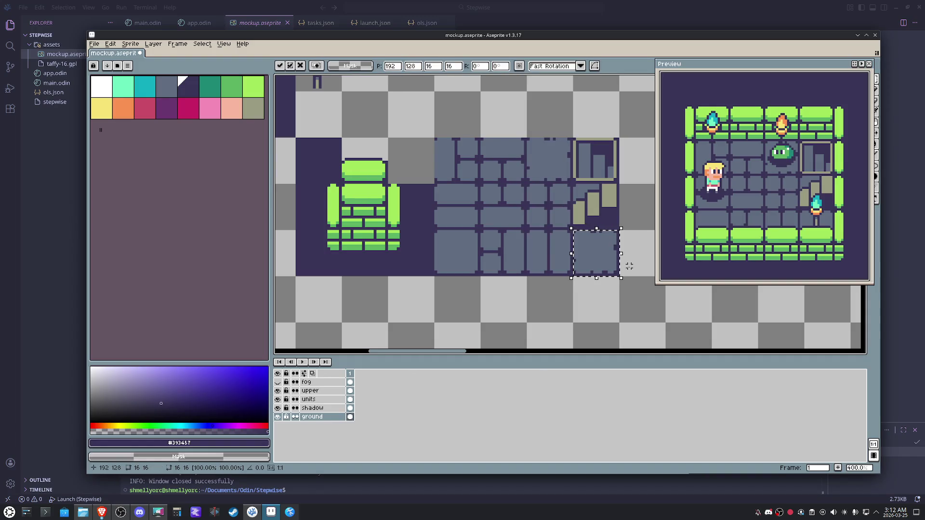
scroll(628, 266, up, 5)
key(Return)
key(b)
alt+click(587, 252)
alt+click(594, 217)
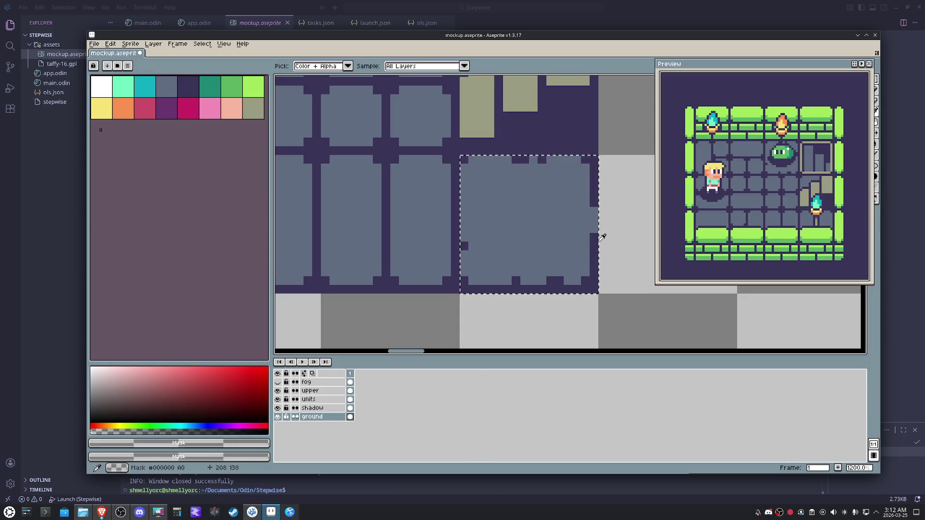
alt+click(565, 267)
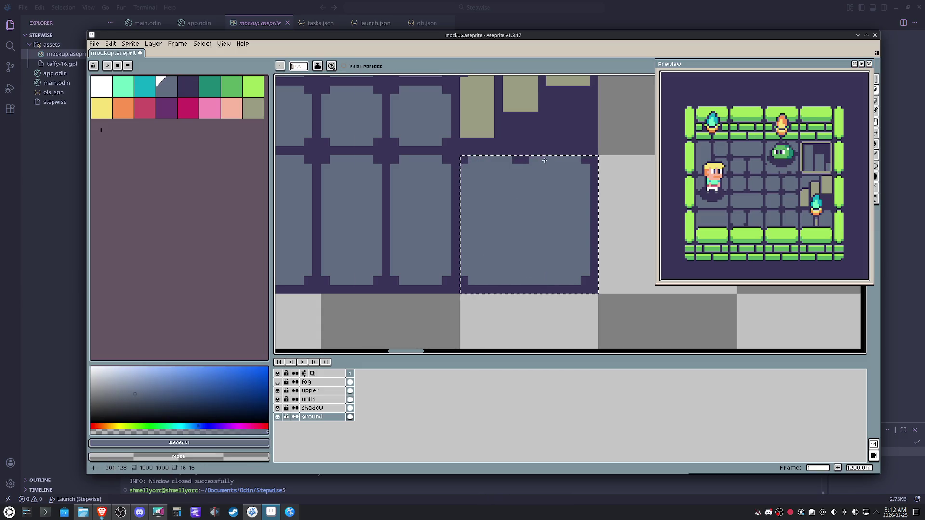
scroll(469, 237, down, 3)
drag(541, 204, 552, 253)
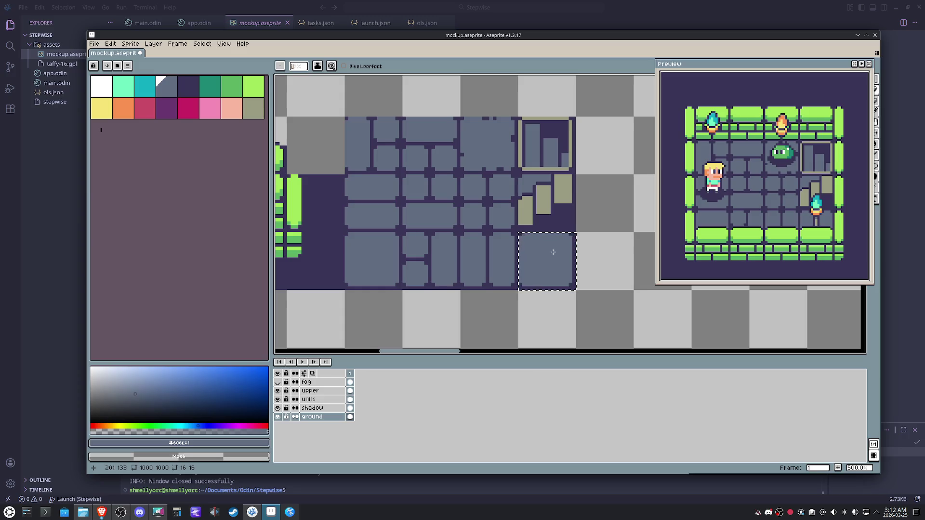
key(m)
key(ctrl+d)
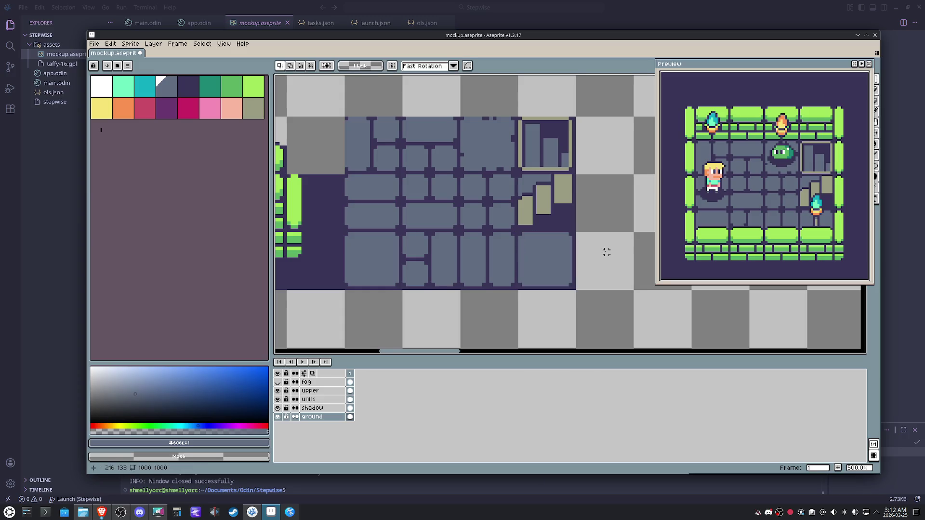
Mark a 9x9 pixel square in the new floor tile and stroke its outline
drag(382, 150, 404, 177)
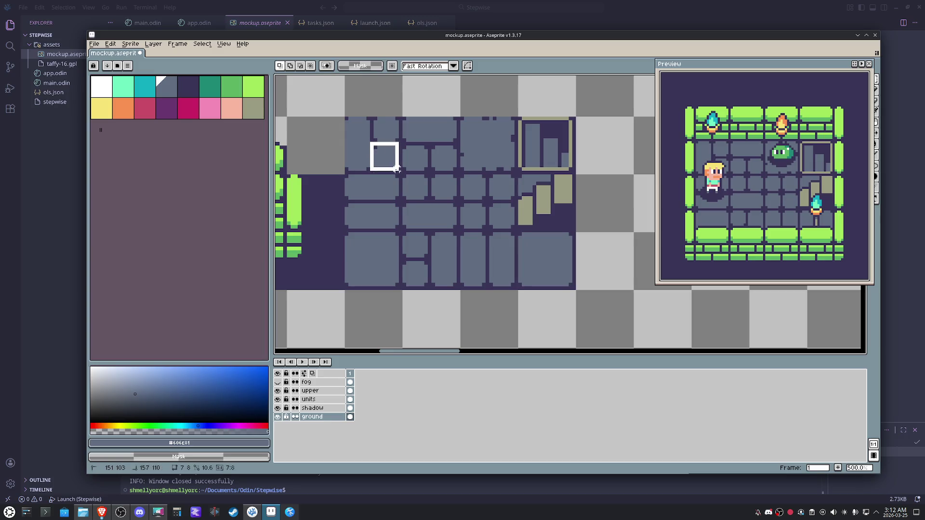
key(ctrl+d)
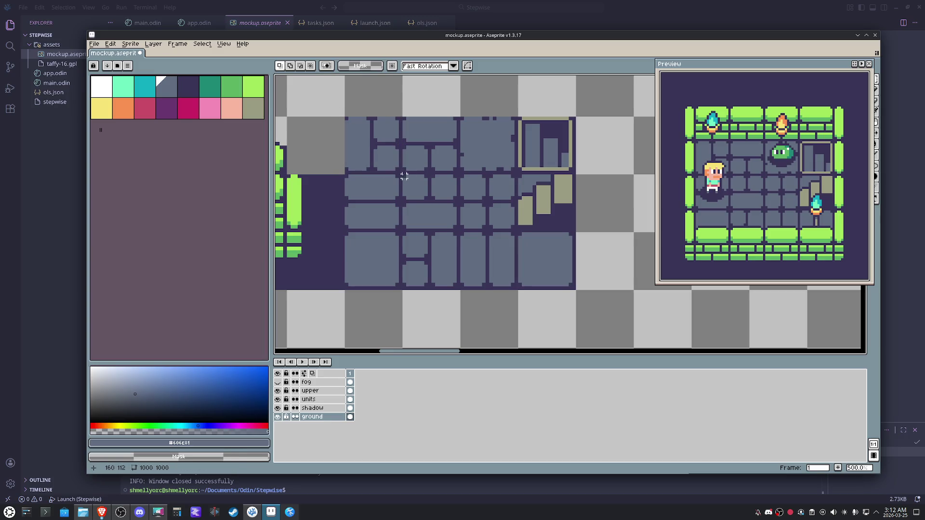
mouse_move(400, 172)
mouse_down()
mouse_move(372, 142)
mouse_move(471, 226)
mouse_move(546, 263)
mouse_up()
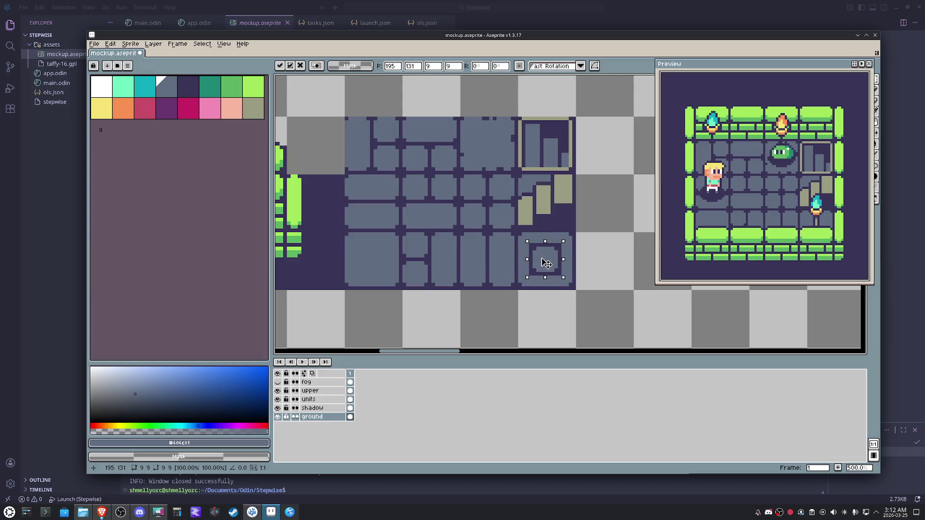
key(ctrl+d)
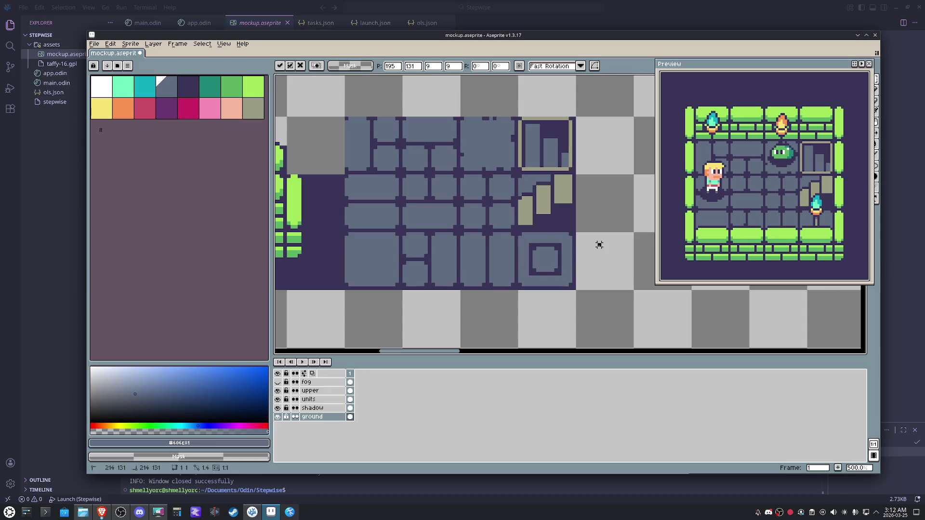
scroll(580, 252, up, 5)
Draw dark purple connector lines above, left of and below the square
key(i)
click(463, 215)
key(b)
drag(453, 205, 453, 182)
drag(463, 265, 469, 243)
drag(407, 244, 376, 244)
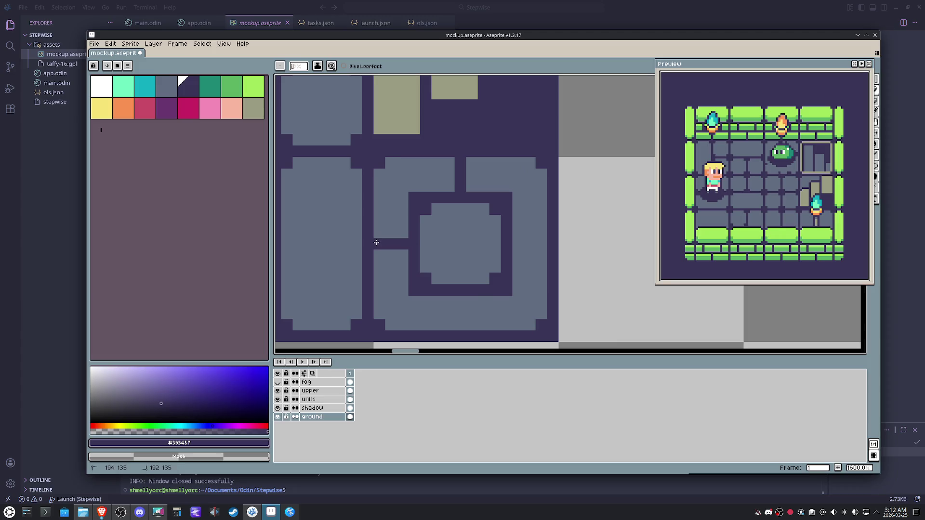
drag(461, 298, 461, 329)
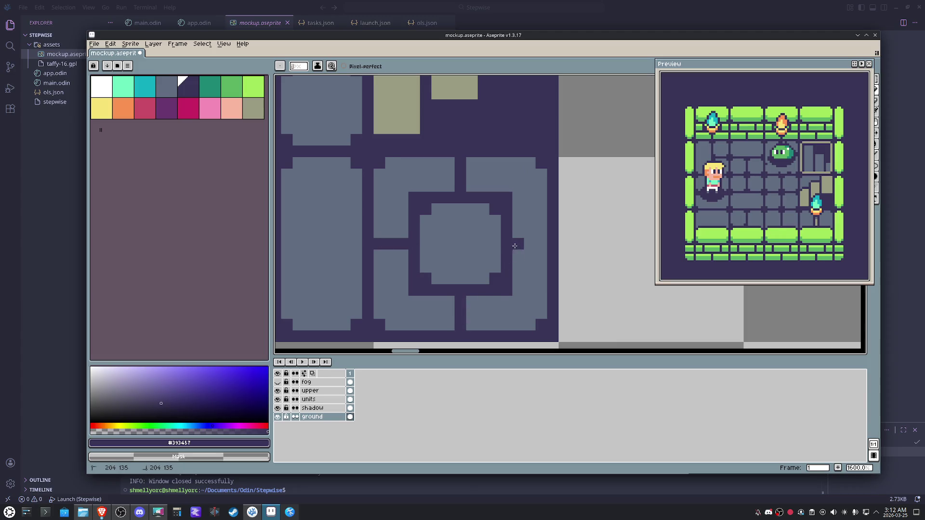
Round off the square's four corners with tile grey to form an octagonal ring
alt+click(532, 217)
click(414, 198)
click(414, 279)
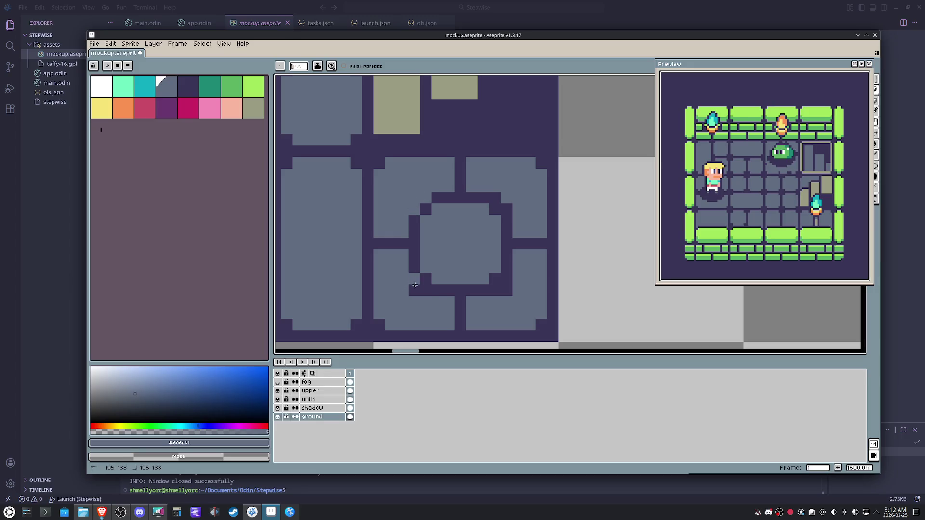
click(496, 289)
click(506, 209)
click(507, 198)
scroll(541, 287, down, 4)
scroll(553, 293, down, 1)
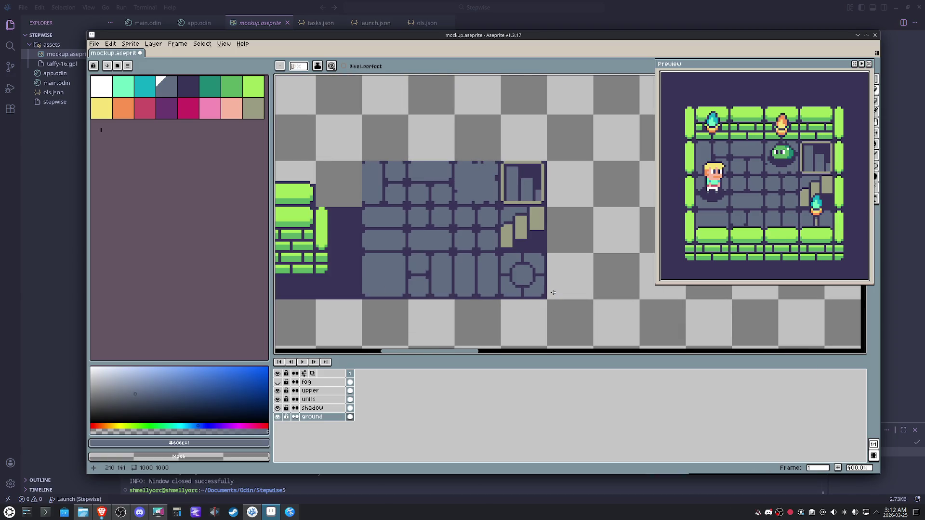
scroll(549, 287, up, 2)
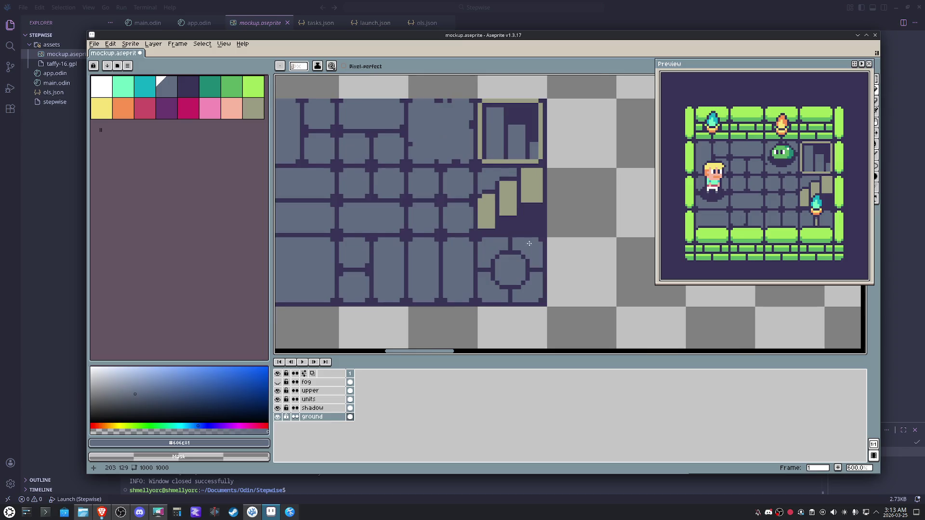
scroll(502, 217, up, 4)
Darken the octagon's diagonal edges and connector ends, then point the Preview at the tileset
alt+click(502, 217)
click(466, 255)
click(420, 301)
key(h)
drag(414, 314, 440, 213)
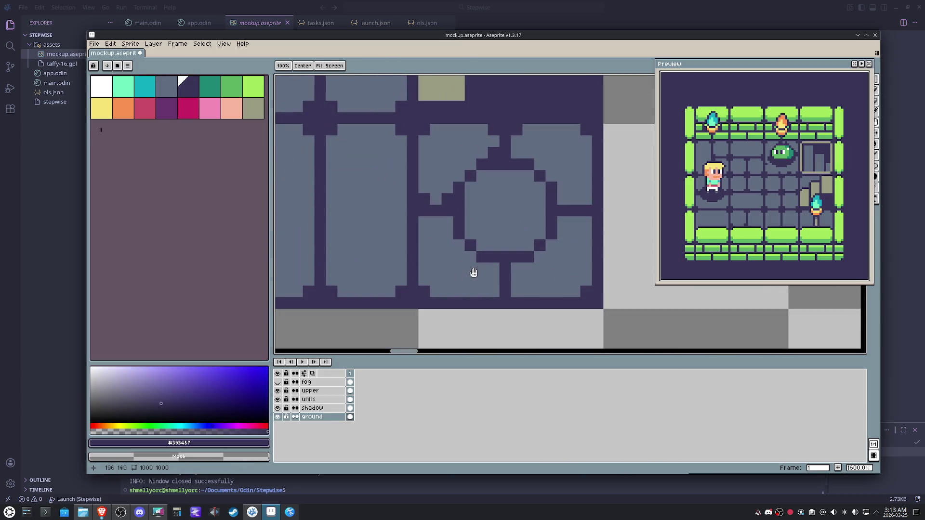
key(b)
click(447, 220)
click(496, 292)
click(424, 221)
click(586, 222)
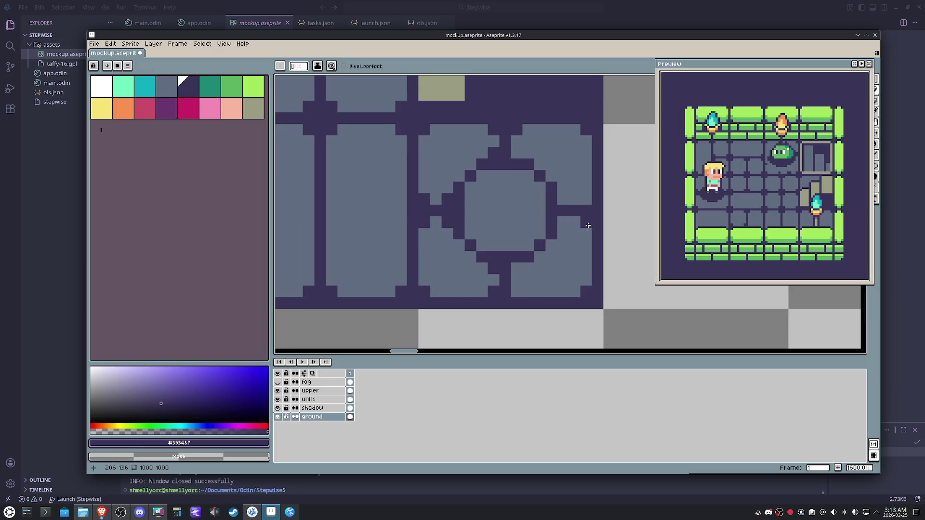
click(563, 221)
click(586, 199)
click(550, 172)
click(517, 156)
scroll(566, 217, down, 2)
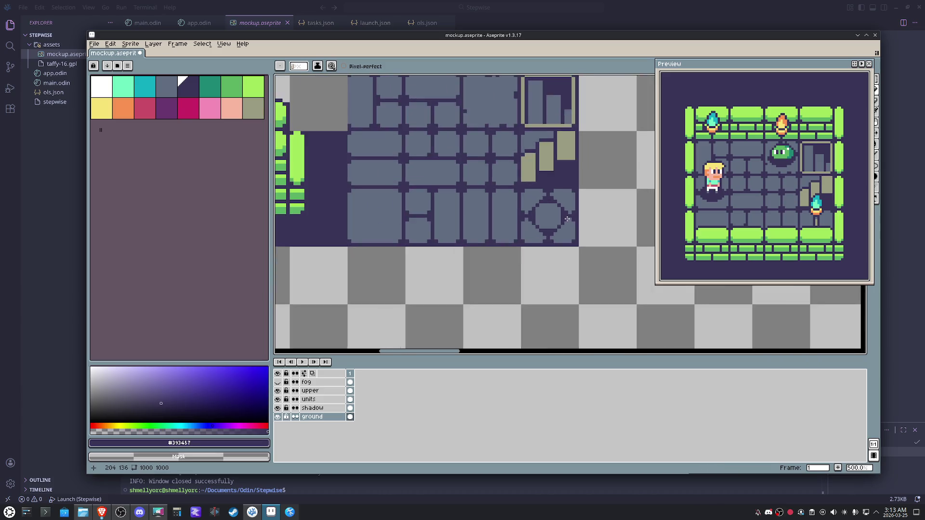
scroll(567, 220, down, 2)
scroll(562, 226, up, 3)
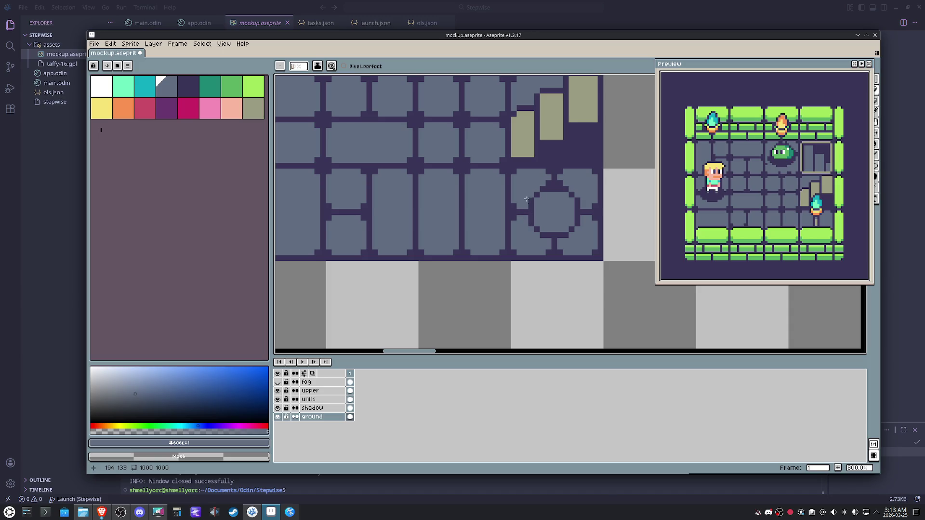
scroll(555, 217, down, 2)
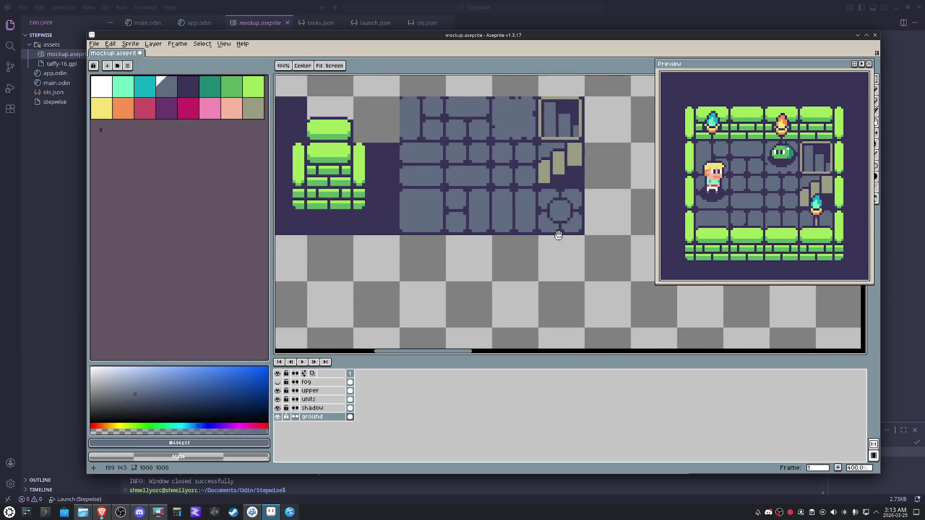
scroll(540, 256, down, 1)
drag(716, 166, 662, 160)
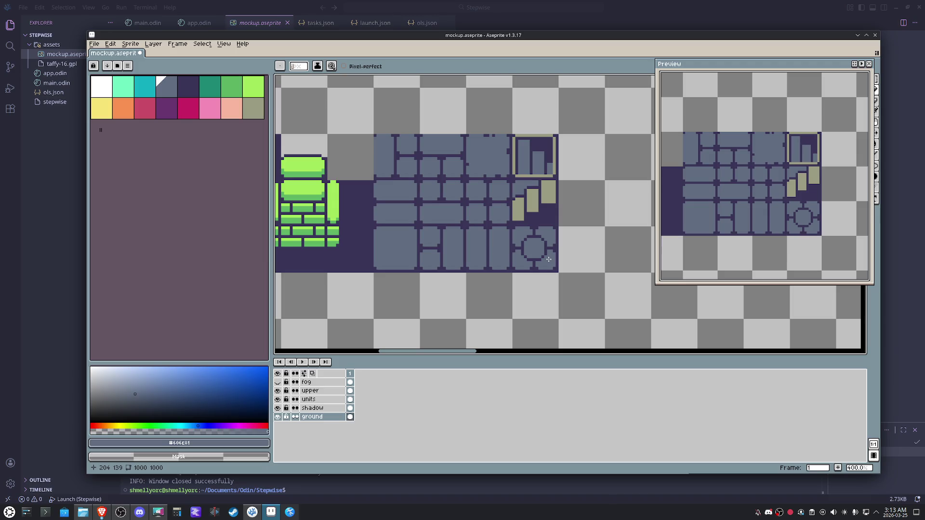
scroll(548, 258, up, 2)
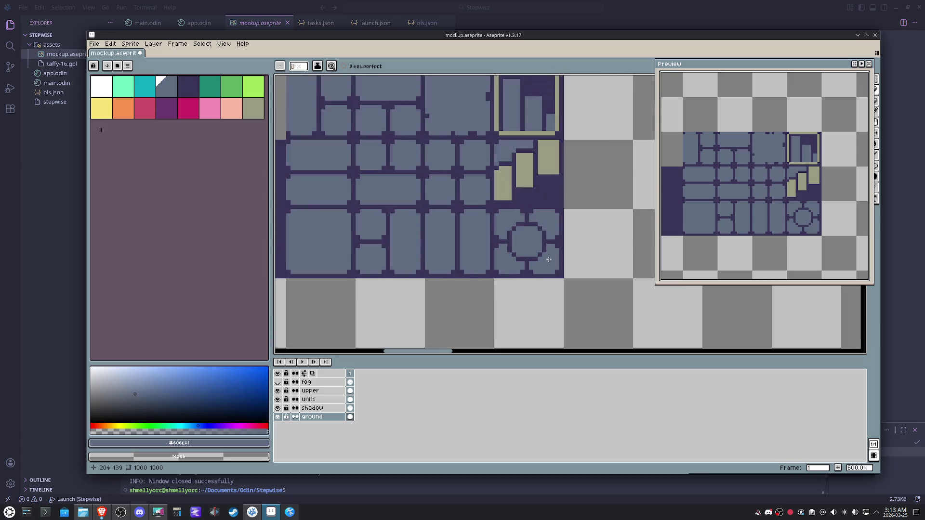
scroll(548, 259, up, 1)
Thicken the ring's inner edges and corners with dark purple pixels
alt+click(551, 265)
mouse_move(551, 265)
mouse_down()
mouse_move(549, 215)
mouse_move(506, 203)
mouse_move(478, 218)
mouse_move(478, 269)
mouse_move(538, 274)
mouse_move(549, 285)
mouse_move(560, 263)
mouse_move(553, 206)
mouse_move(538, 192)
mouse_move(502, 192)
mouse_move(478, 205)
mouse_move(468, 229)
mouse_move(466, 258)
mouse_move(497, 289)
mouse_move(479, 288)
mouse_up()
alt+click(557, 287)
click(528, 285)
click(560, 285)
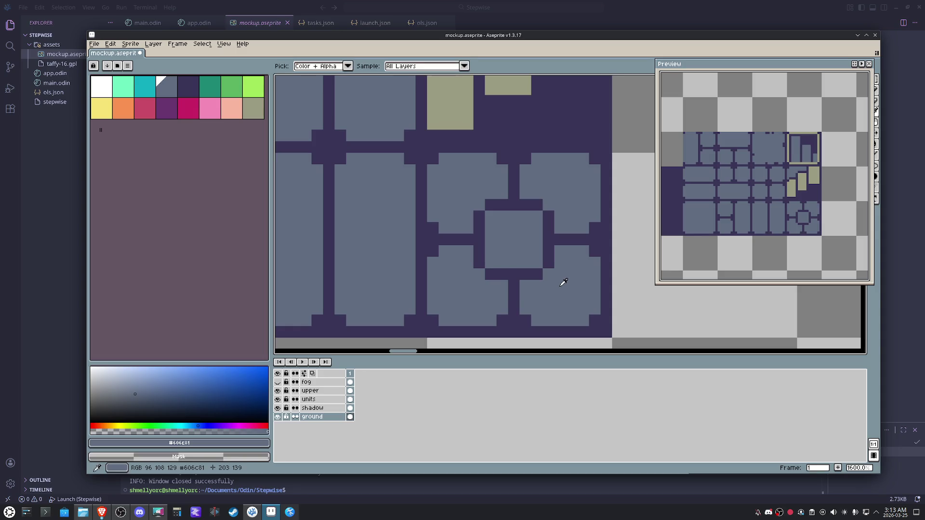
alt+click(525, 284)
click(468, 251)
click(468, 230)
click(502, 194)
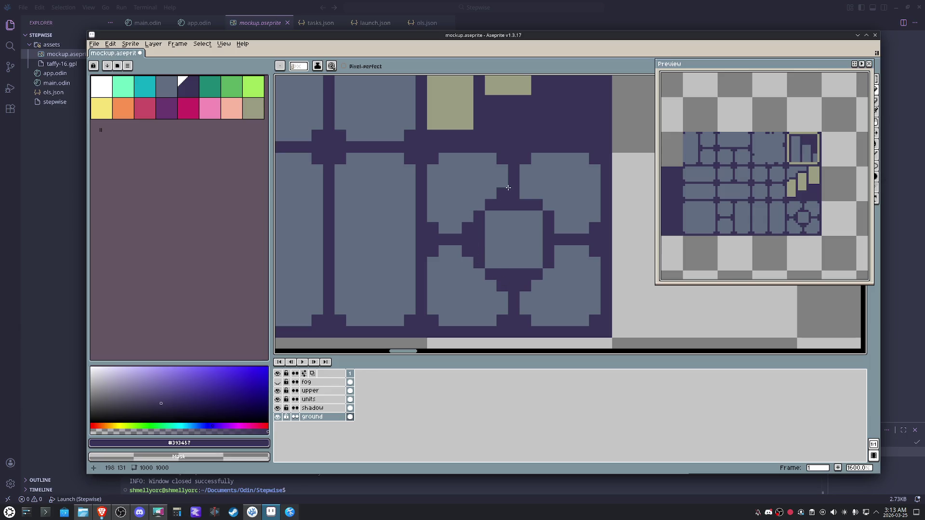
click(560, 230)
click(560, 250)
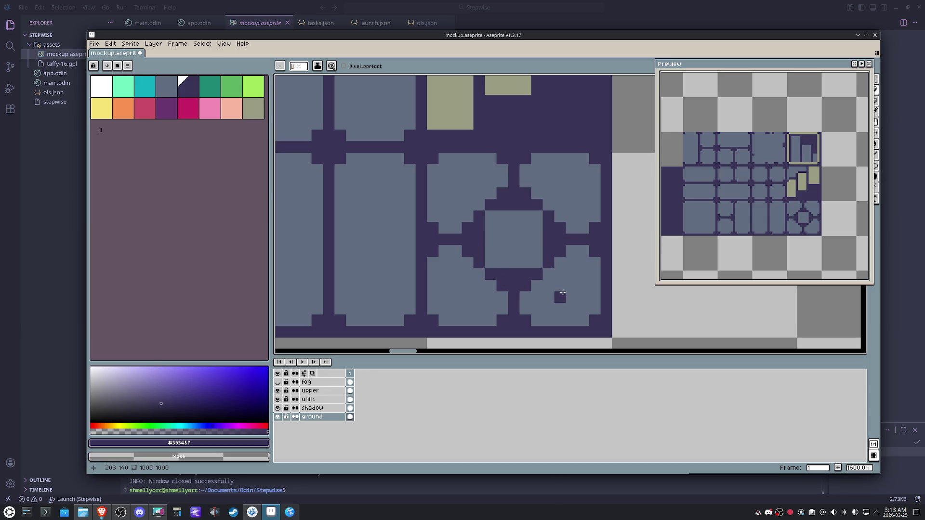
Paint grey over the ring's right and top edges, then undo those grey strokes
alt+click(527, 229)
click(549, 239)
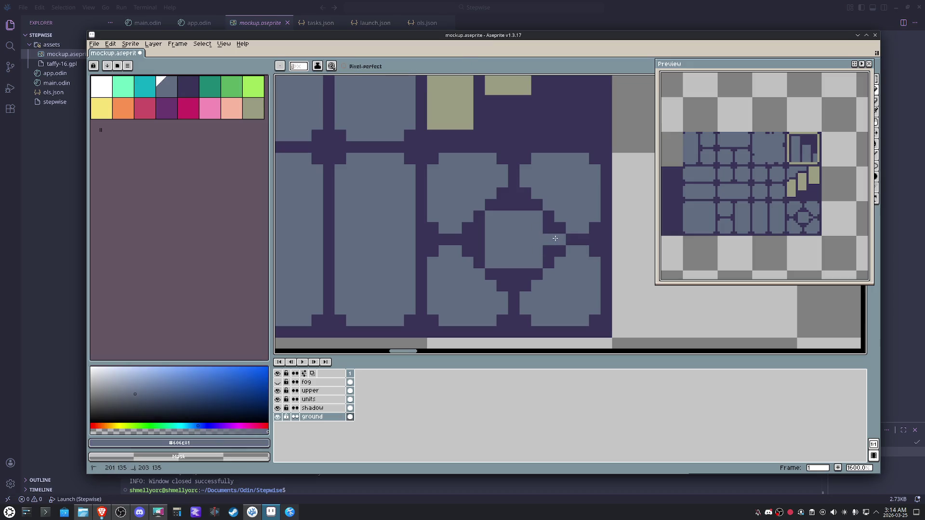
click(548, 229)
click(526, 204)
click(514, 205)
key(v)
key(ctrl+z)
key(ctrl+z)
key(ctrl+z)
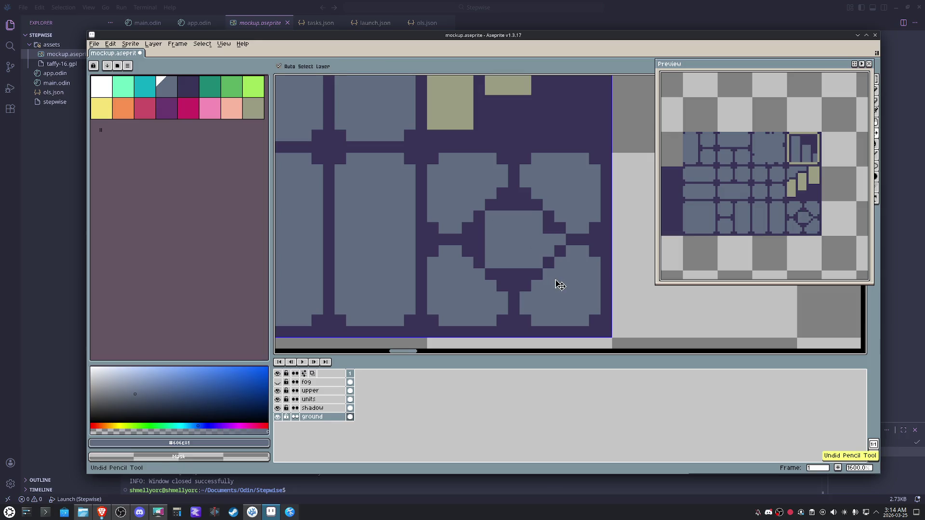
key(ctrl+z)
key(ctrl+z)
key(ctrl+z)
key(ctrl+z)
key(ctrl+z)
key(ctrl+z)
key(ctrl+z)
key(ctrl+z)
key(ctrl+z)
key(b)
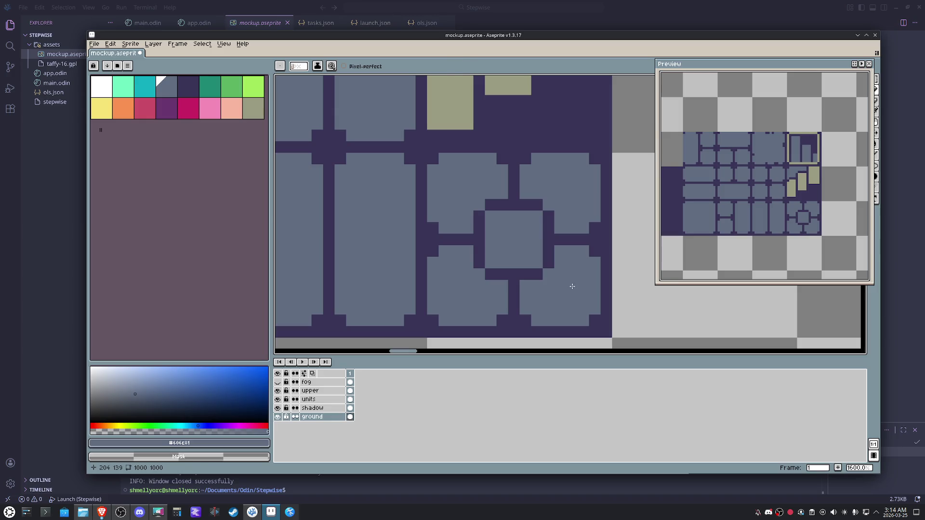
Stretch two marquee strips across the right-hand rooms downward and commit, filling the side gaps
key(m)
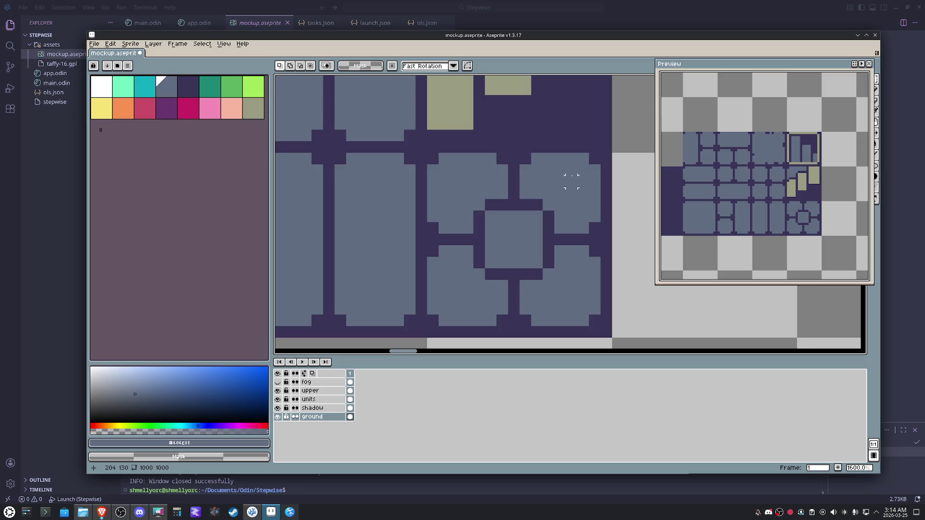
drag(579, 176, 437, 188)
drag(508, 187, 512, 293)
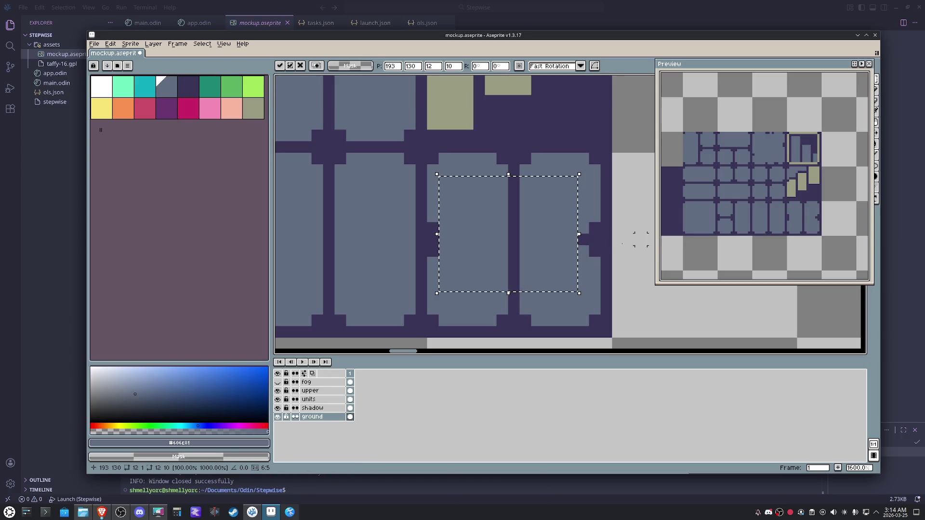
click(584, 208)
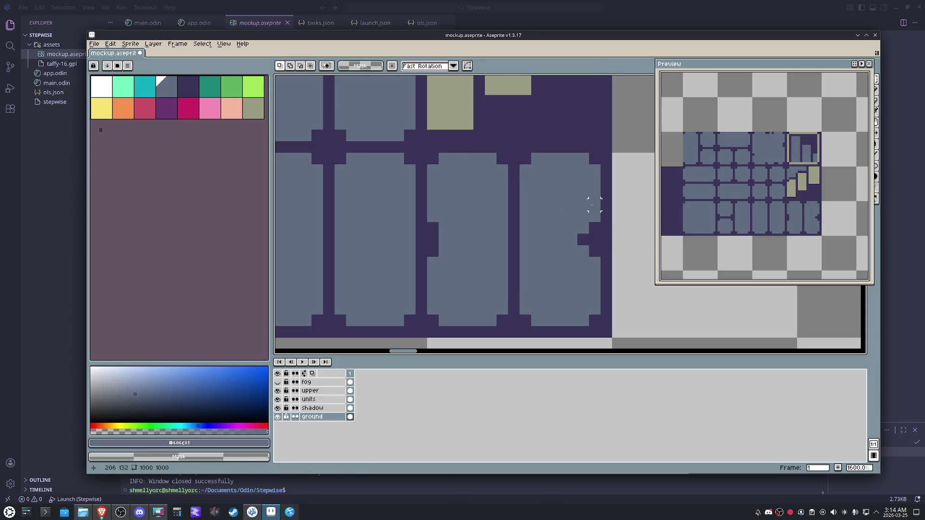
drag(601, 199, 425, 211)
drag(518, 214, 519, 293)
click(664, 279)
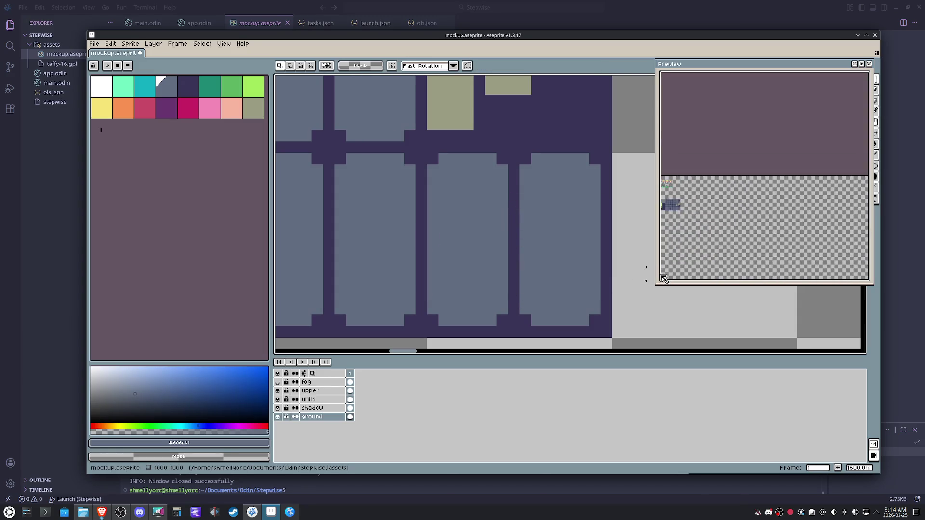
scroll(772, 218, up, 1)
scroll(772, 216, up, 1)
scroll(771, 217, up, 1)
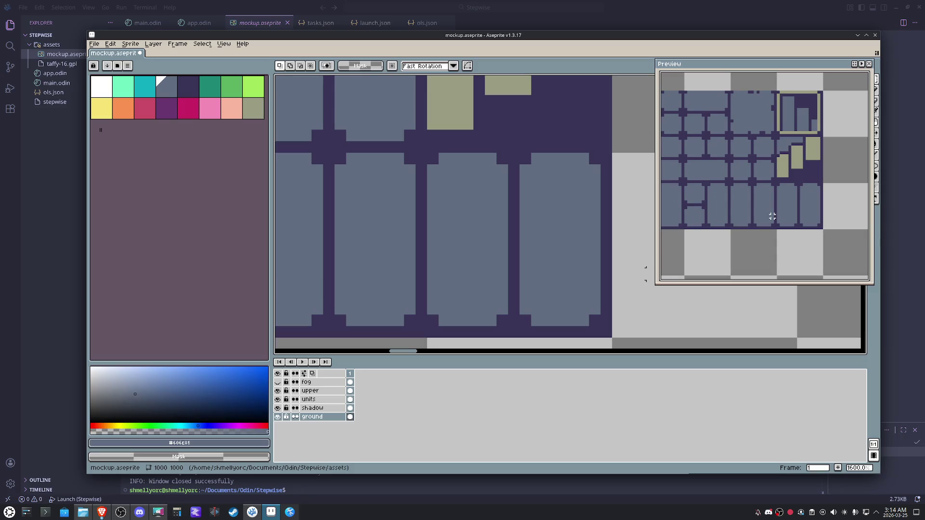
scroll(625, 221, down, 2)
scroll(532, 252, down, 2)
scroll(496, 258, down, 1)
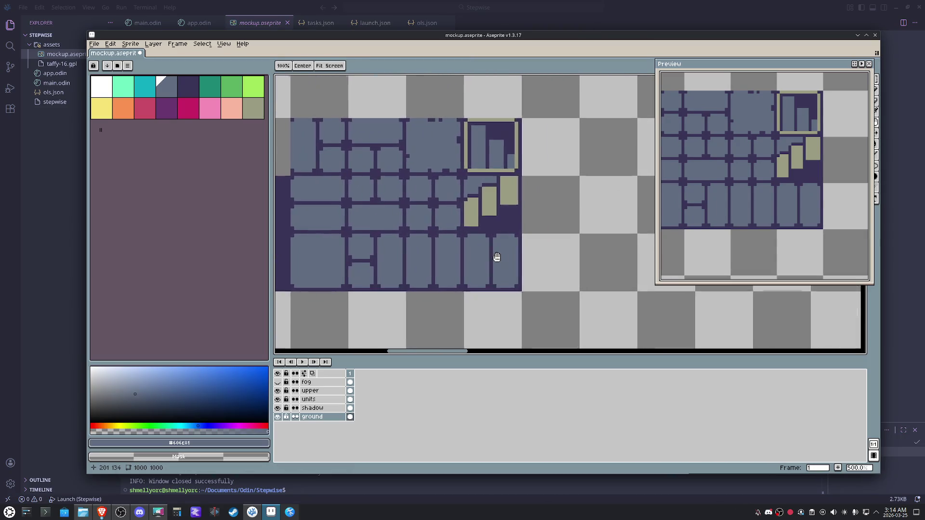
Pan the view across the sprite to reveal more at the left
drag(496, 258, 485, 243)
key(m)
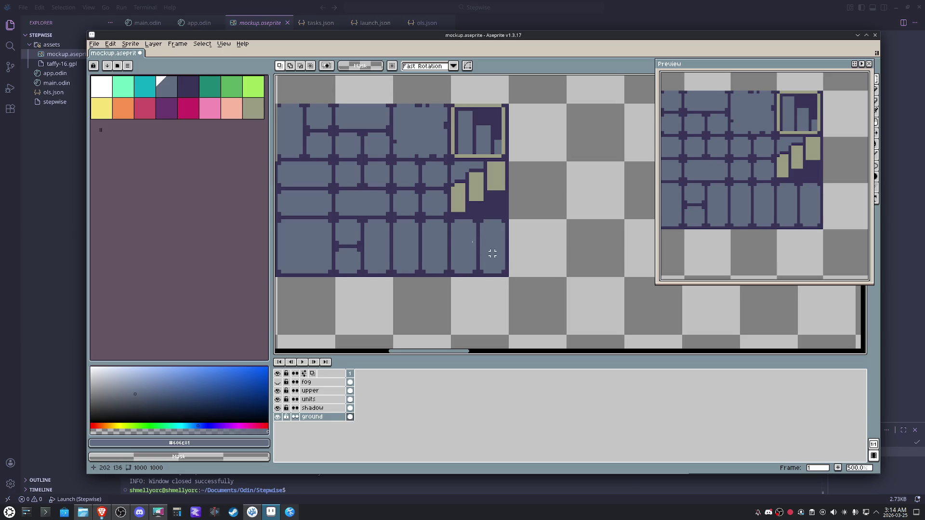
drag(485, 251, 539, 270)
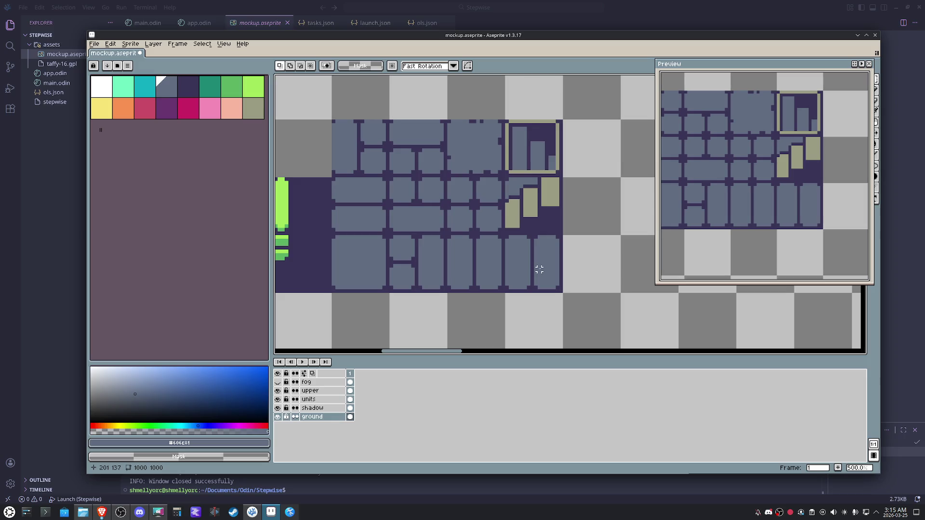
Move one floor tile down and right by a tile and place it
drag(514, 240, 448, 178)
key(shift+Down)
key(shift+Right)
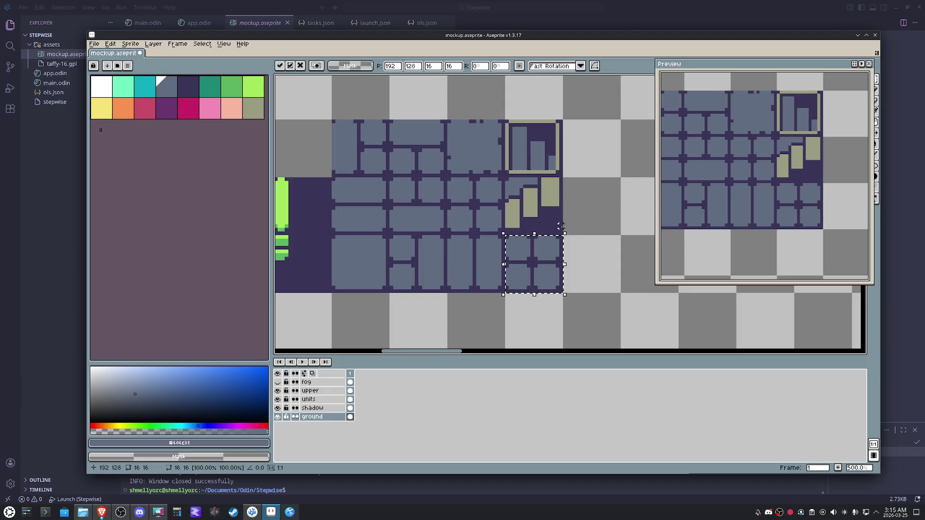
key(ctrl+d)
scroll(551, 266, up, 2)
Sample dark purple and draw a line splitting the right tile column
key(i)
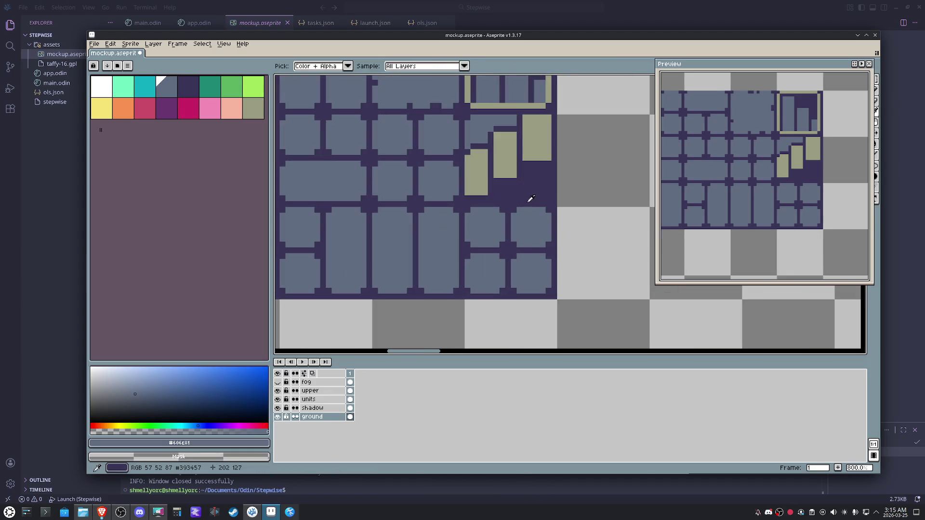
click(531, 212)
key(b)
mouse_move(530, 211)
mouse_down()
mouse_move(532, 296)
mouse_move(486, 206)
mouse_move(556, 232)
mouse_up()
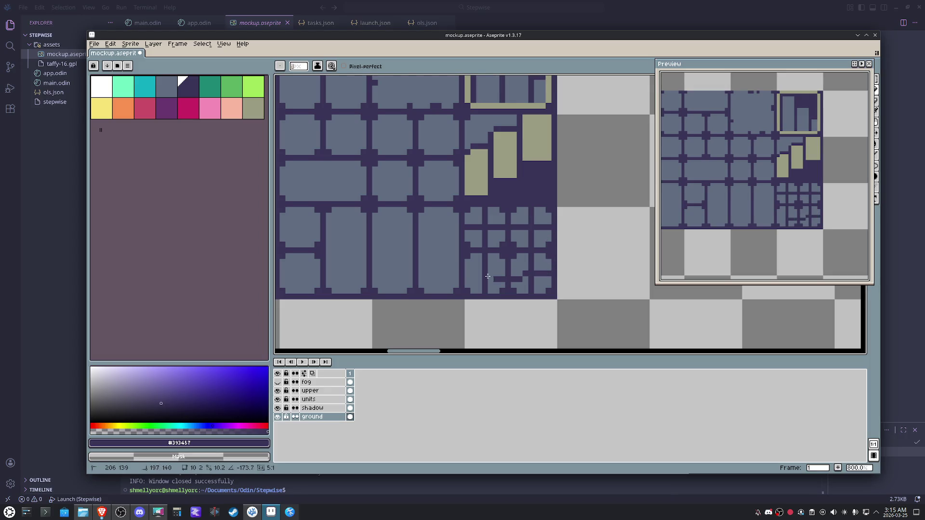
scroll(503, 282, up, 2)
scroll(504, 283, down, 1)
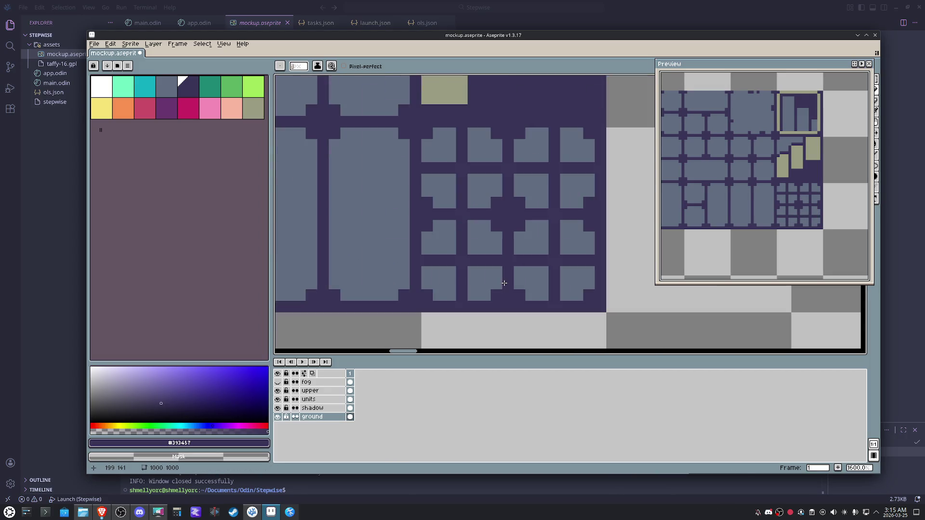
Cut corners off two tiles to make crosses and paint a neighbouring tile's right column and corner purple
click(495, 272)
click(473, 296)
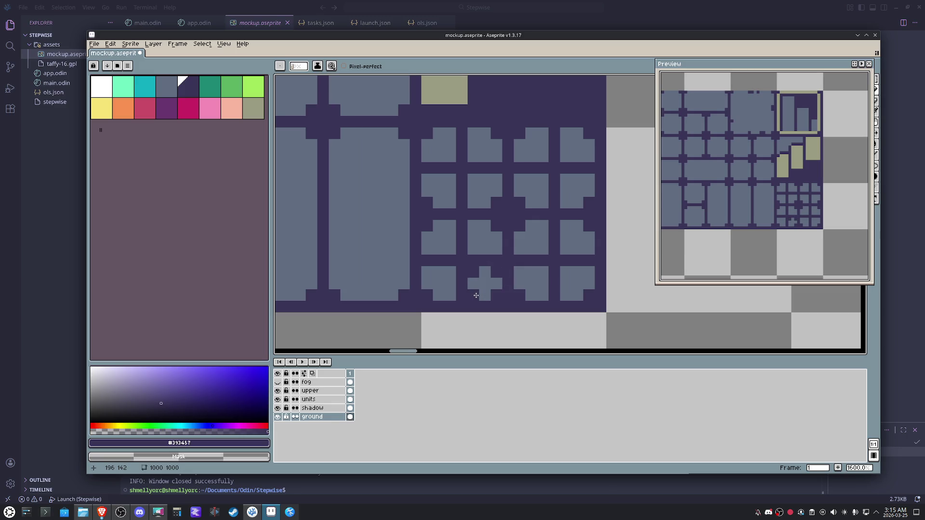
click(450, 295)
click(449, 272)
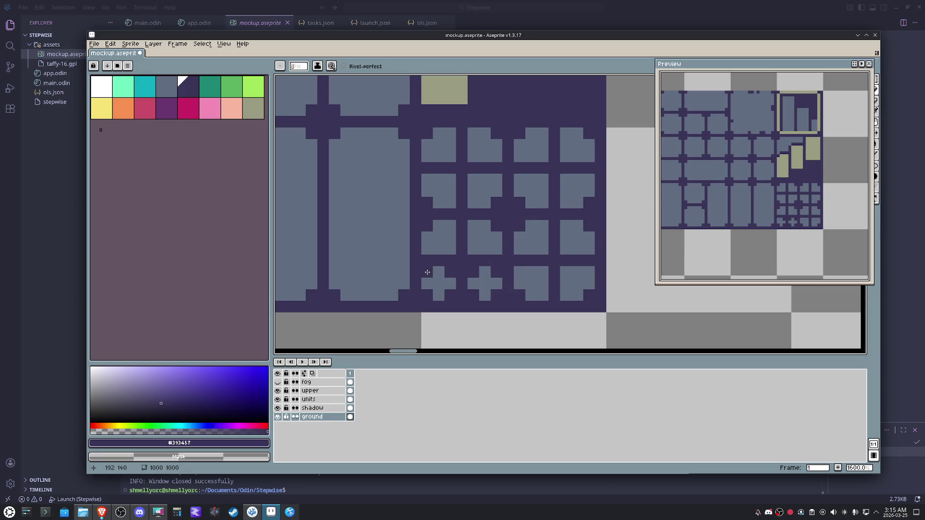
click(449, 250)
click(426, 250)
click(450, 237)
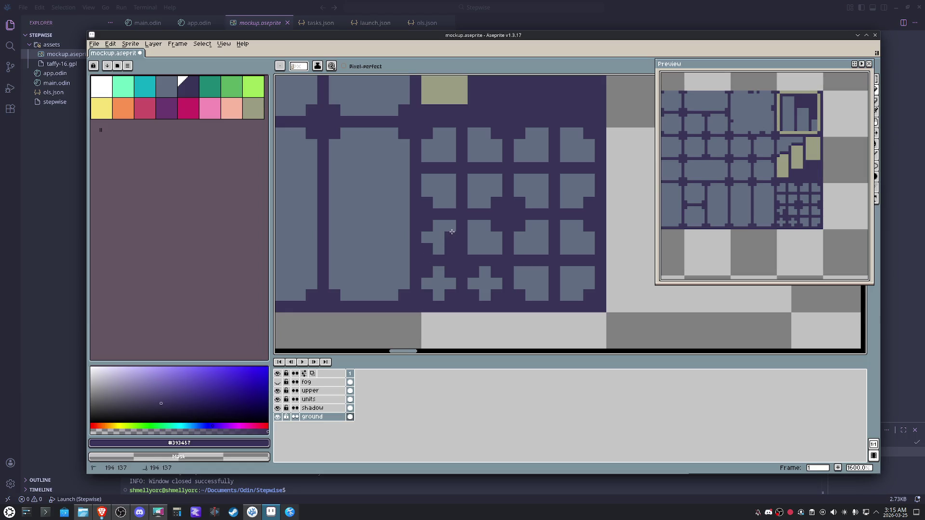
scroll(520, 236, down, 3)
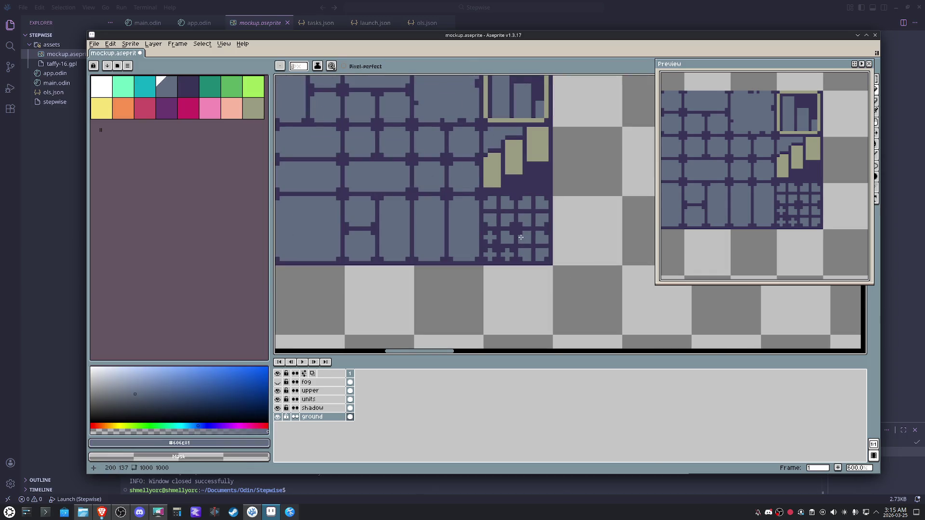
scroll(520, 237, up, 3)
alt+click(471, 250)
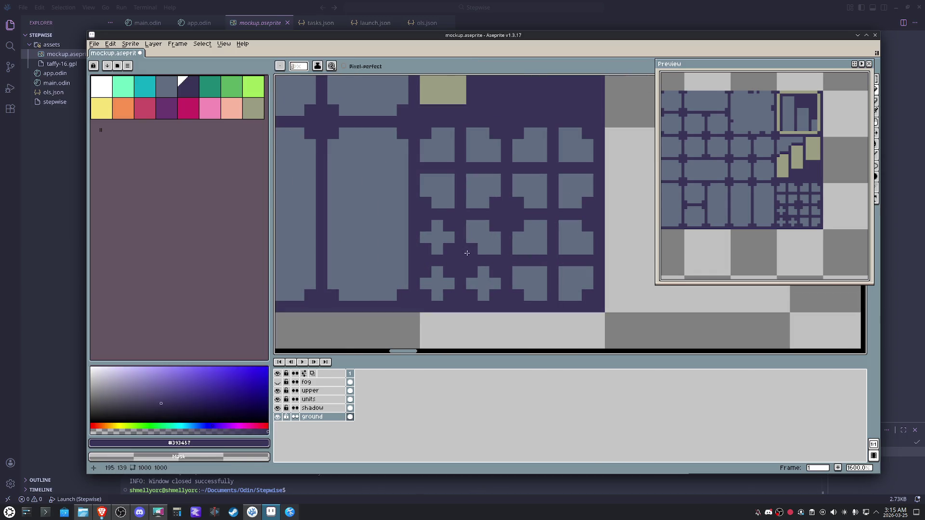
scroll(497, 247, down, 3)
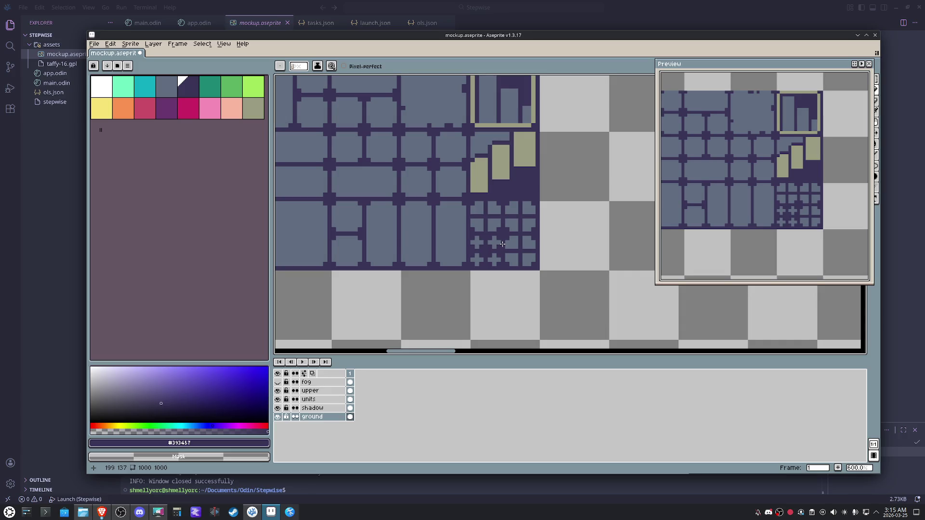
Erase the pixels of one 16x16 tile
key(m)
click(506, 243)
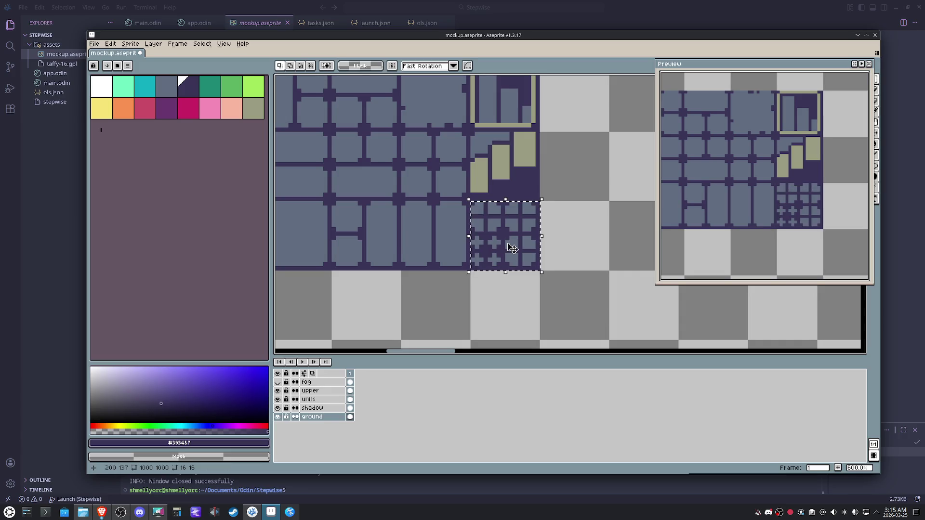
key(Delete)
click(568, 238)
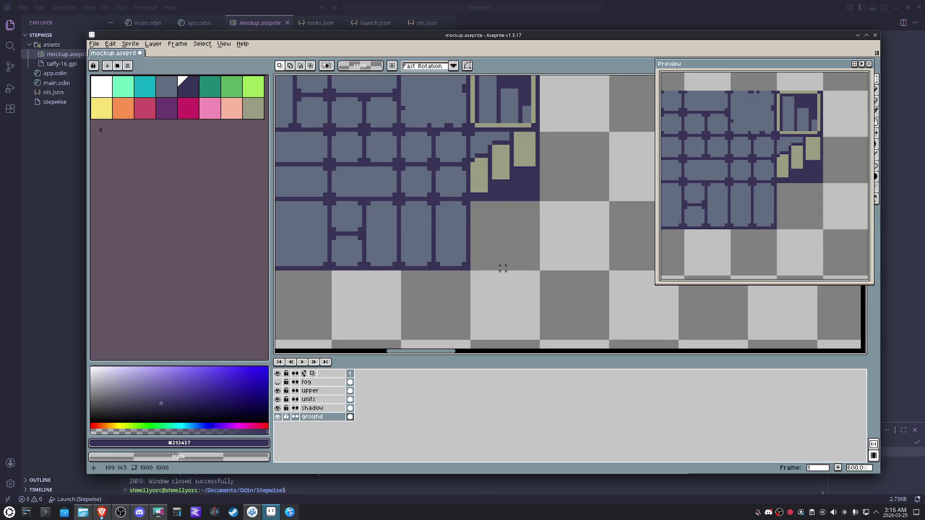
Draw dark lines and notches along the empty tile's bottom, right, top and left edges
key(b)
mouse_move(470, 267)
mouse_down()
mouse_move(536, 272)
mouse_move(533, 203)
mouse_up()
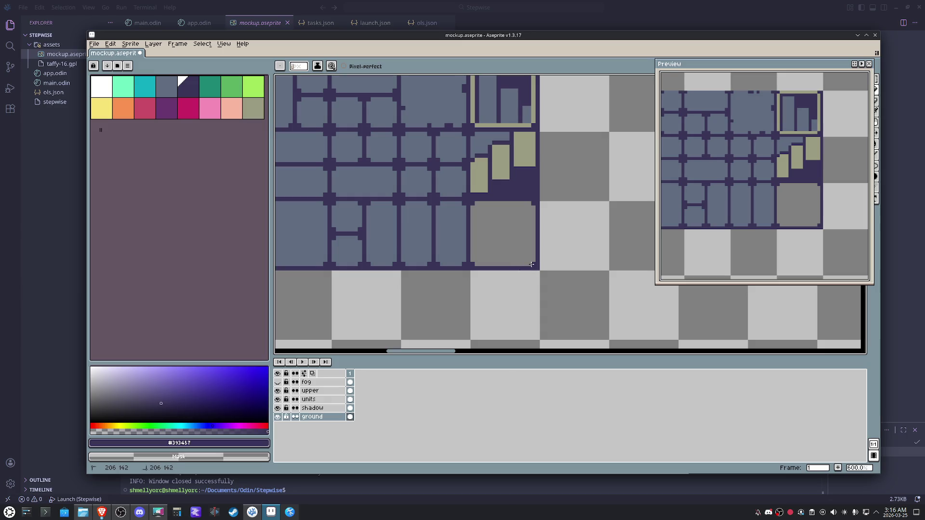
scroll(503, 238, up, 3)
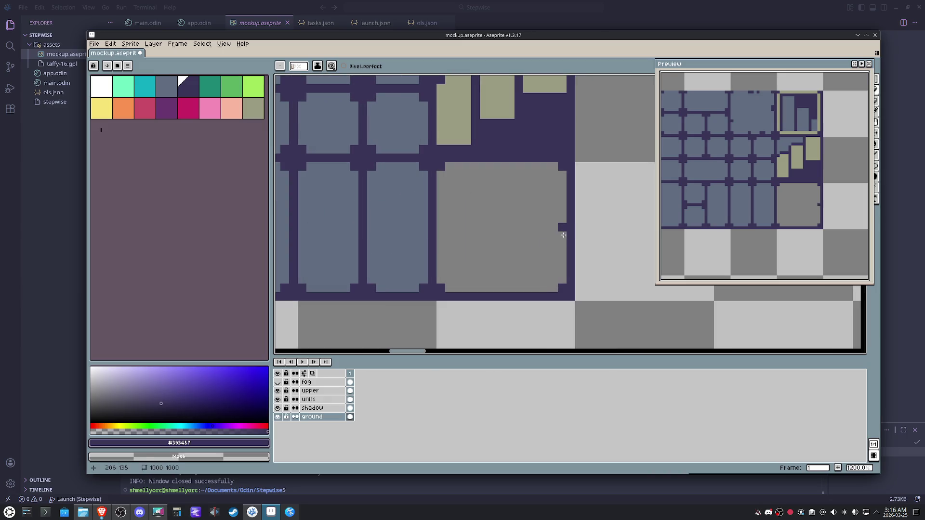
drag(557, 238, 559, 245)
click(505, 168)
drag(506, 167, 493, 170)
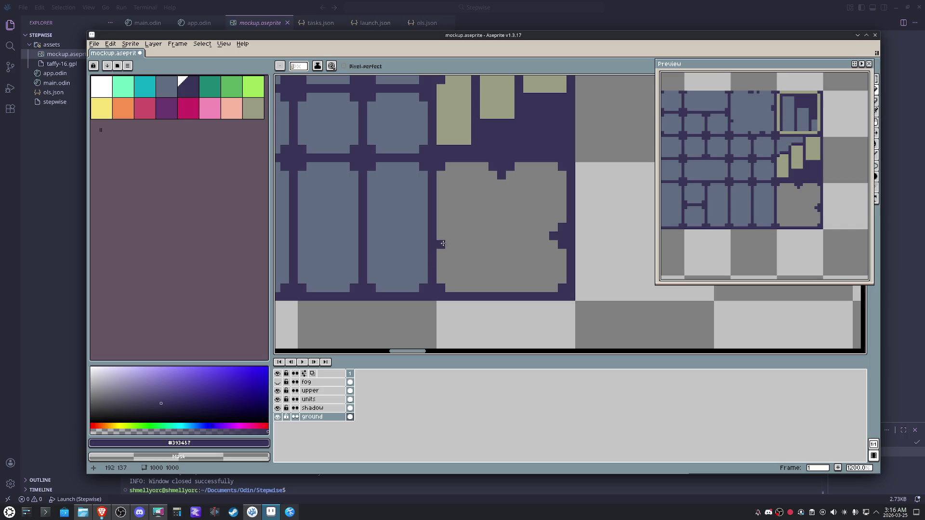
mouse_move(441, 210)
mouse_down()
mouse_move(451, 218)
mouse_move(466, 206)
mouse_up()
Trim and extend the notches to carve the tile into a cracked shape
alt+click(463, 199)
alt+click(550, 240)
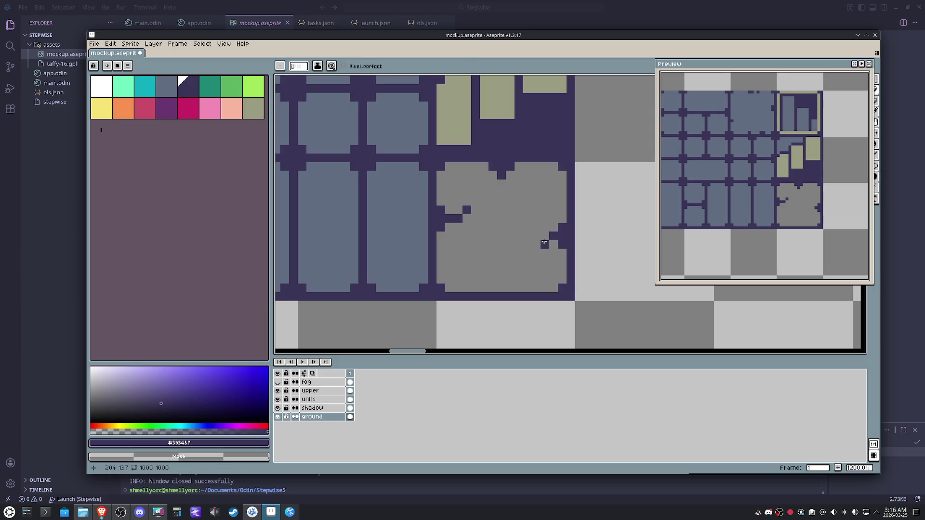
click(527, 254)
drag(510, 192, 509, 183)
drag(467, 202, 471, 195)
drag(528, 261, 536, 271)
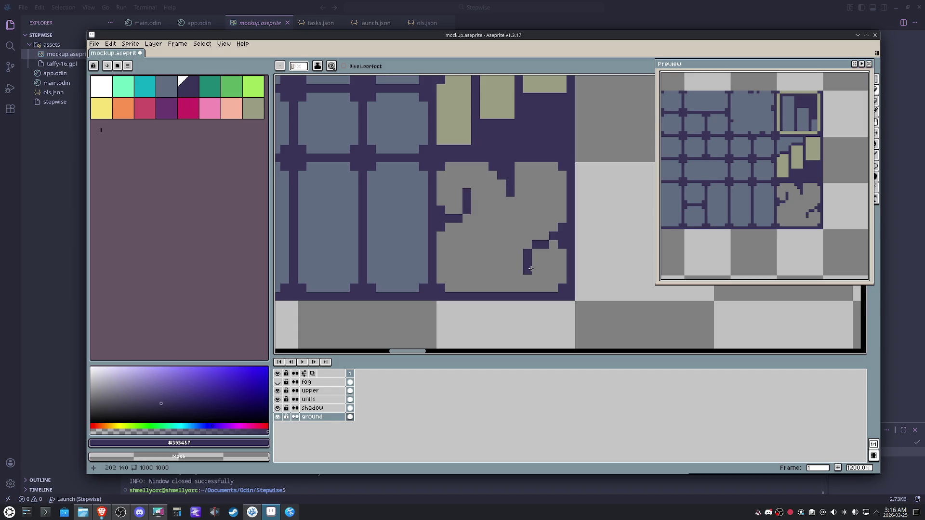
key(alt)
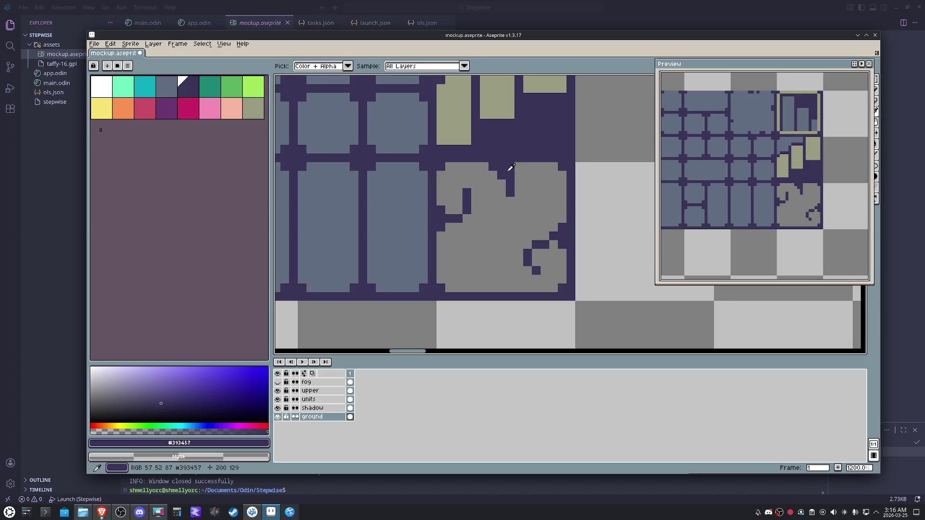
click(527, 166)
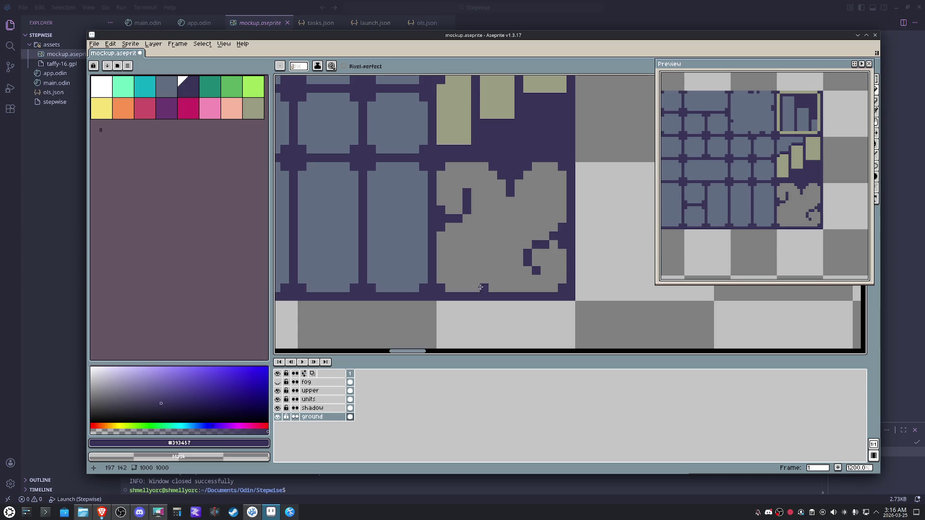
mouse_move(480, 287)
mouse_down()
mouse_move(484, 262)
mouse_move(474, 253)
mouse_up()
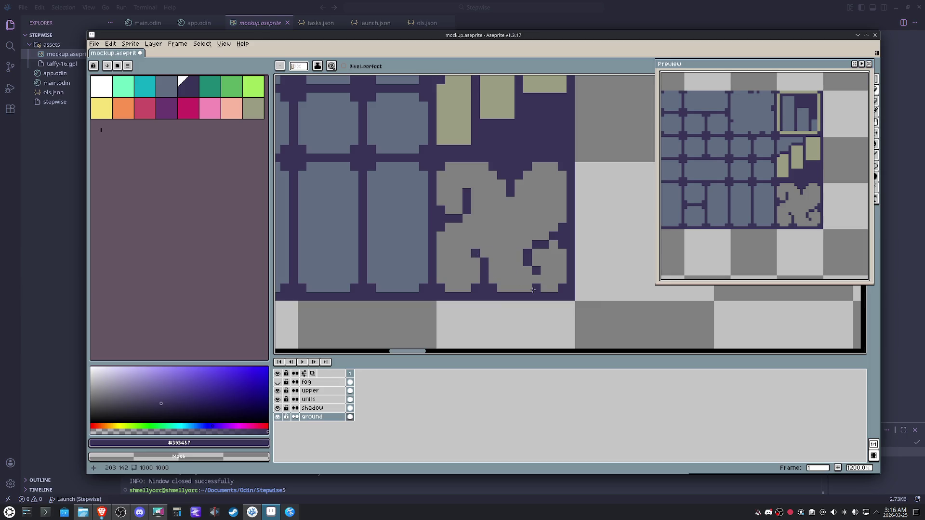
Resample dark purple and add a dark spot and column in the tile's empty area
alt+click(562, 253)
key(alt)
key(alt)
alt+click(554, 231)
alt+click(489, 215)
alt+click(469, 202)
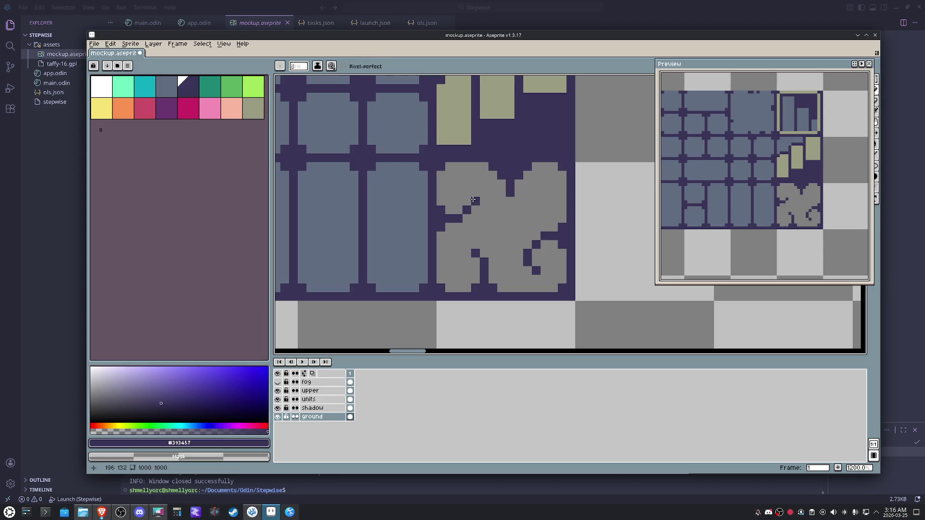
click(473, 195)
click(538, 202)
drag(539, 207, 537, 219)
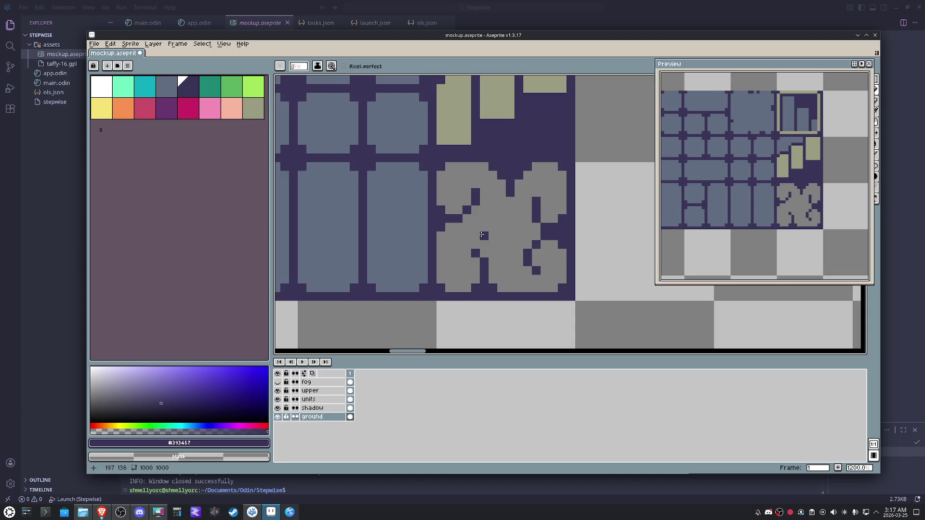
Undo the last pencil stroke to remove the two stray dark pixels
key(v)
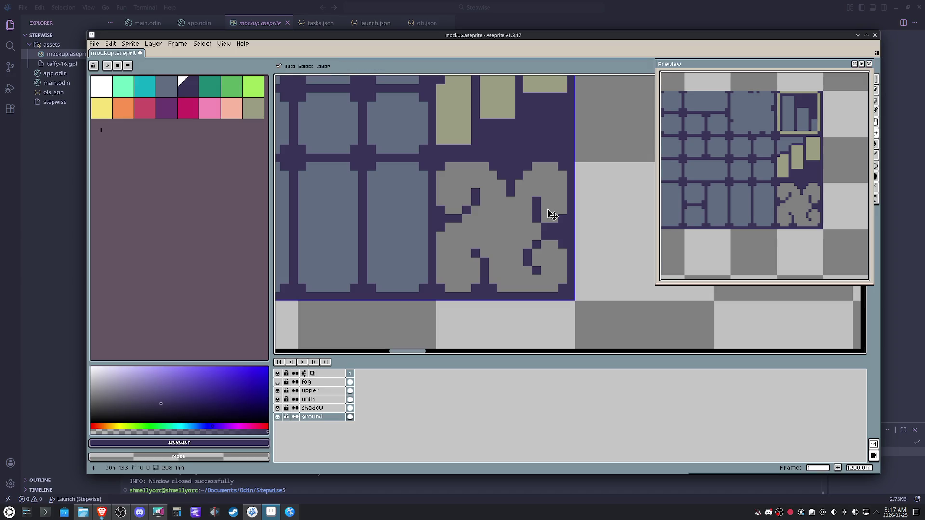
key(ctrl+z)
key(ctrl+z)
key(ctrl+z)
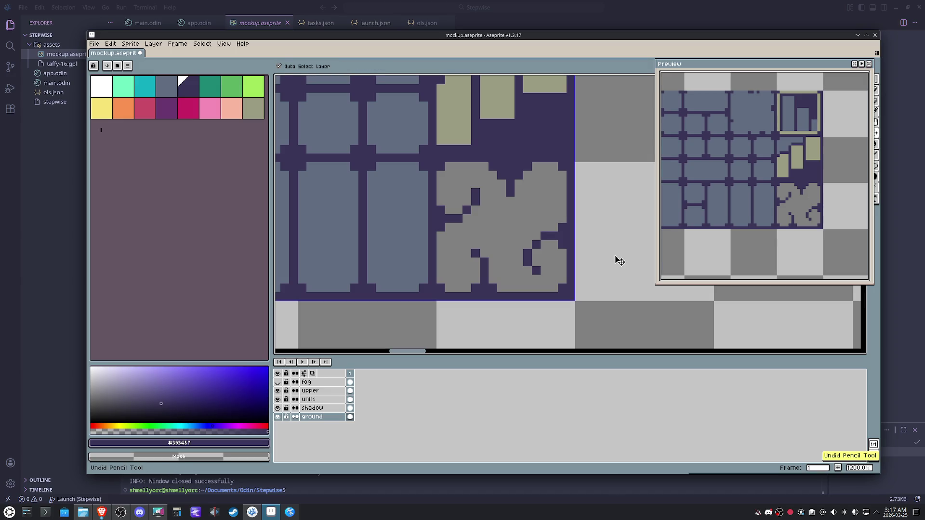
key(b)
scroll(616, 258, down, 5)
scroll(614, 255, down, 1)
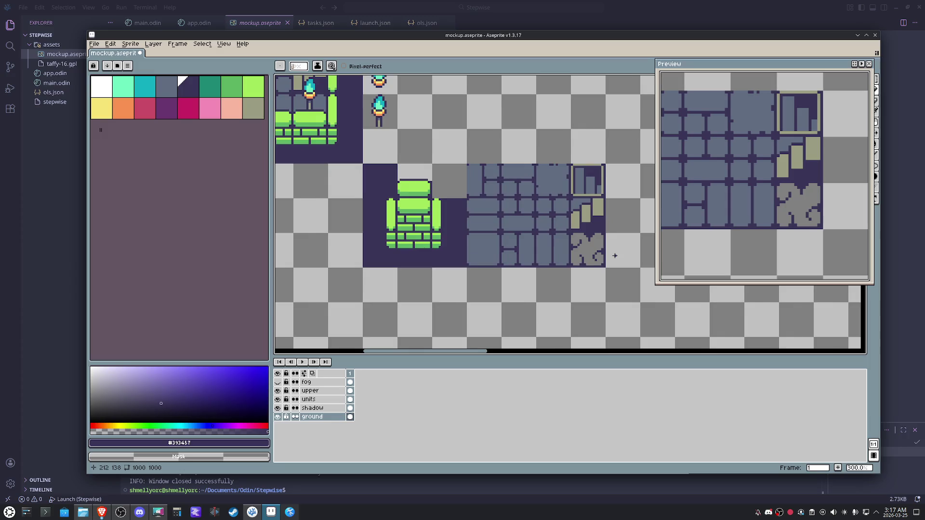
scroll(615, 255, up, 2)
Fill the grey cracked tile with the blue floor colour using a contiguous Paint Bucket fill
alt+click(519, 232)
key(g)
click(568, 245)
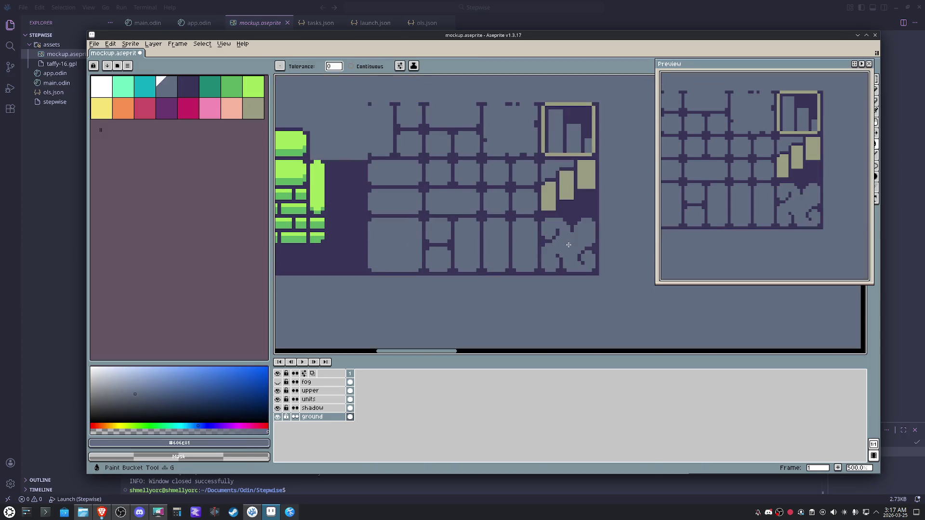
key(ctrl+z)
click(351, 65)
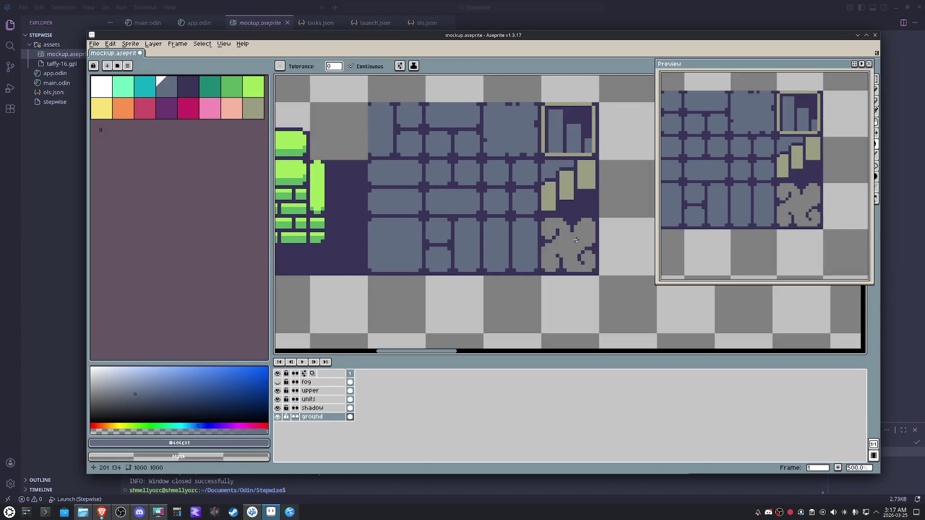
click(576, 241)
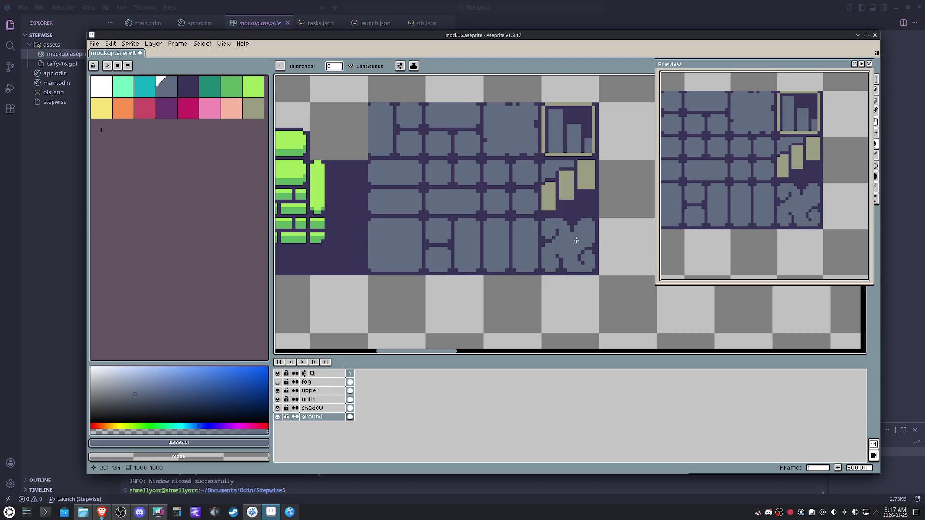
scroll(576, 240, up, 1)
Paint over the tile's lower and upper dark cracks with blue
key(b)
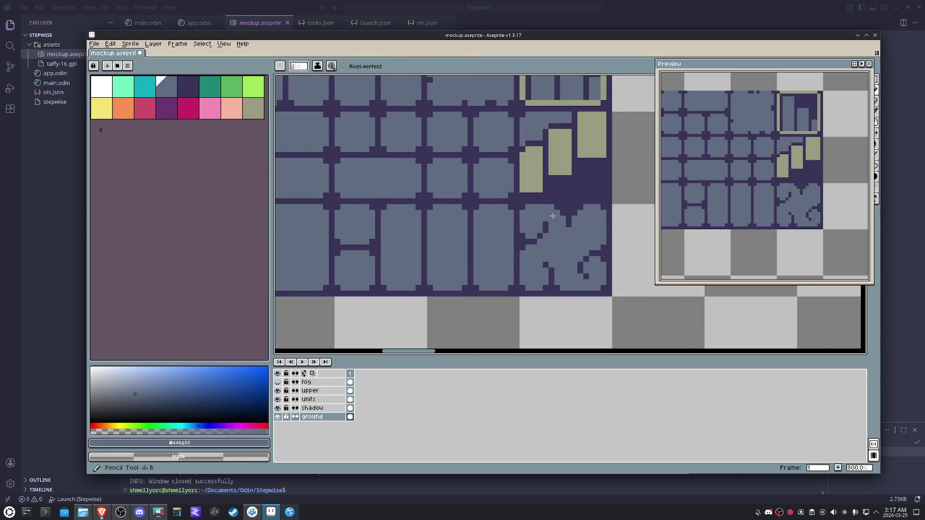
mouse_move(547, 265)
mouse_down()
mouse_move(552, 279)
mouse_move(594, 250)
mouse_up()
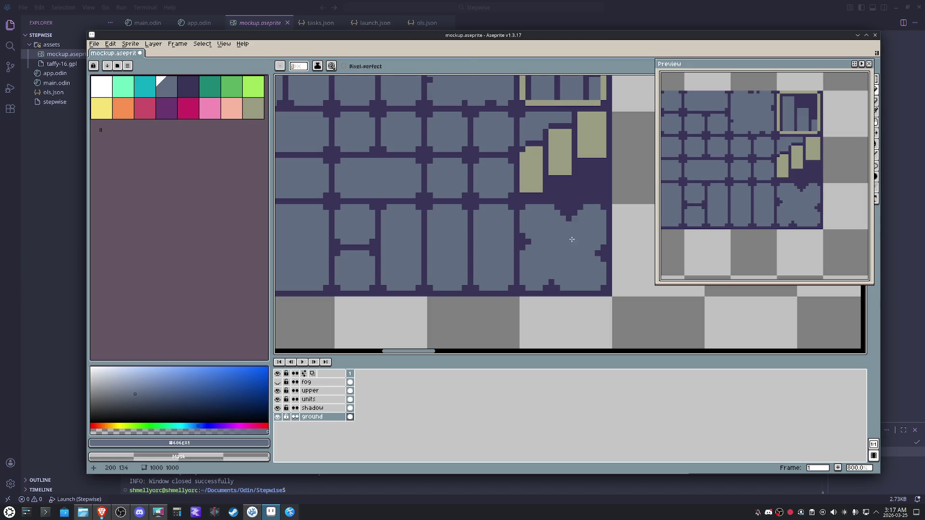
drag(576, 211, 570, 219)
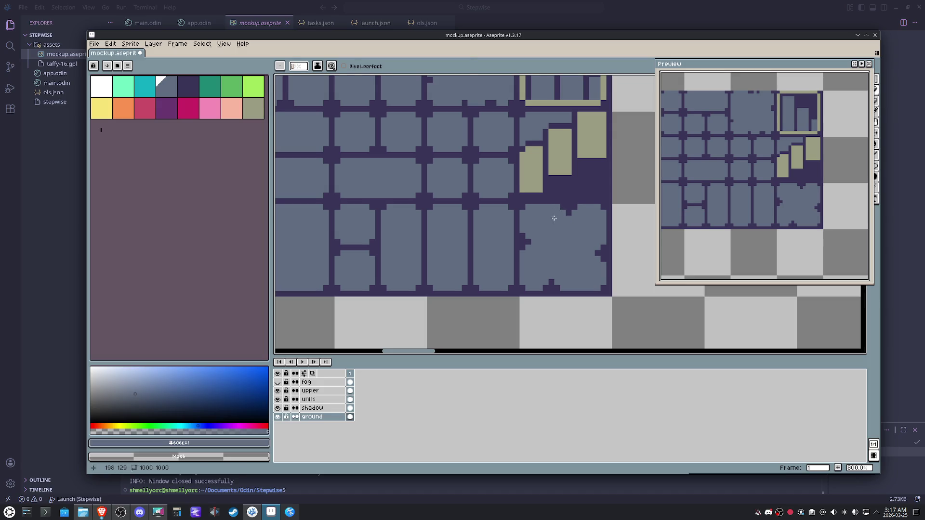
alt+click(555, 210)
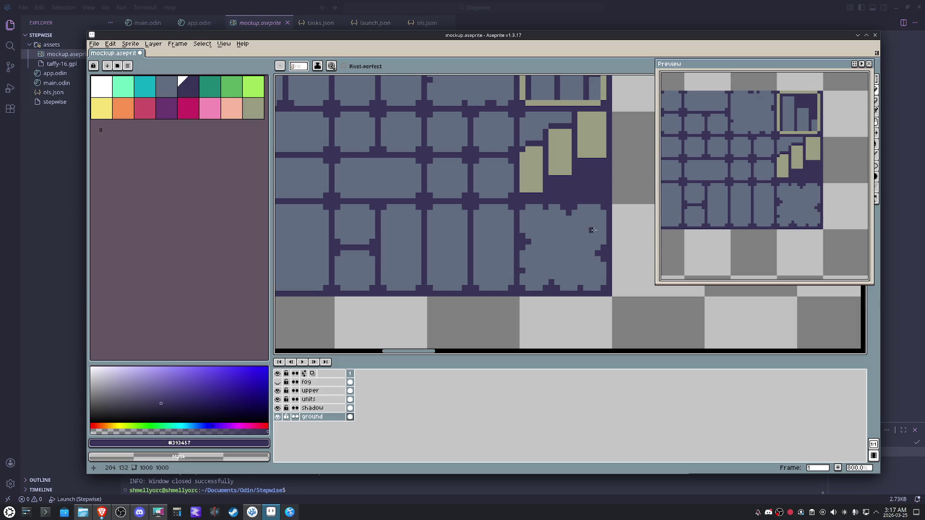
alt+click(578, 248)
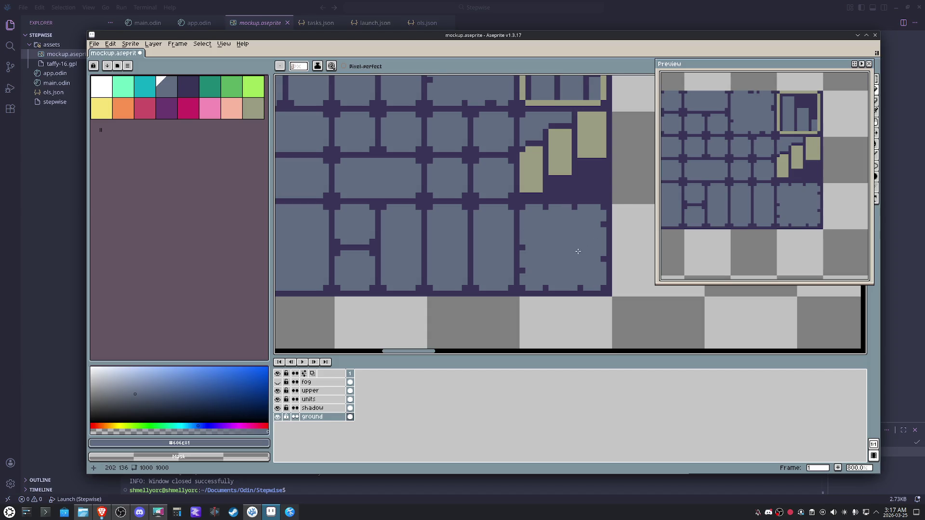
scroll(577, 251, down, 1)
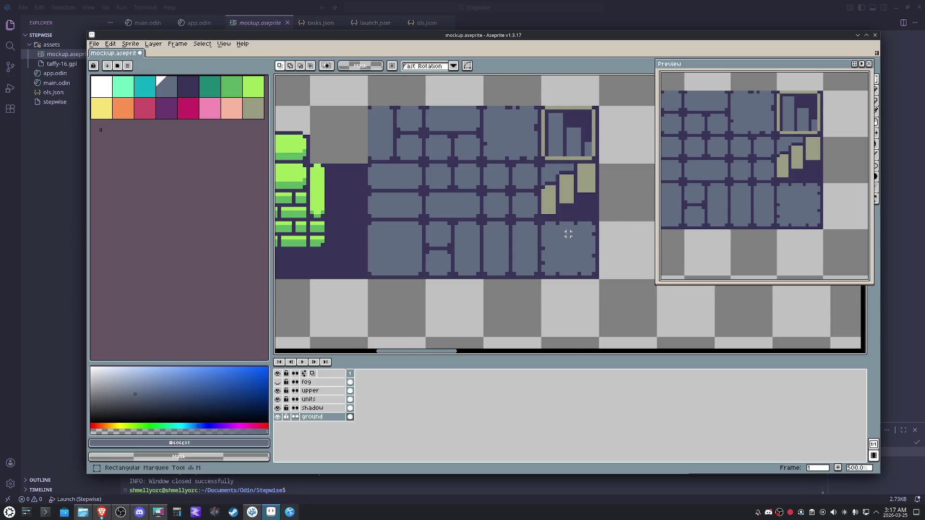
scroll(568, 233, down, 1)
scroll(541, 234, down, 1)
scroll(541, 233, down, 1)
drag(450, 214, 456, 216)
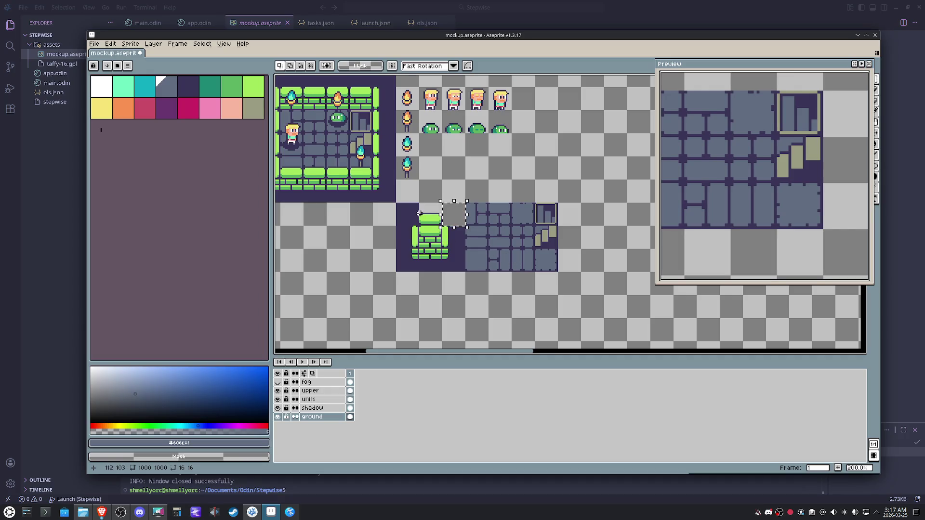
drag(409, 215, 549, 251)
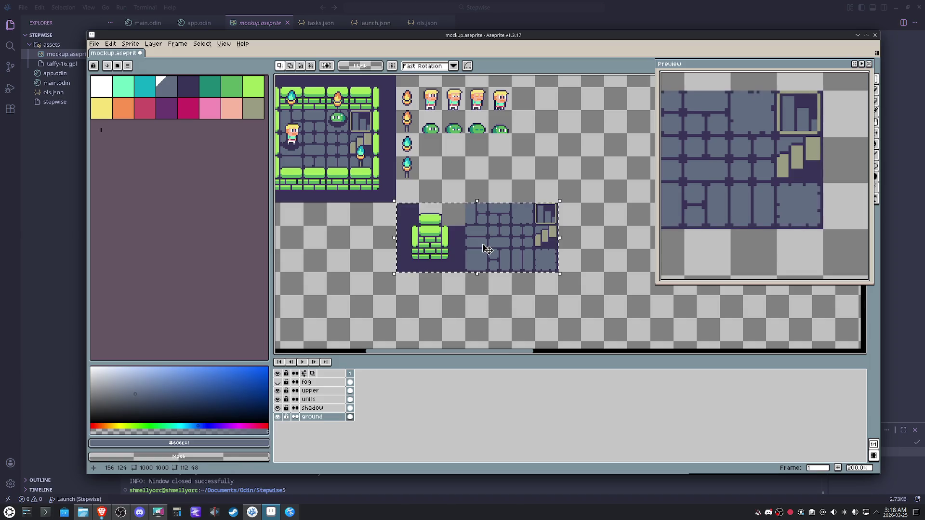
drag(488, 250, 513, 220)
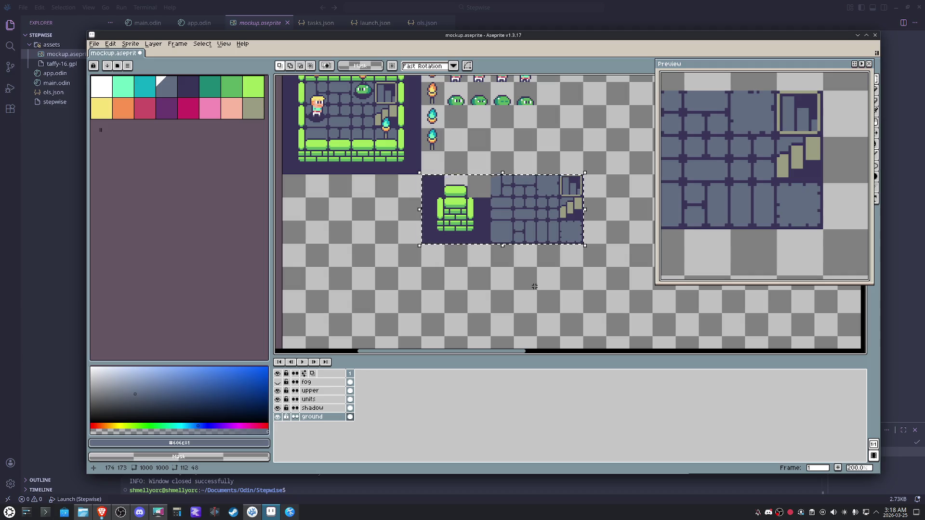
scroll(544, 287, up, 1)
scroll(544, 287, up, 1)
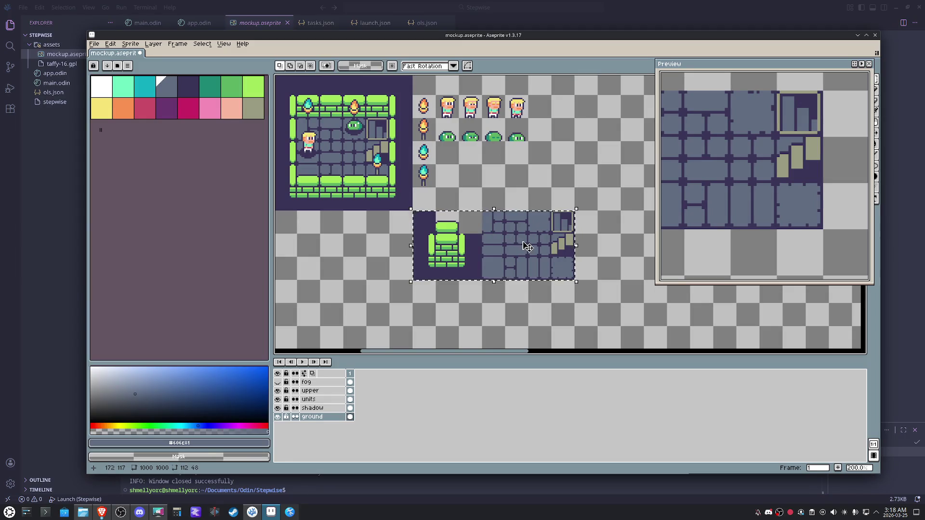
drag(389, 94, 413, 120)
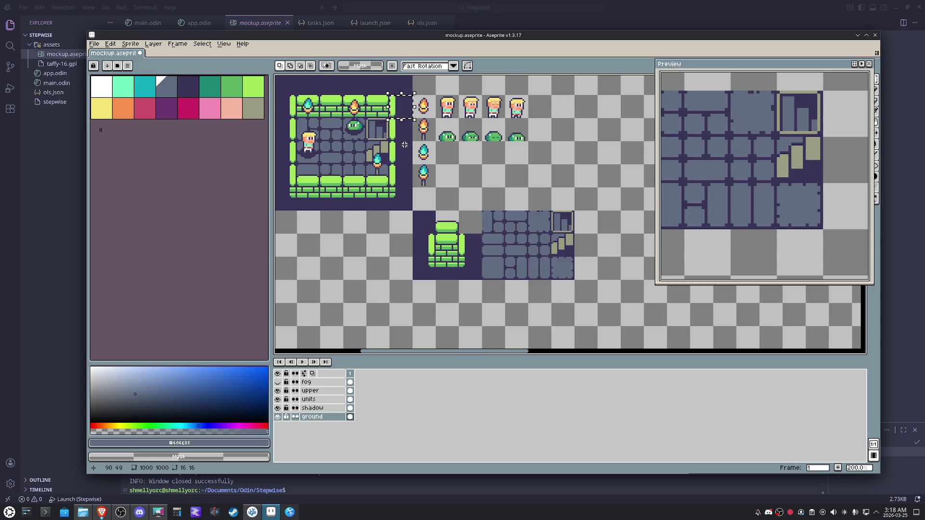
drag(389, 164, 414, 190)
click(354, 199)
drag(355, 171, 367, 188)
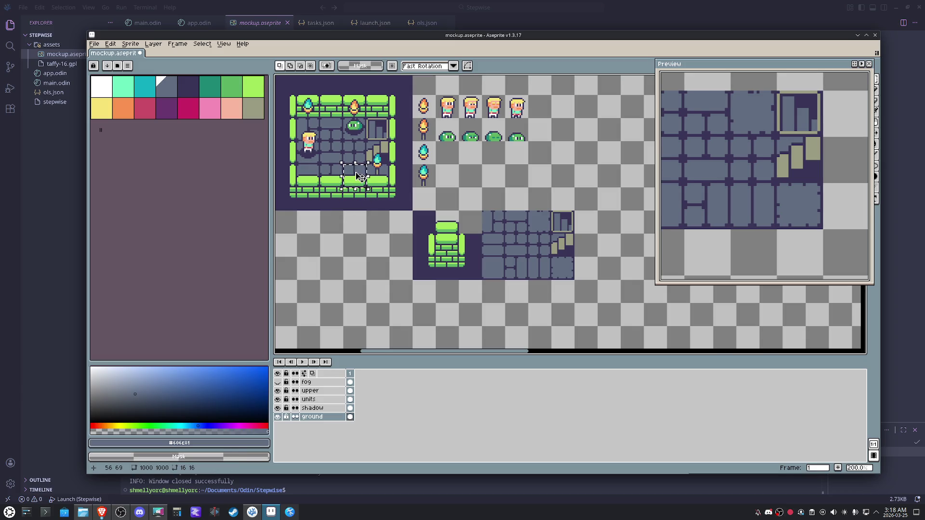
drag(336, 91, 339, 96)
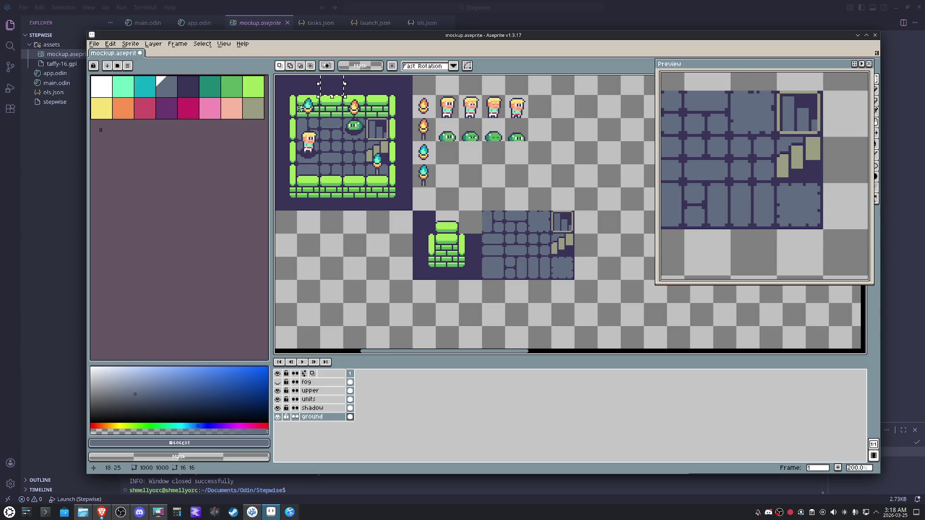
drag(299, 97, 321, 117)
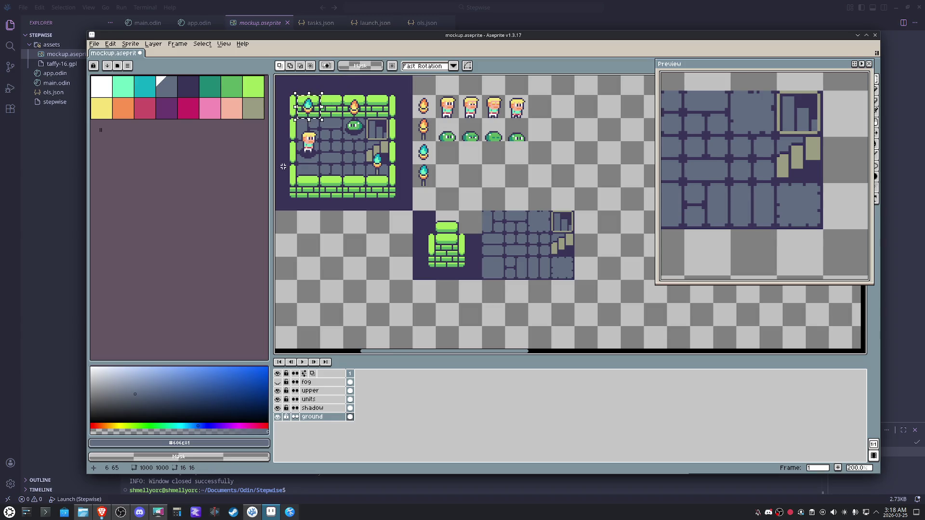
drag(282, 165, 298, 187)
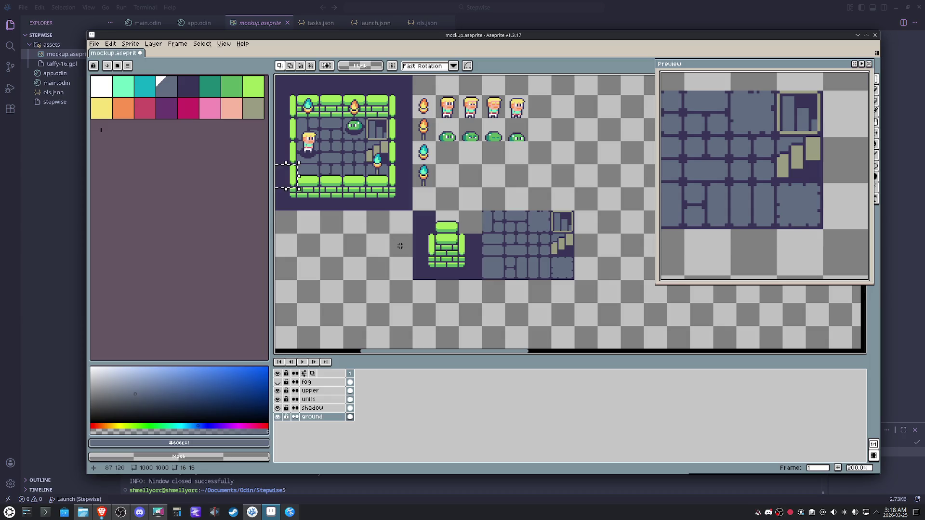
drag(469, 229, 476, 217)
drag(420, 226, 461, 261)
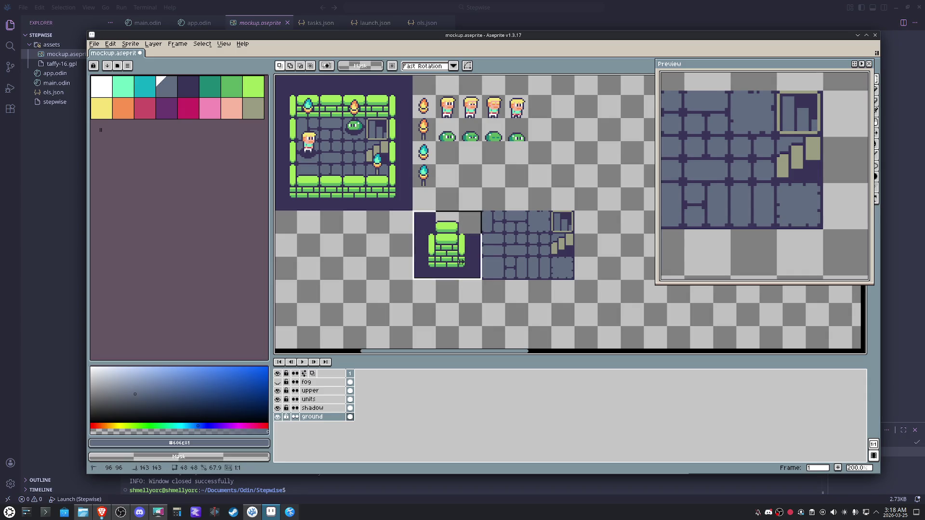
Magic-wand the green wall piece and drag it up and right, leaving a gap in the wall
click(460, 262)
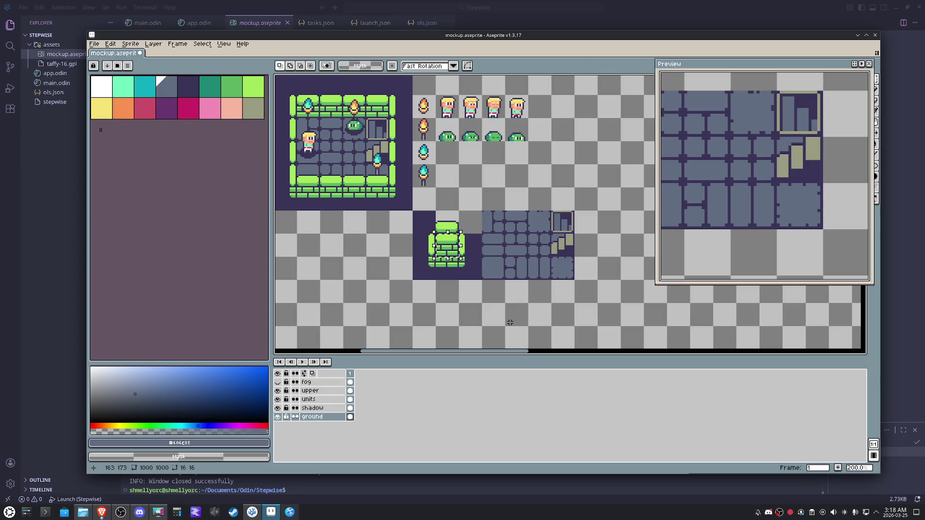
key(ctrl+d)
key(ctrl+shift+d)
drag(447, 235, 470, 221)
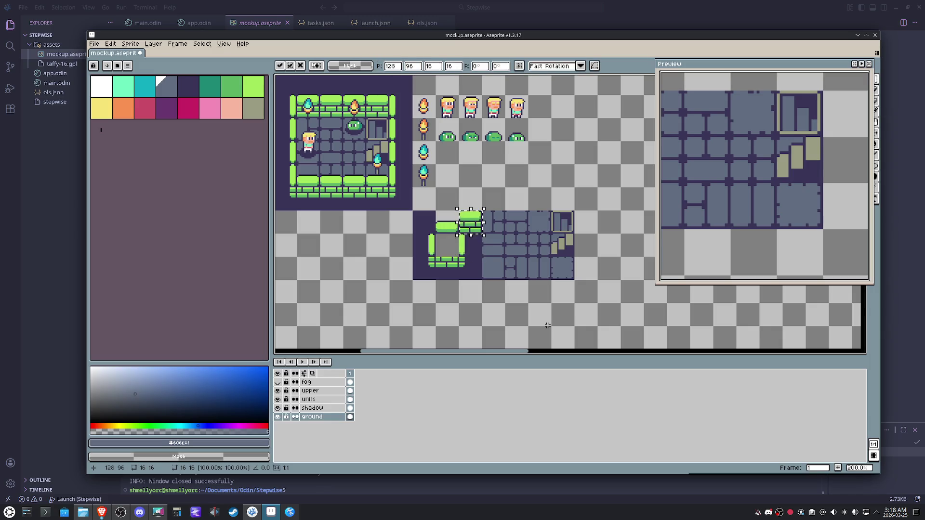
key(ctrl+shift+d)
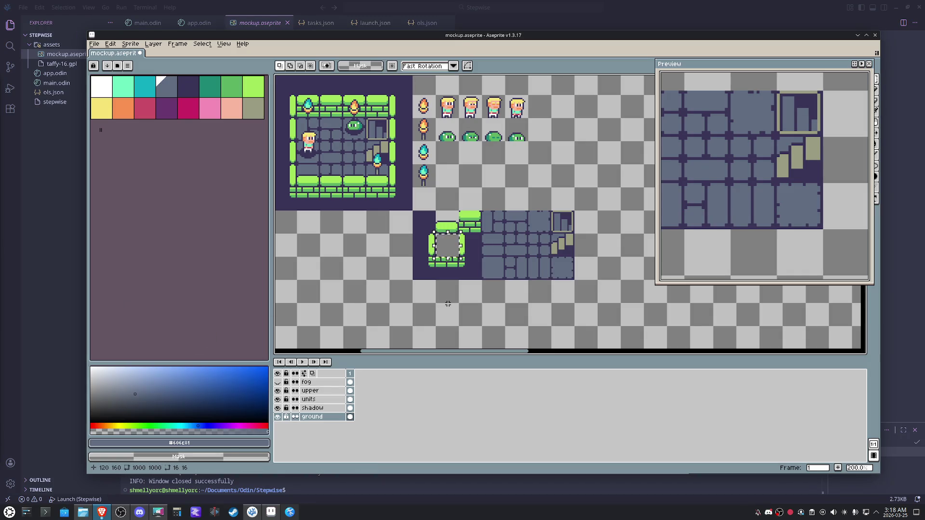
mouse_move(414, 281)
mouse_down()
mouse_move(559, 310)
mouse_move(567, 295)
mouse_move(572, 301)
mouse_up()
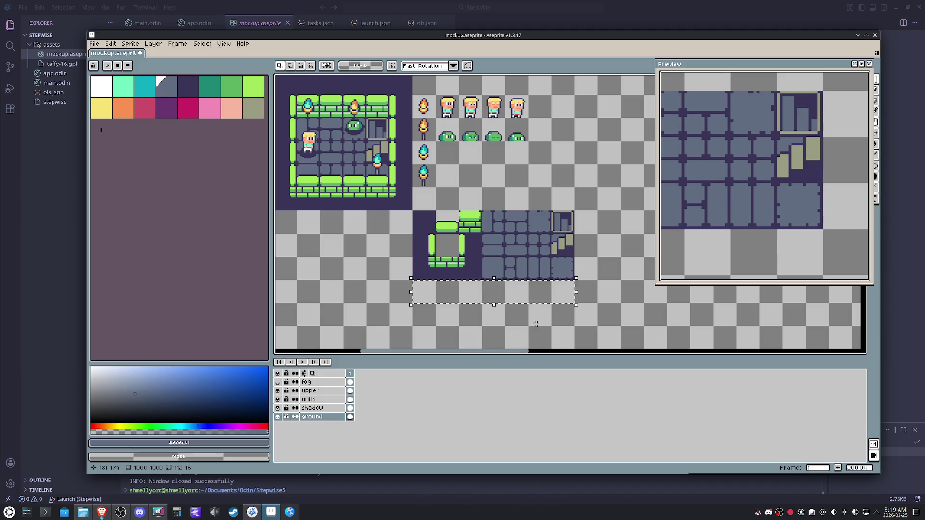
drag(573, 325, 427, 223)
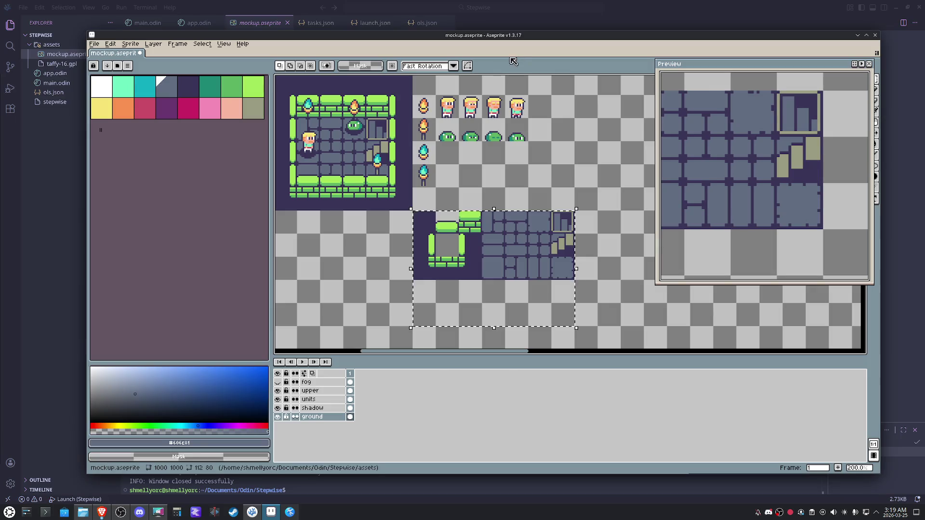
mouse_move(413, 93)
mouse_down()
mouse_move(437, 119)
mouse_move(437, 165)
mouse_up()
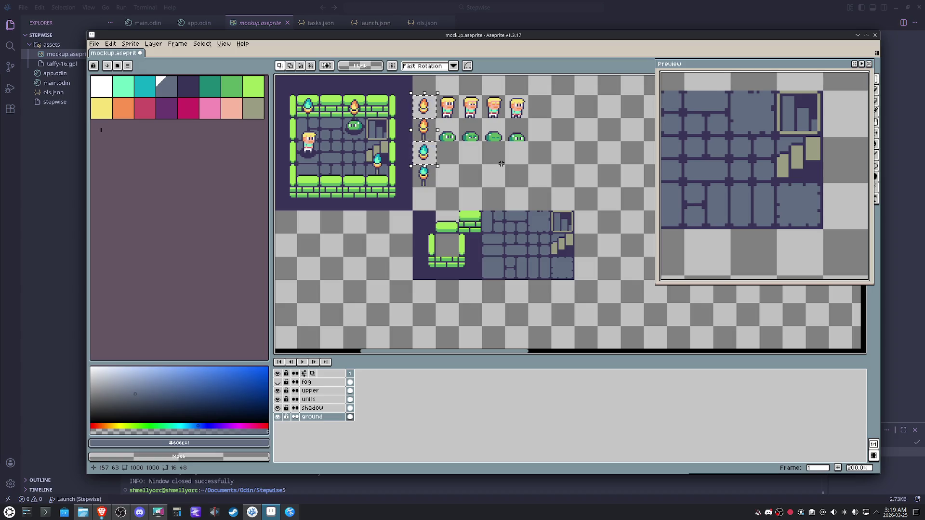
mouse_move(426, 291)
mouse_down()
mouse_move(445, 305)
mouse_move(568, 311)
mouse_up()
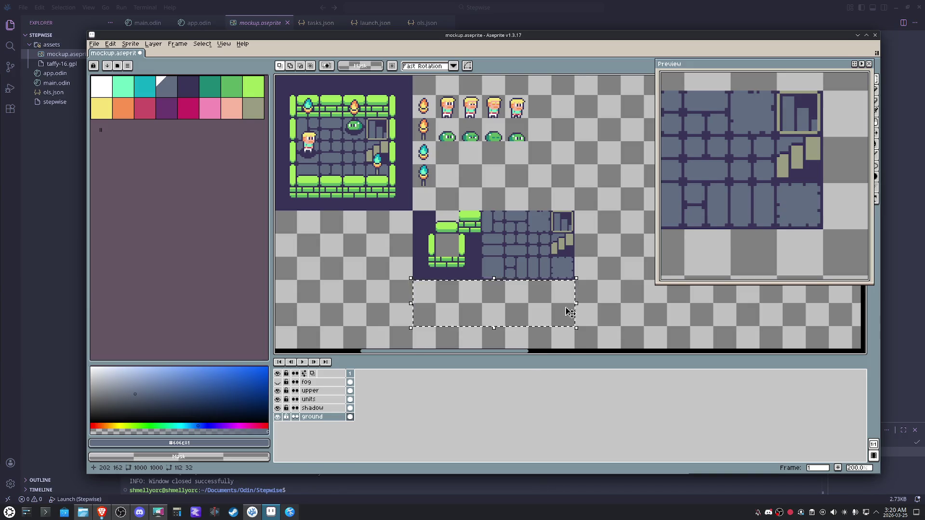
Marquee the lower block of green wall, stone floor and stair tiles as one selection
mouse_move(413, 212)
mouse_down()
mouse_move(574, 279)
mouse_move(475, 269)
mouse_up()
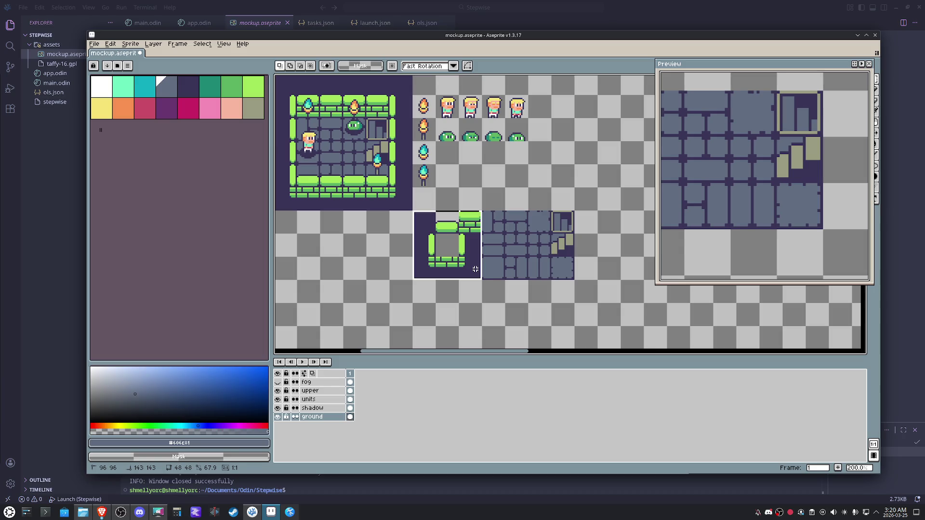
mouse_move(483, 212)
mouse_down()
mouse_move(586, 276)
mouse_move(565, 275)
mouse_up()
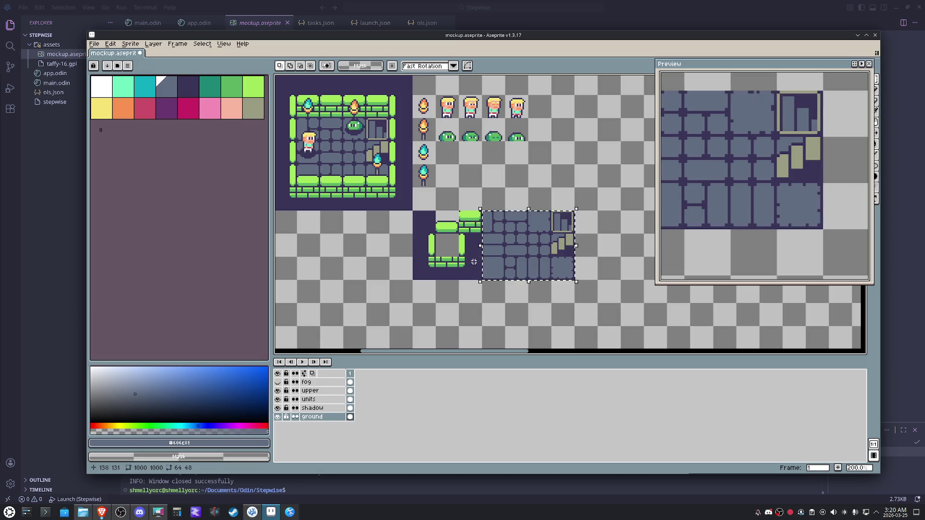
key(ctrl+z)
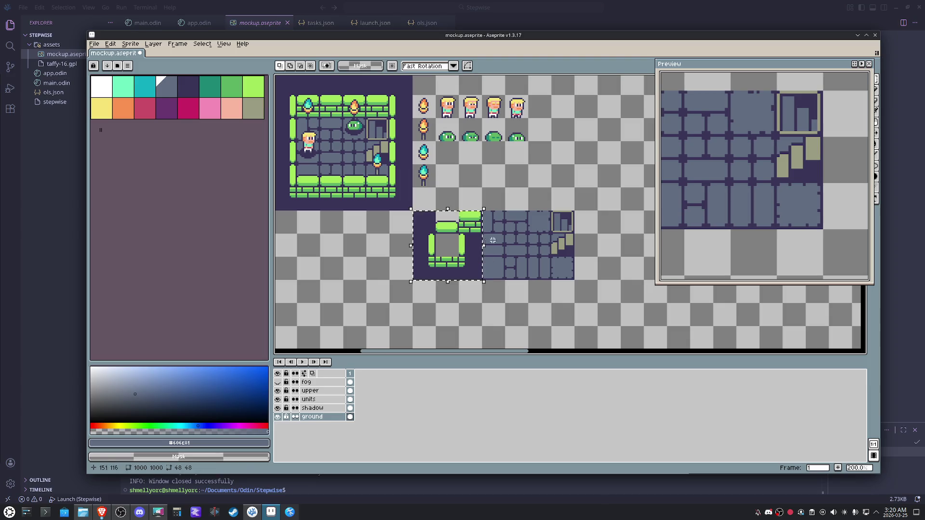
drag(481, 210, 575, 281)
key(ctrl+d)
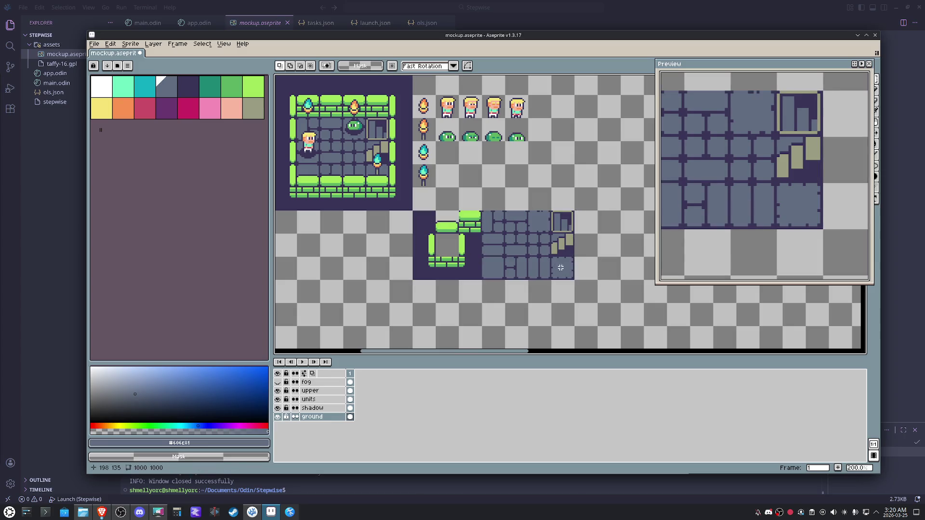
drag(571, 274, 483, 221)
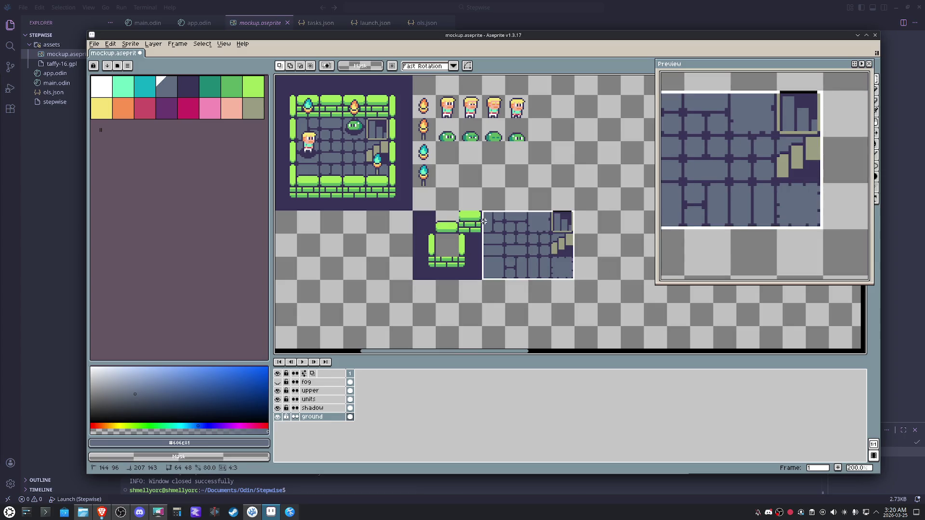
drag(483, 221, 484, 221)
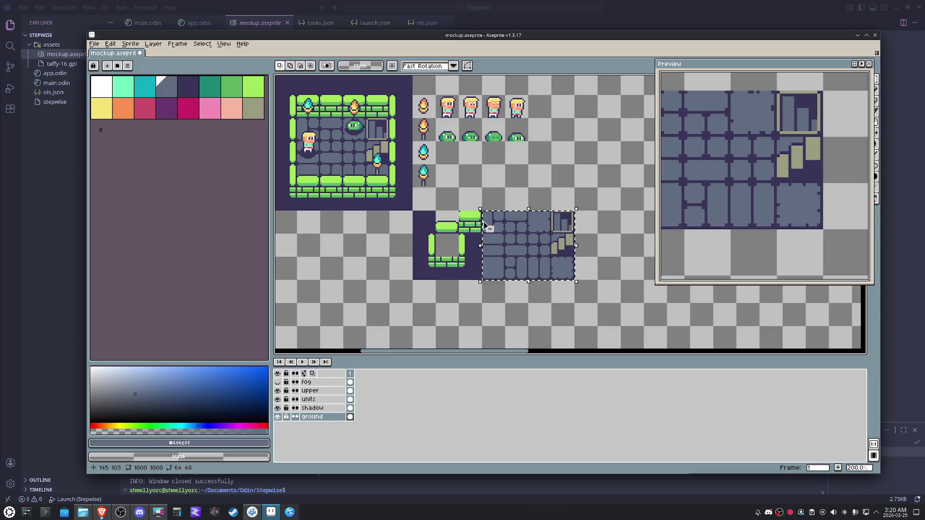
drag(419, 217, 562, 264)
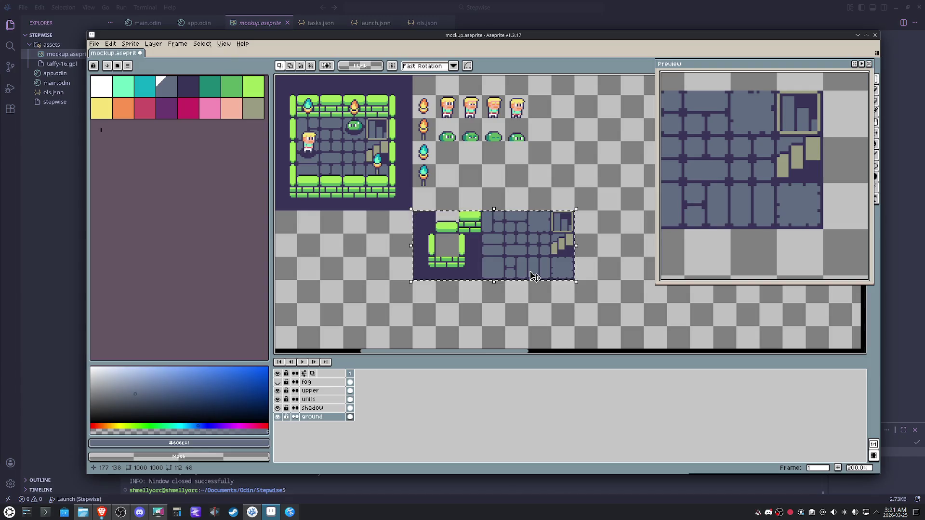
drag(513, 138, 441, 139)
mouse_move(440, 98)
mouse_down()
mouse_move(522, 112)
mouse_move(445, 129)
mouse_up()
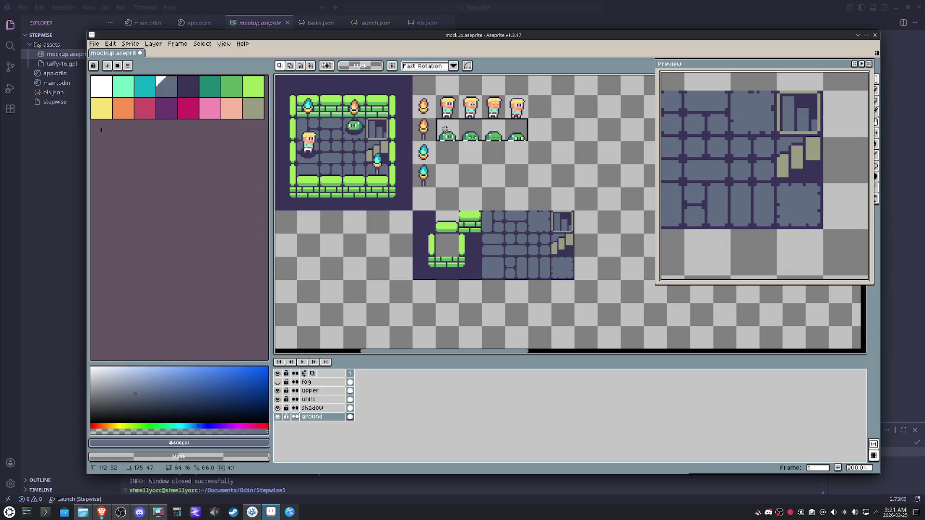
drag(446, 129, 446, 129)
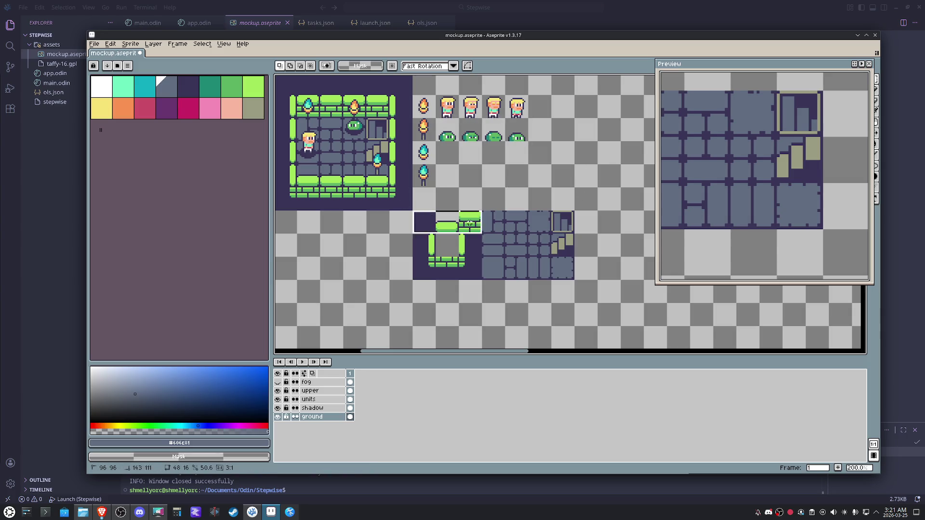
drag(429, 219, 556, 261)
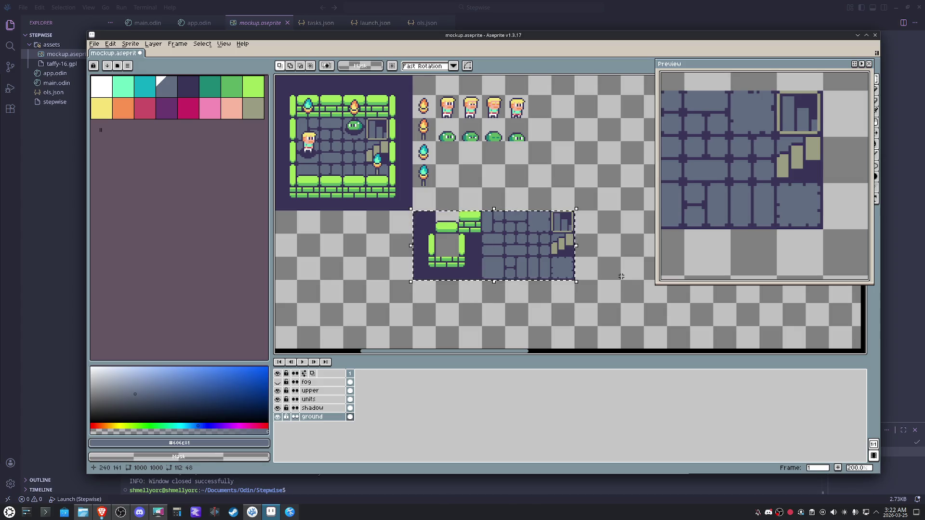
drag(574, 279, 412, 210)
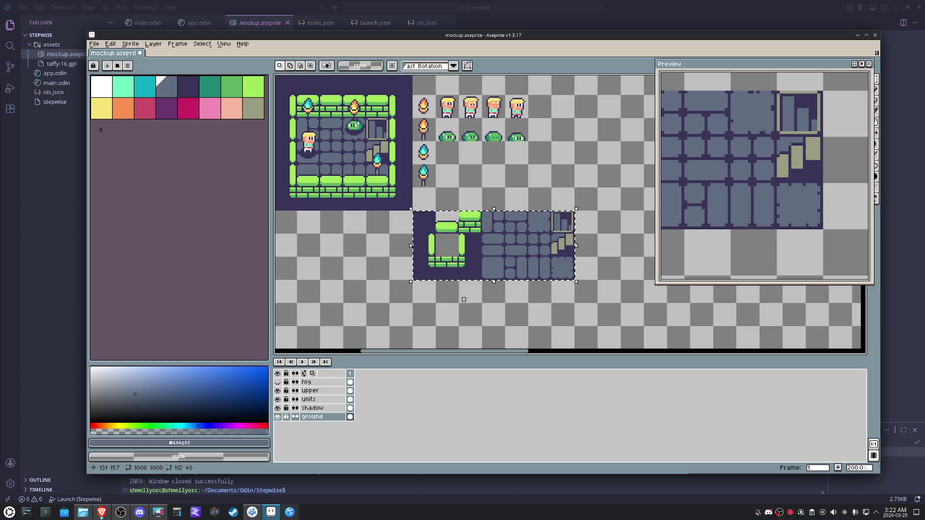
key(alt+Tab)
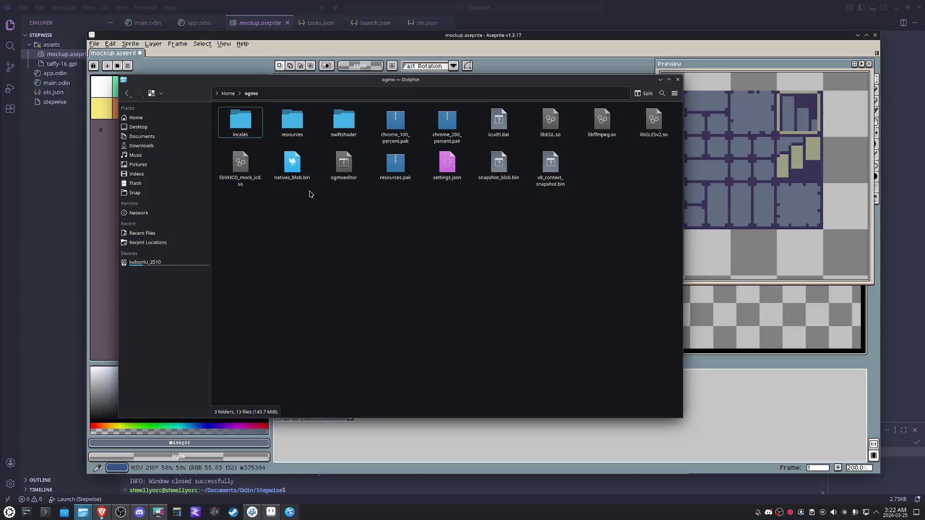
Glance into the resources folder, return to ogmo and launch the ogmoeditor executable
double_click(294, 122)
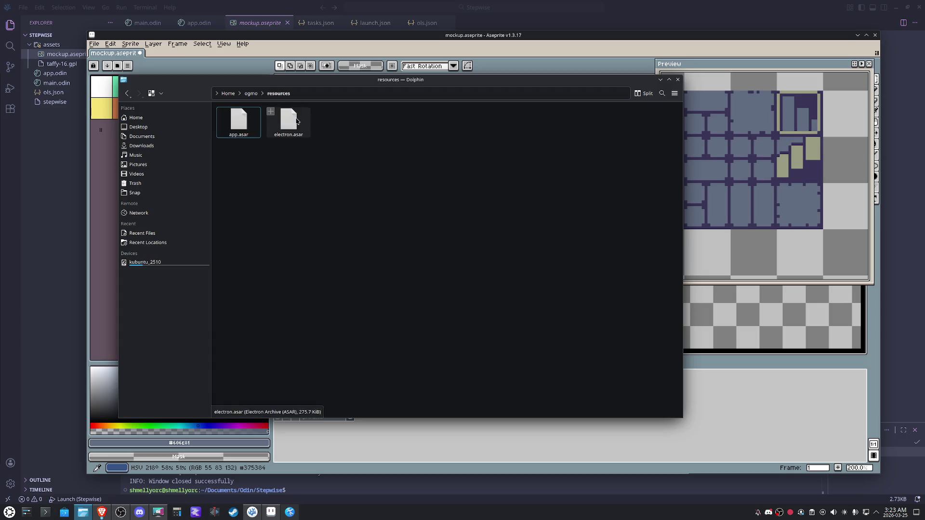
click(251, 94)
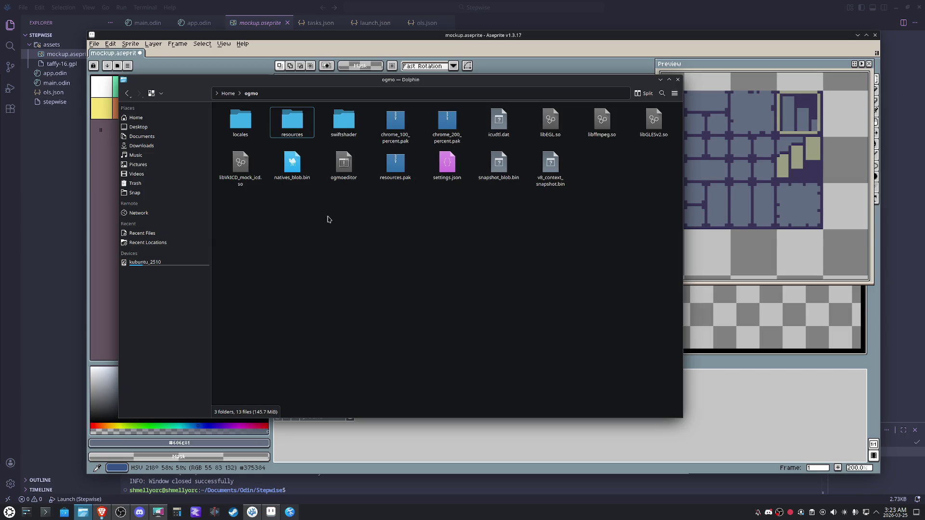
click(349, 164)
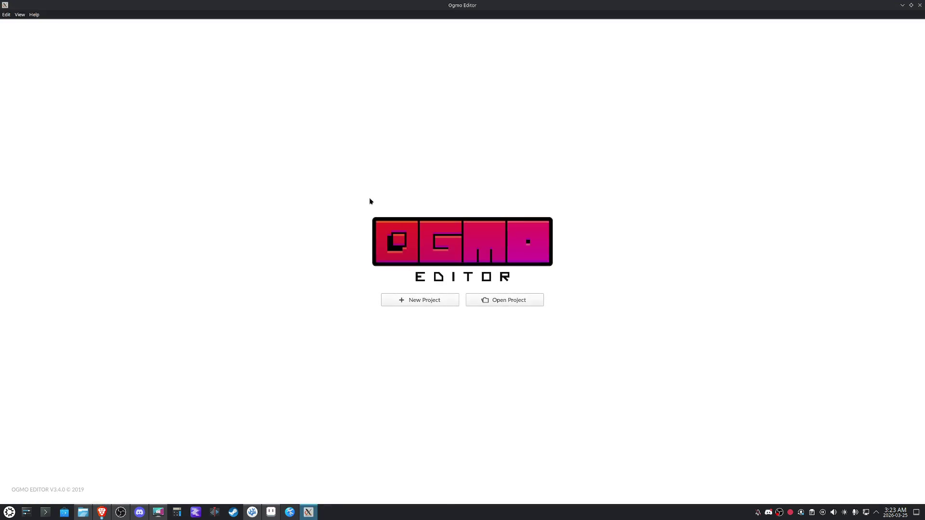
Start a new Ogmo project and browse to Documents/Odin/Stepwise/assets
click(443, 302)
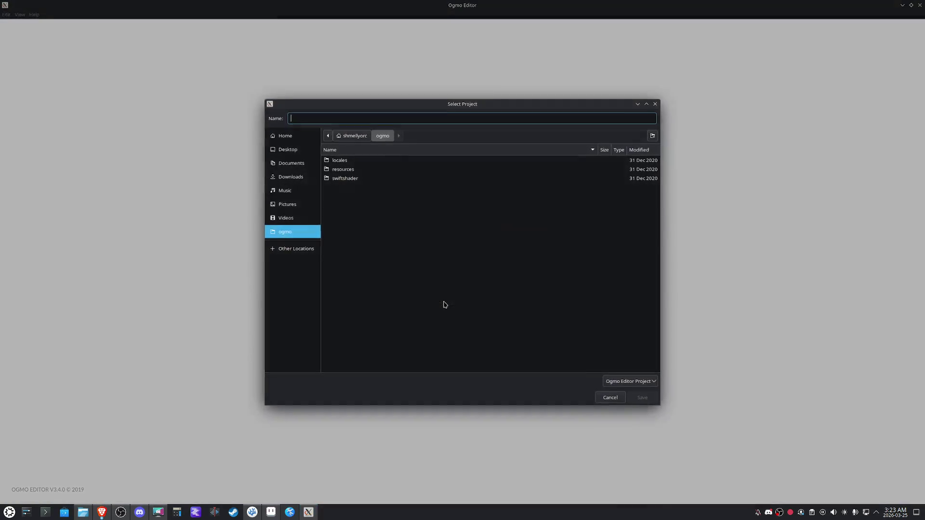
click(298, 164)
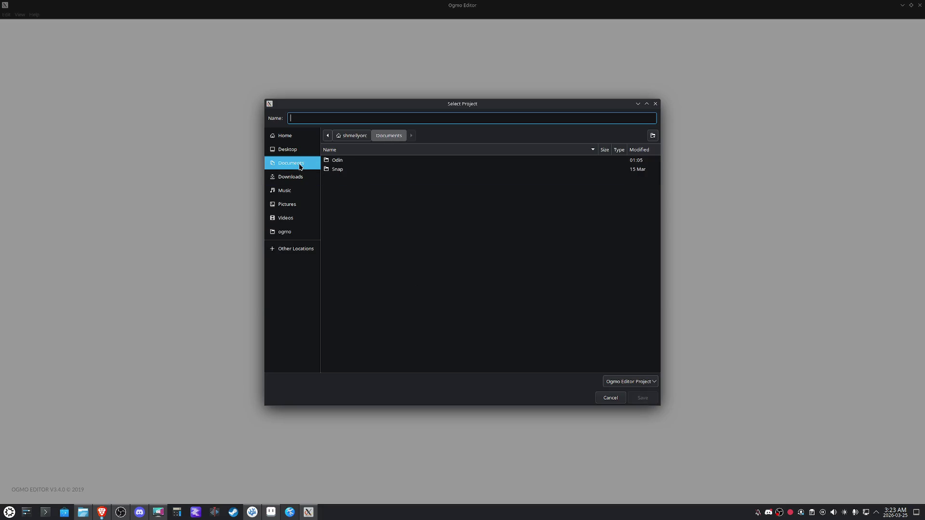
double_click(356, 161)
double_click(357, 160)
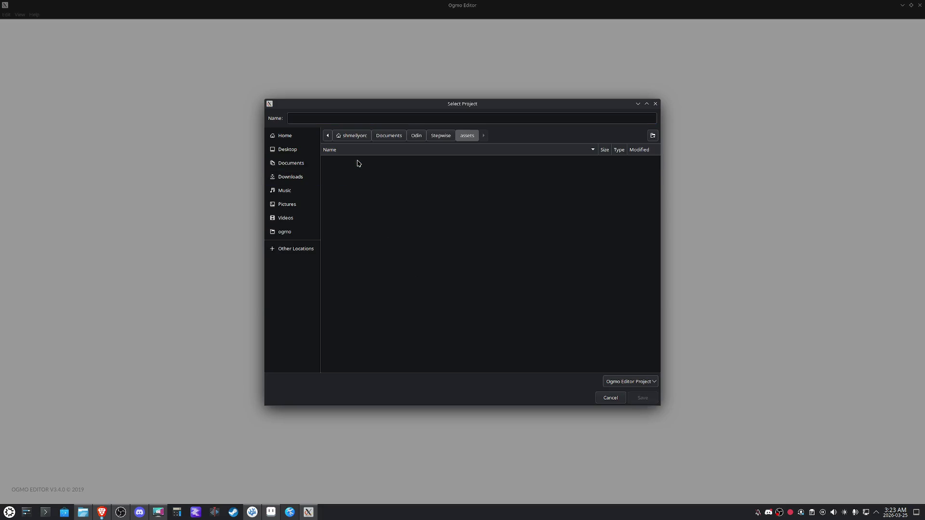
Create a maps folder there and save the project file as project
click(652, 135)
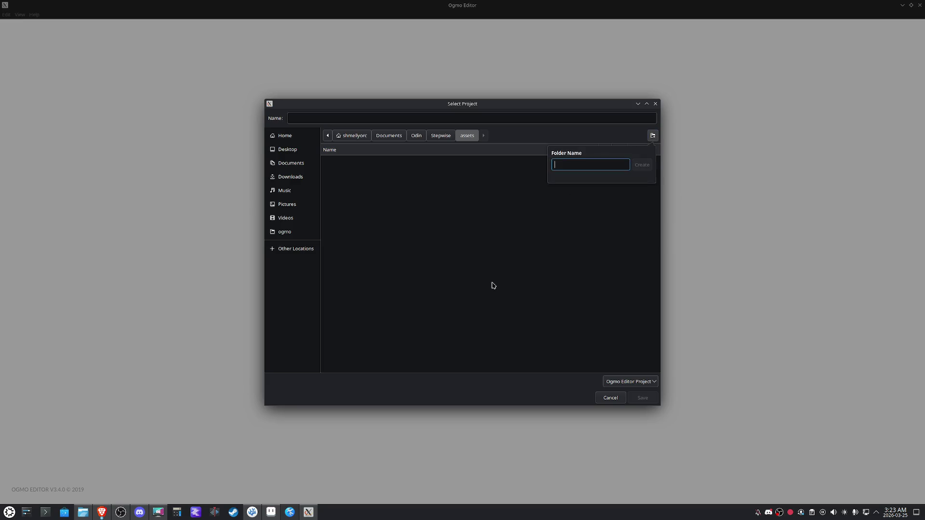
text(maps)
click(642, 164)
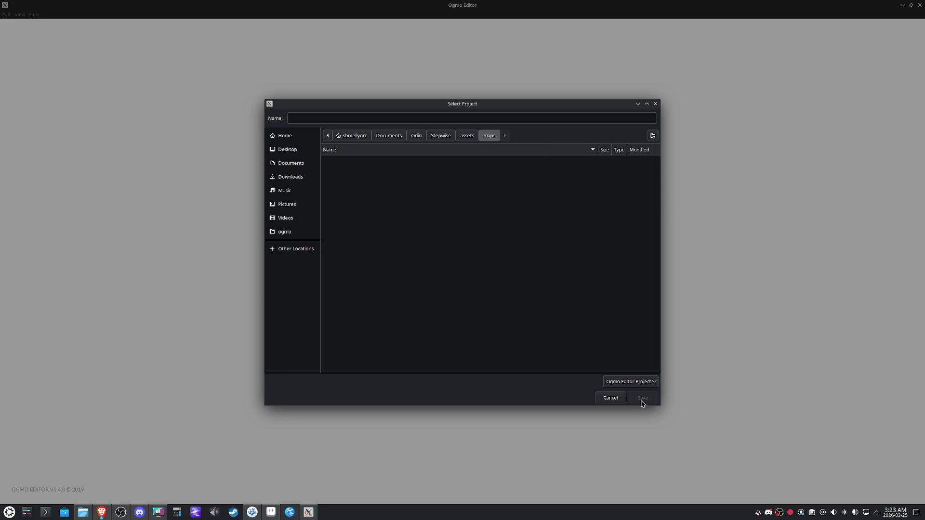
click(358, 119)
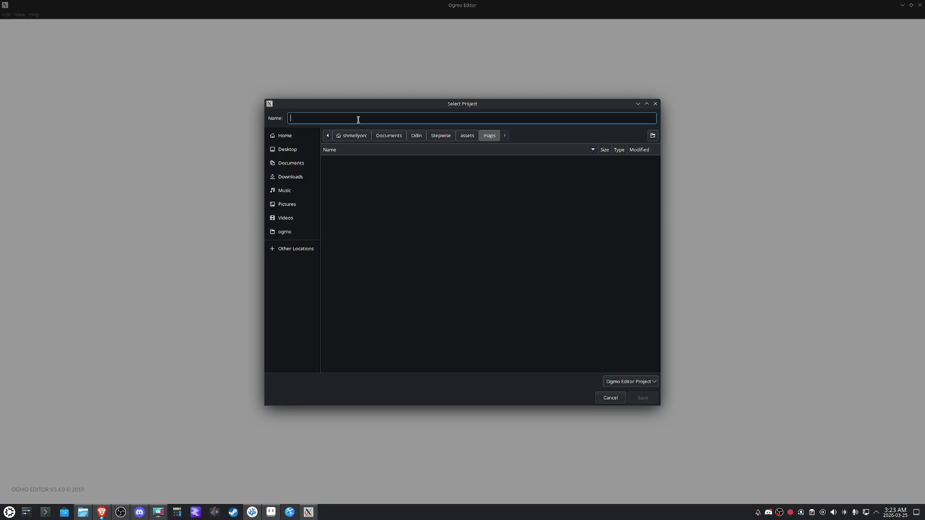
text(map)
key(BackSpace)
key(BackSpace)
key(BackSpace)
text(project)
key(Return)
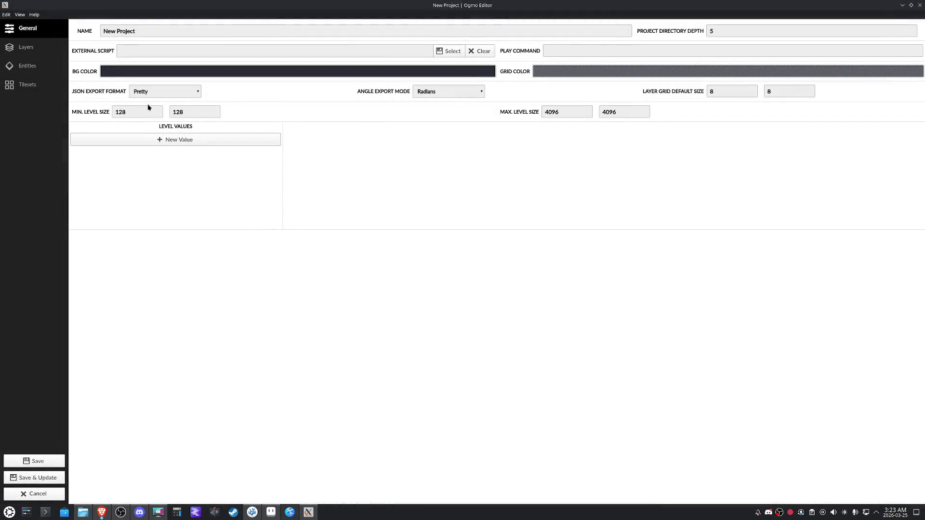
Set Layer Grid Default Size 16x16, Min. Level Size 64x64, keeping angle export in Radians
double_click(127, 113)
double_click(727, 92)
text(16)
double_click(780, 88)
text(16)
double_click(129, 112)
text(64)
key(Tab)
text(64)
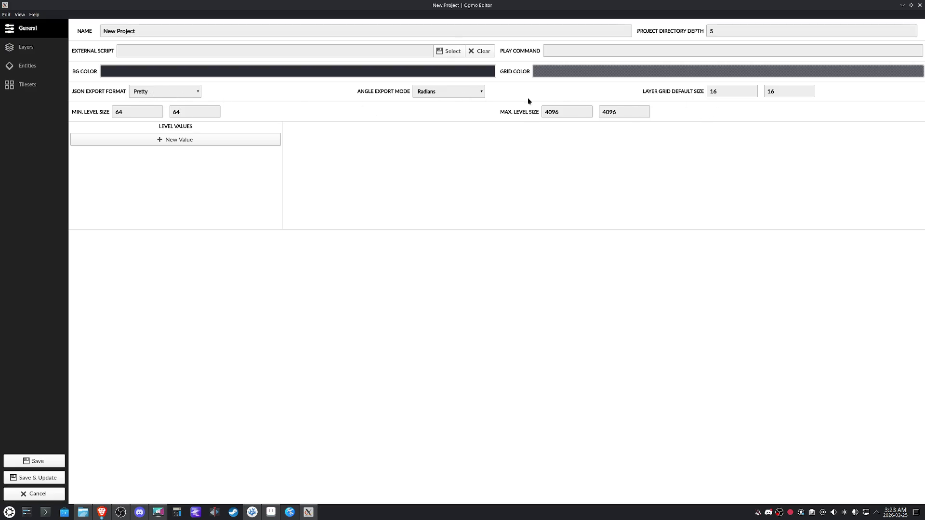
click(443, 94)
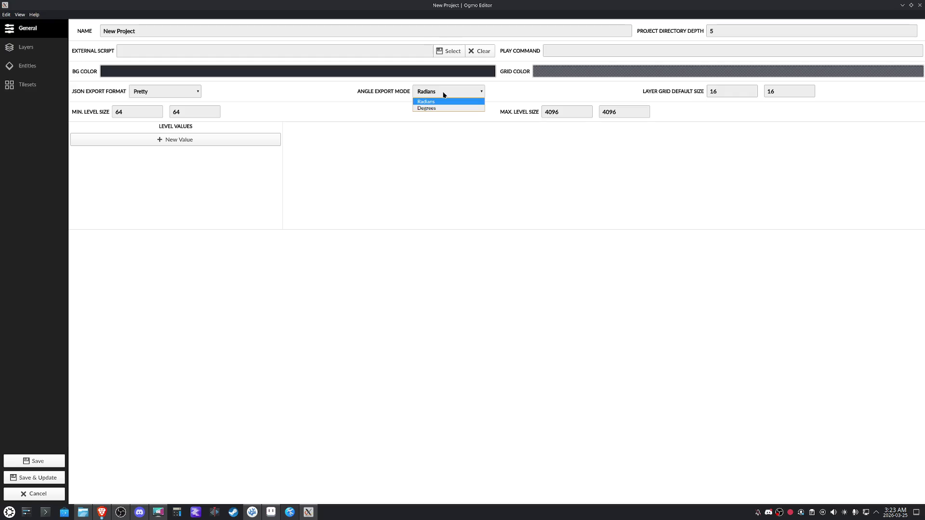
click(443, 94)
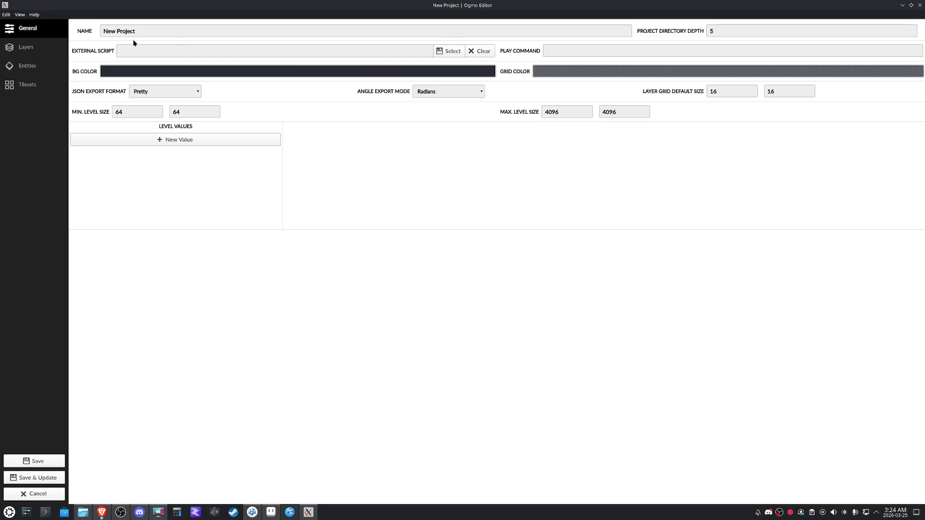
Name the project Stepwise, attempt saving, dismiss the missing-layers warning and show Layers
drag(136, 31, 102, 31)
click(250, 513)
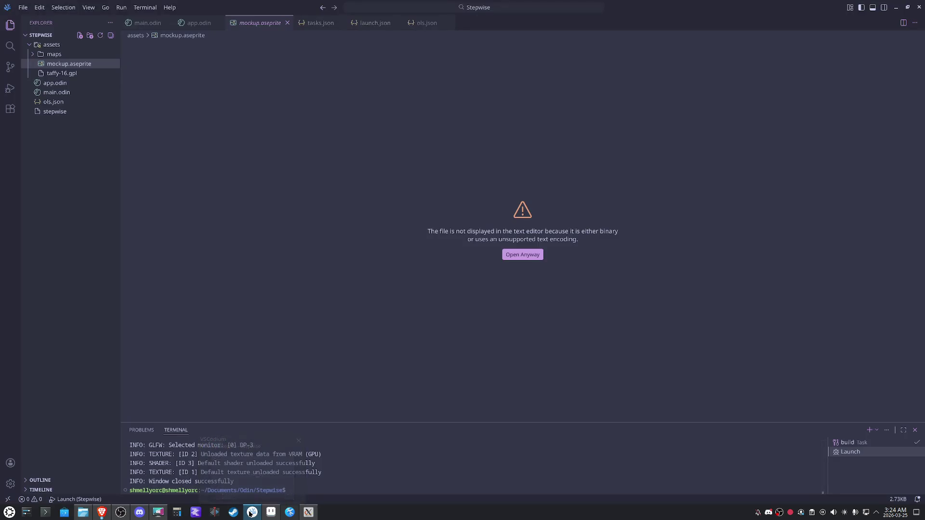
click(252, 513)
text(Stepwise)
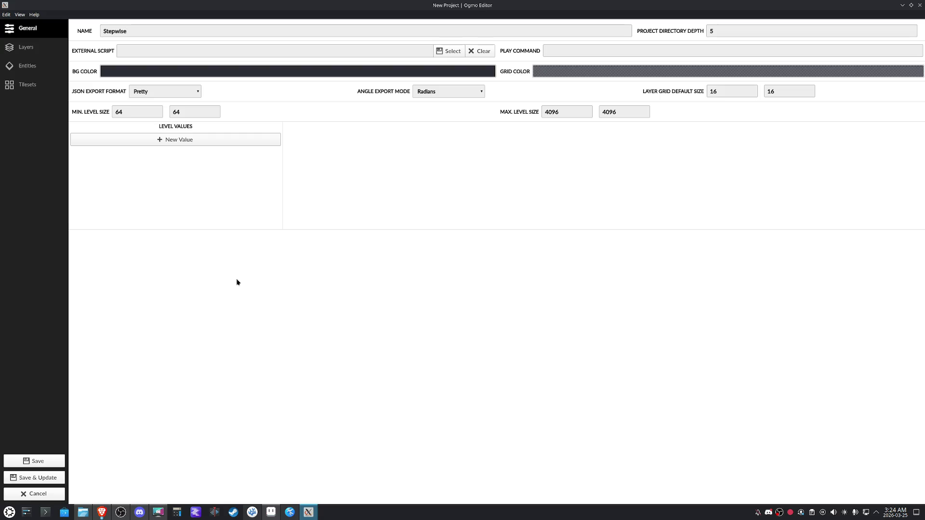
click(38, 461)
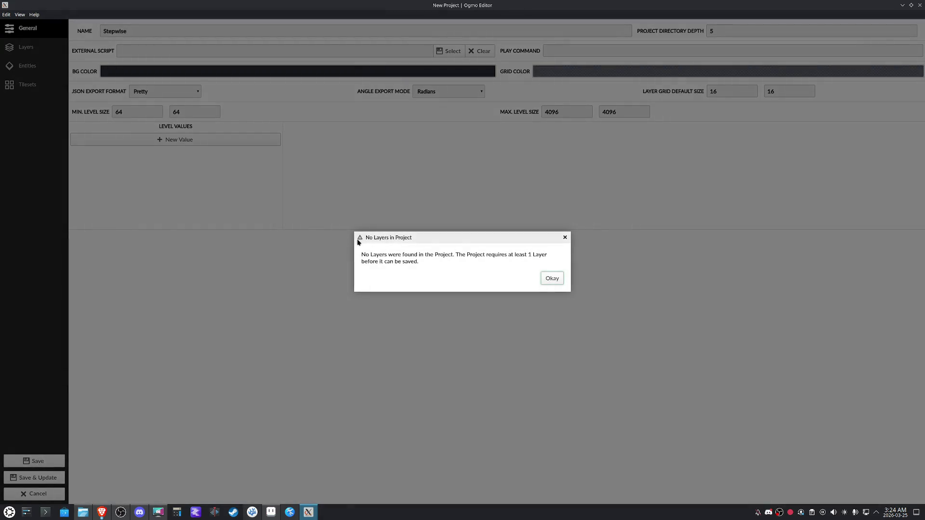
click(553, 280)
click(24, 47)
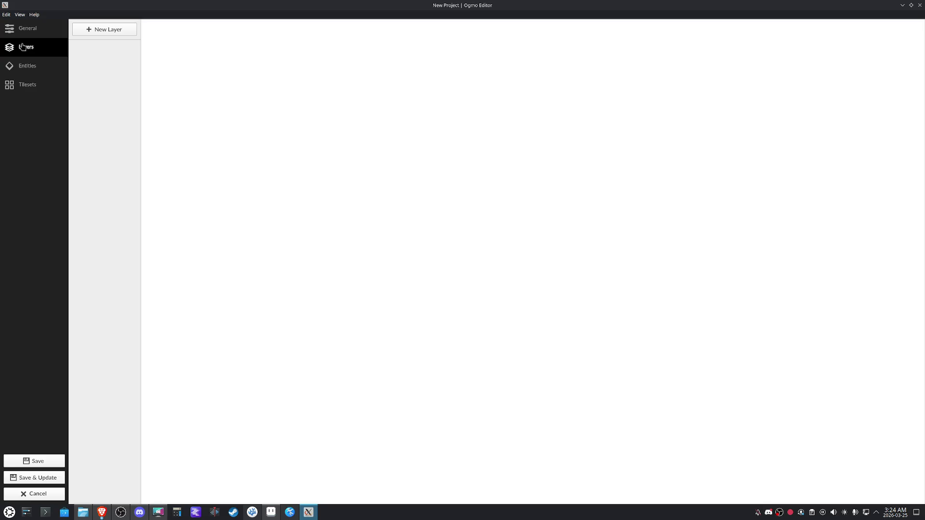
Add two new layers named ground and upper
click(91, 30)
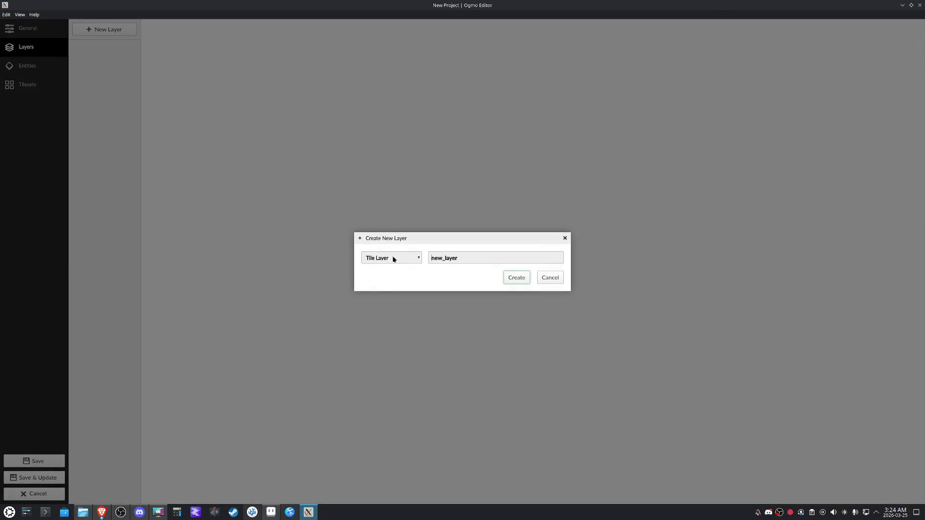
text(ground)
key(Return)
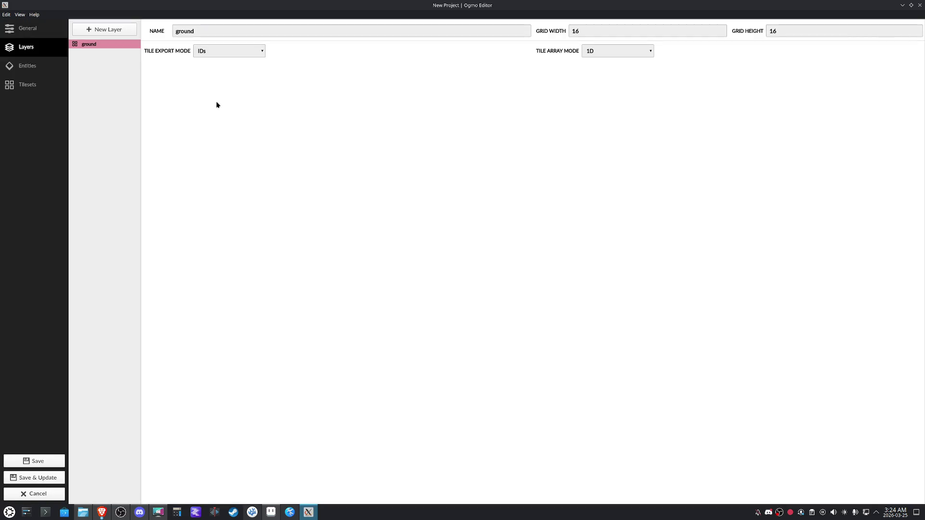
click(116, 30)
drag(458, 258, 379, 253)
text(upper)
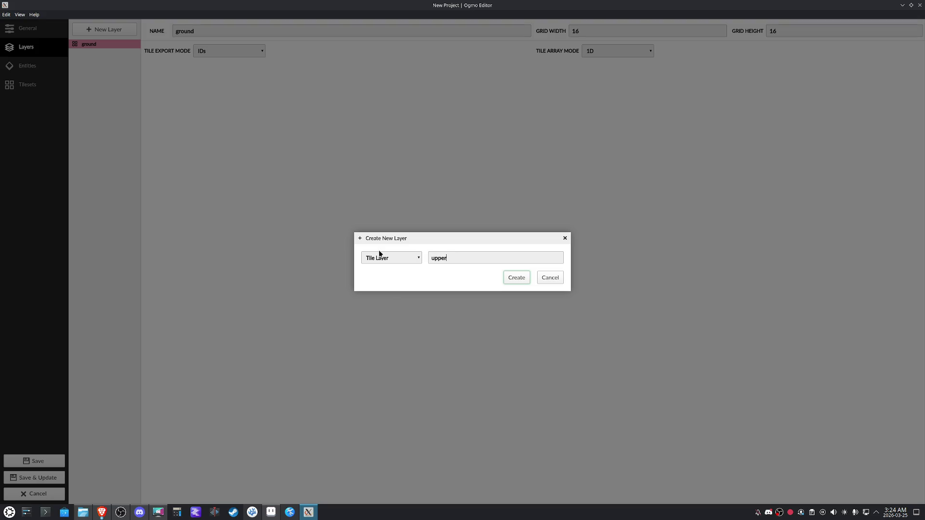
click(516, 281)
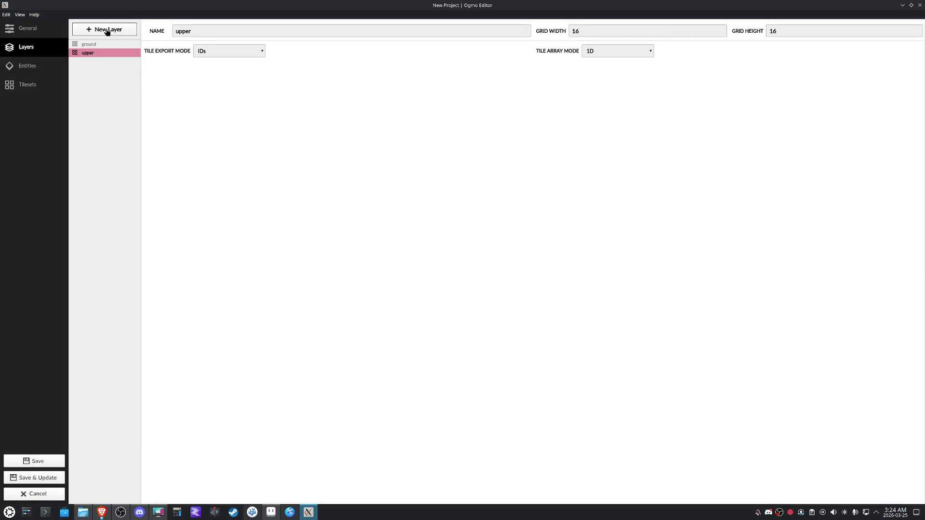
Add a third layer of type Grid Layer named collision
click(108, 32)
click(399, 258)
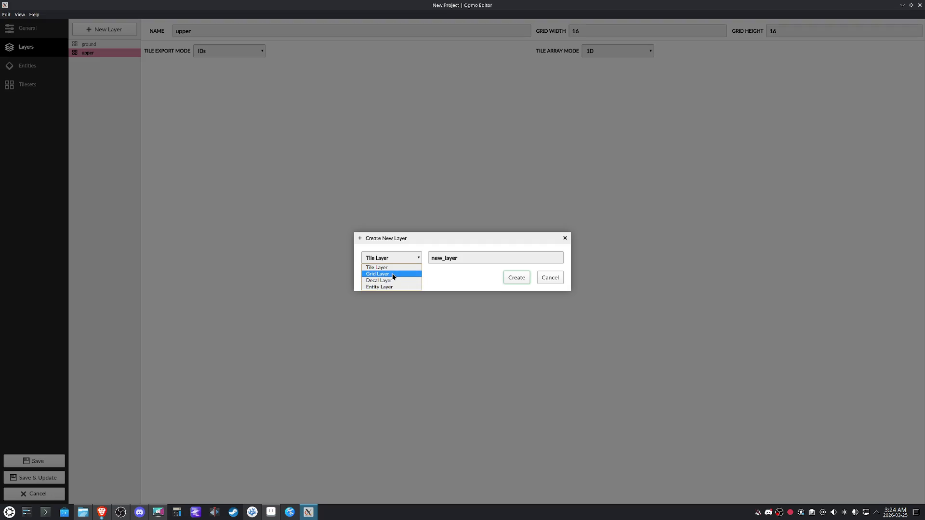
click(393, 274)
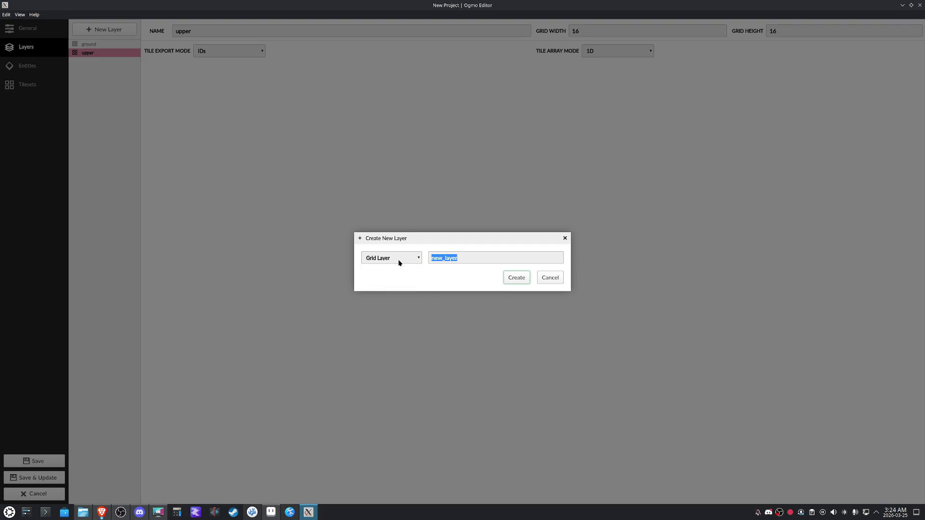
text(co)
text(ion)
key(Return)
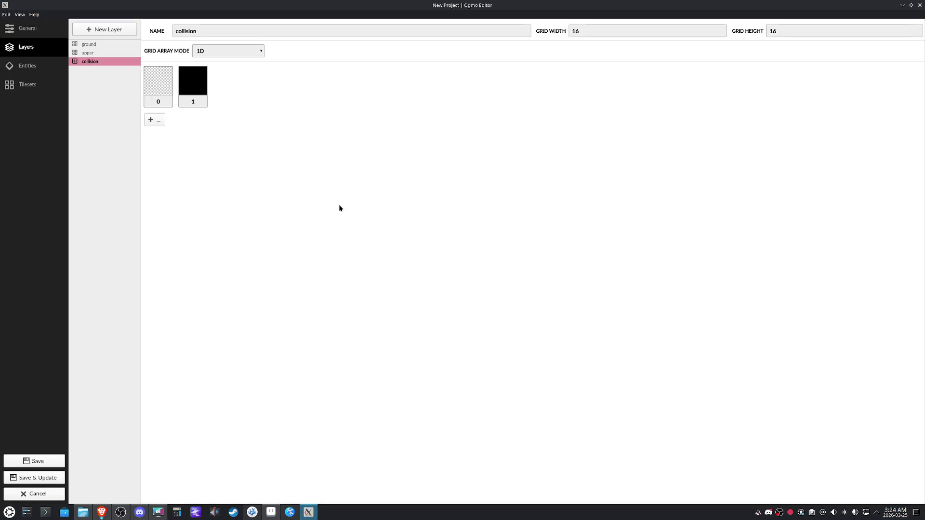
drag(84, 62, 83, 63)
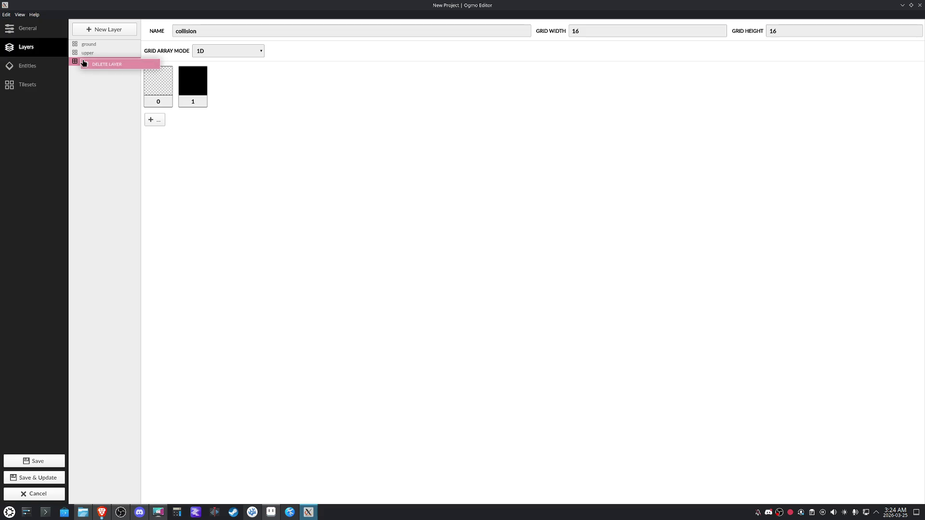
Rename the collision layer to intgrid and drag it to the top of the layer order
right_click(111, 80)
double_click(211, 31)
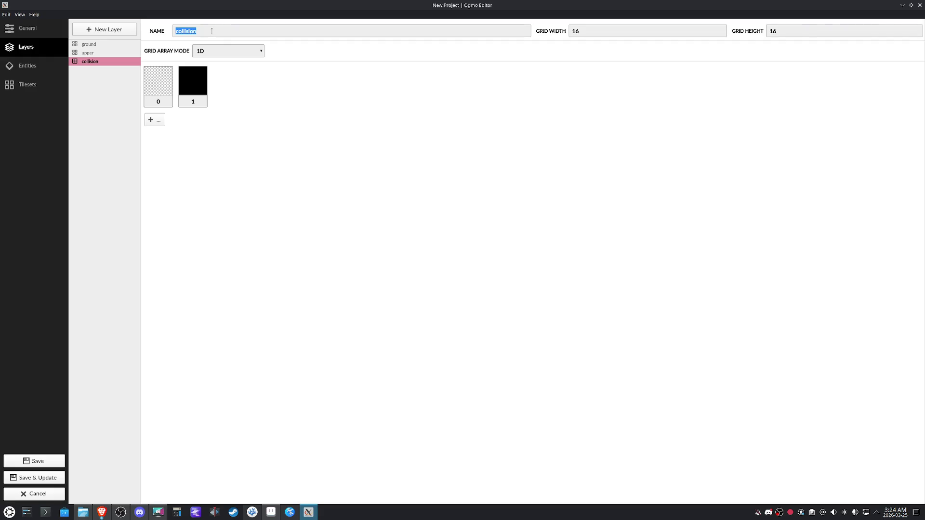
text(intgrid)
drag(78, 63, 99, 44)
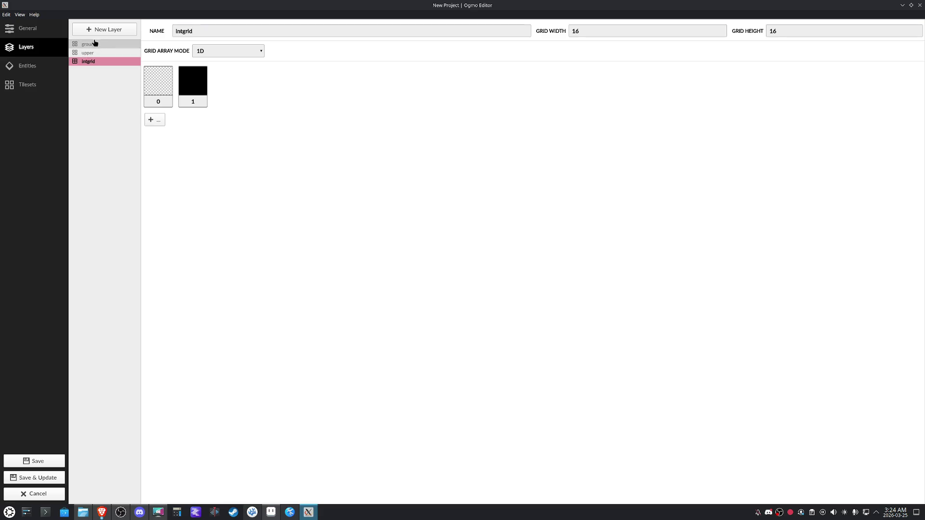
drag(94, 43, 95, 45)
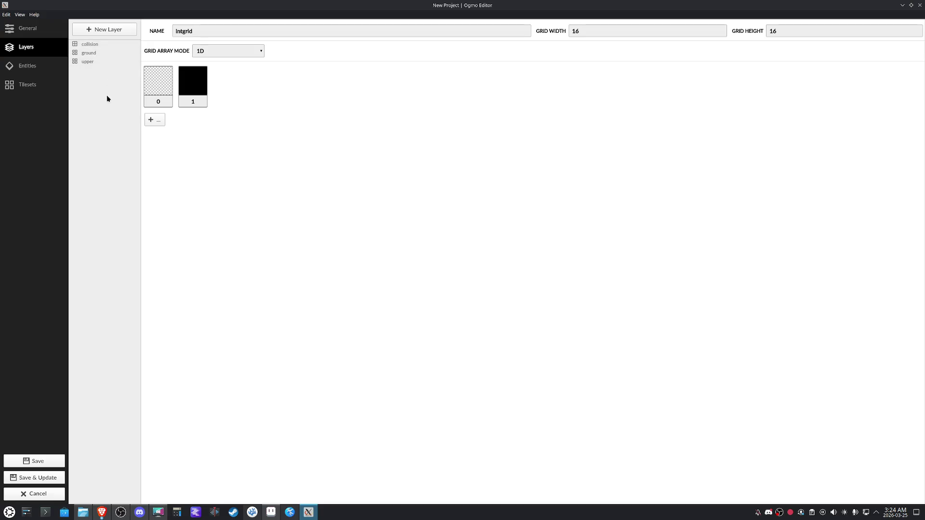
Add an Entity Layer named entity placed below intgrid, then give intgrid a third grid value 2
click(104, 32)
click(391, 261)
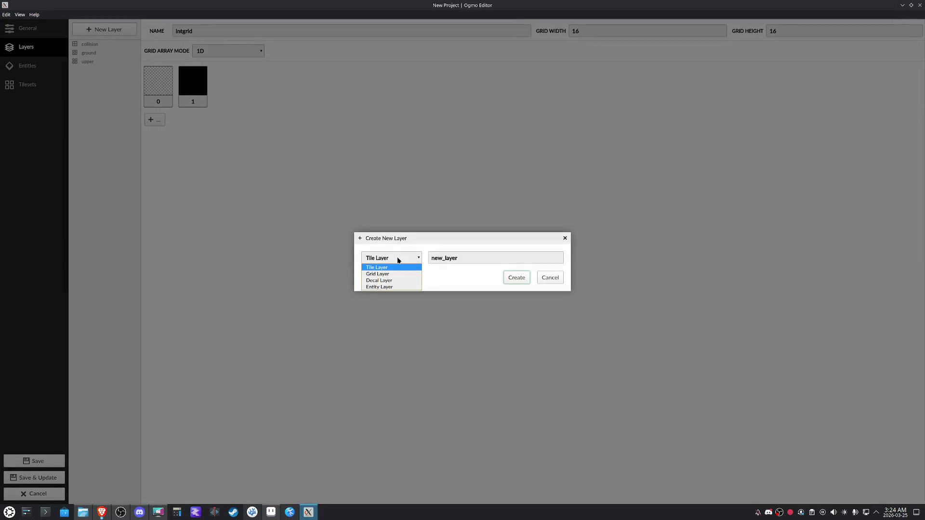
click(391, 287)
text(entity)
click(518, 282)
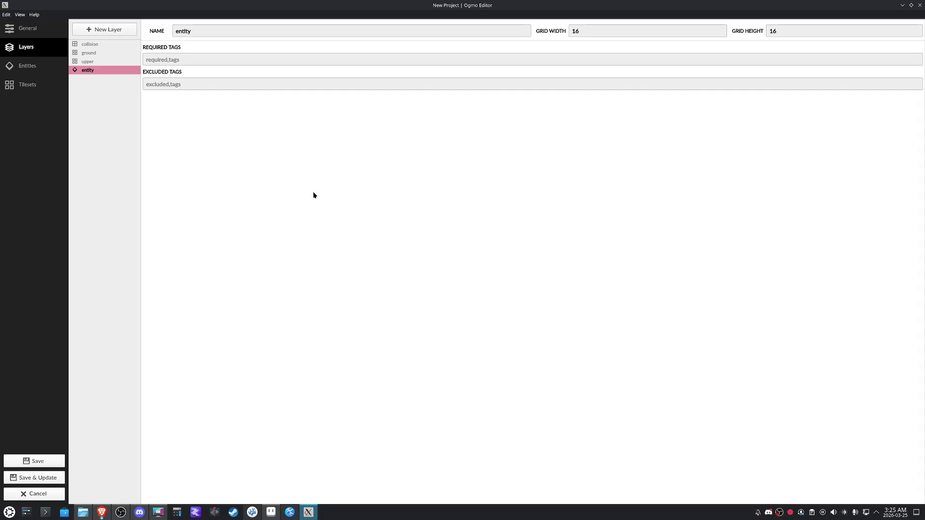
drag(91, 70, 101, 52)
click(90, 43)
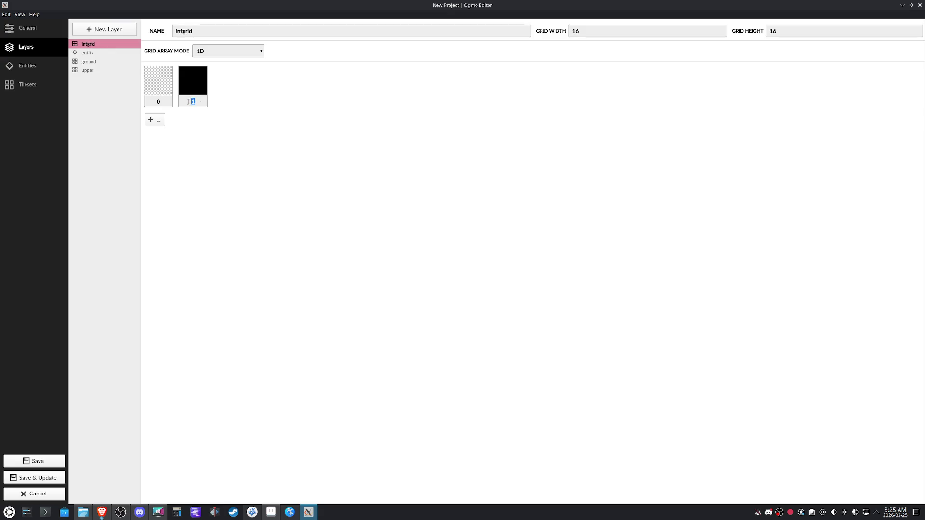
click(160, 120)
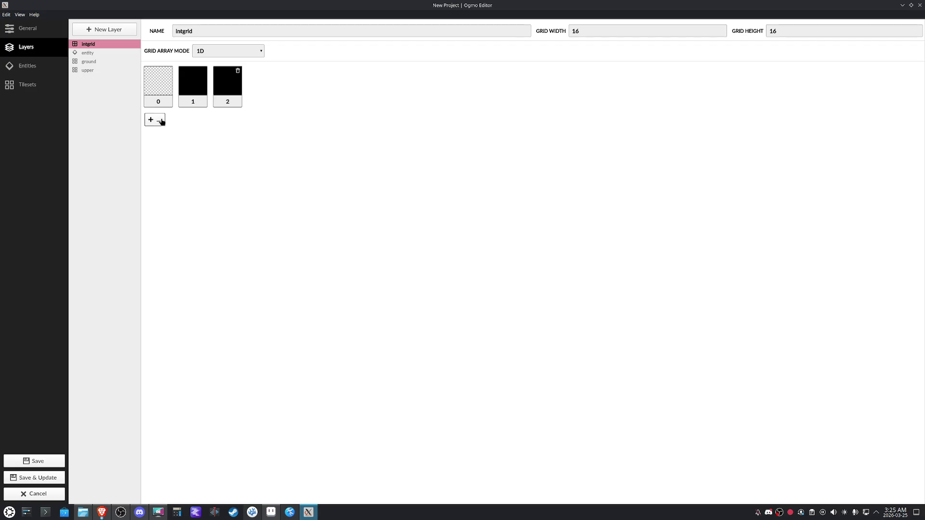
Colour intgrid value 1 bright cyan and value 2 bright yellow
click(200, 89)
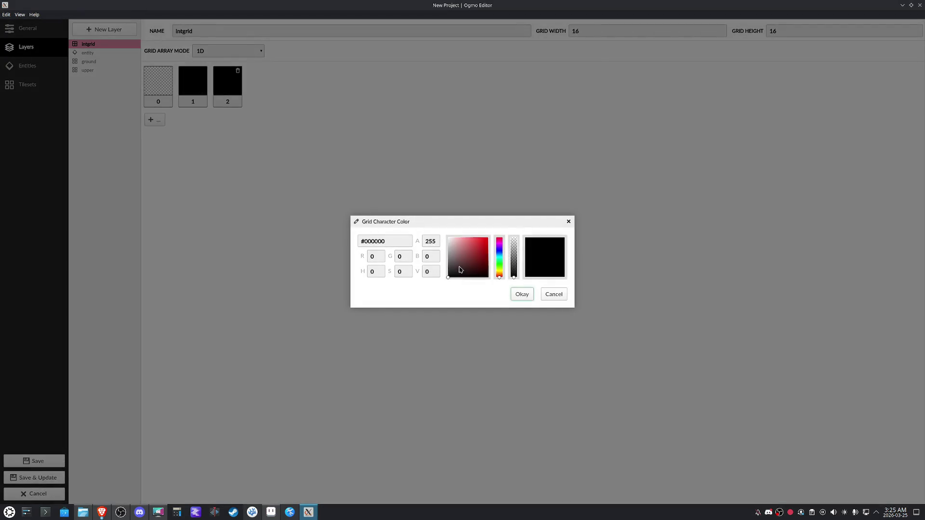
click(498, 258)
click(488, 237)
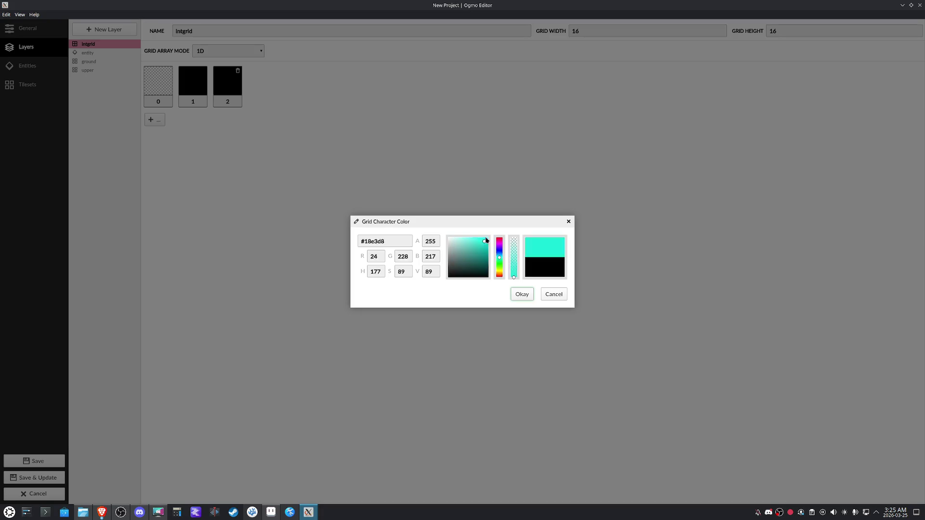
click(521, 295)
click(237, 101)
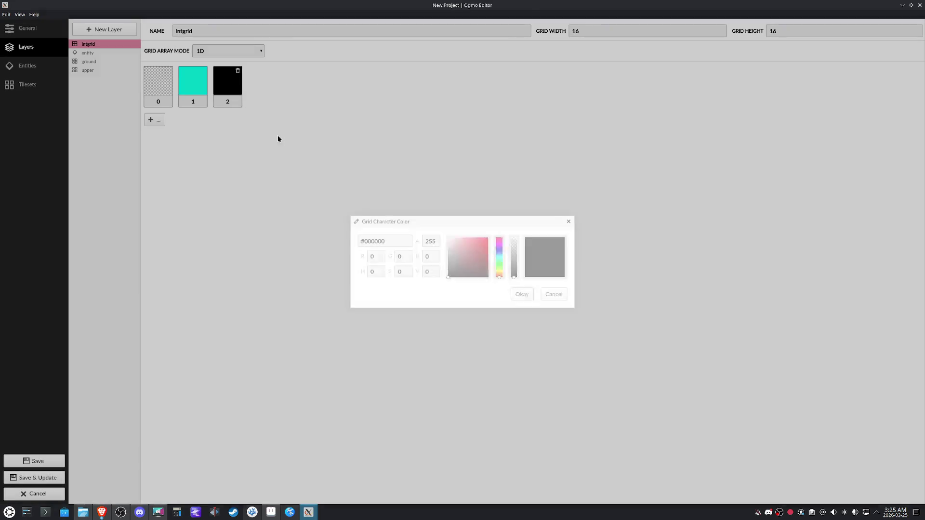
click(499, 273)
click(489, 237)
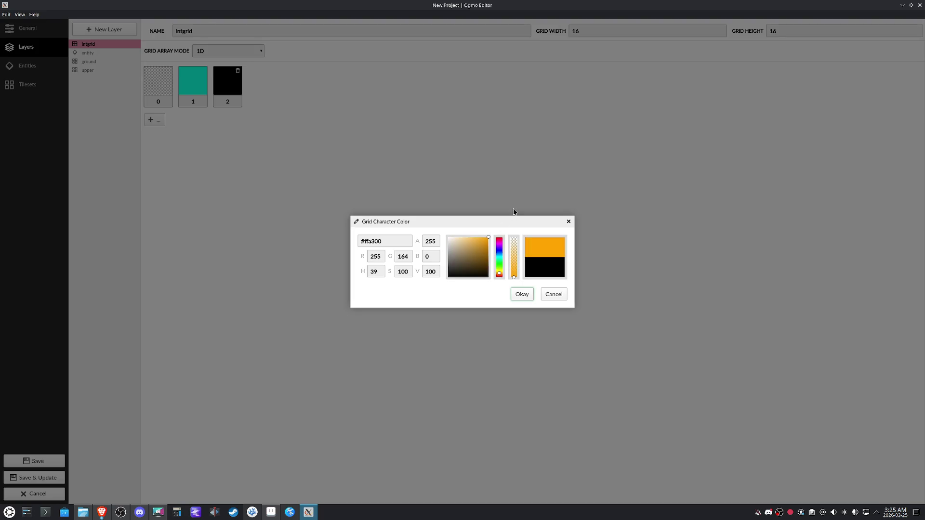
drag(500, 274, 499, 272)
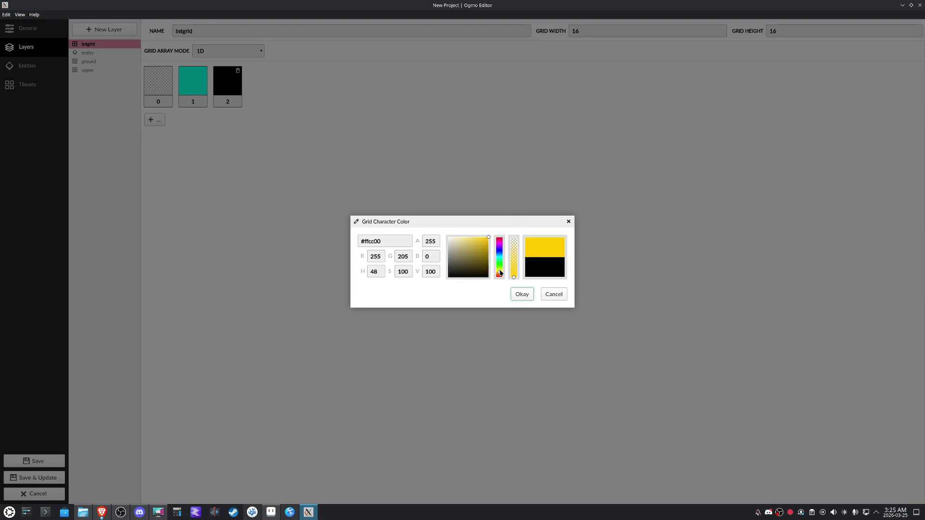
click(519, 294)
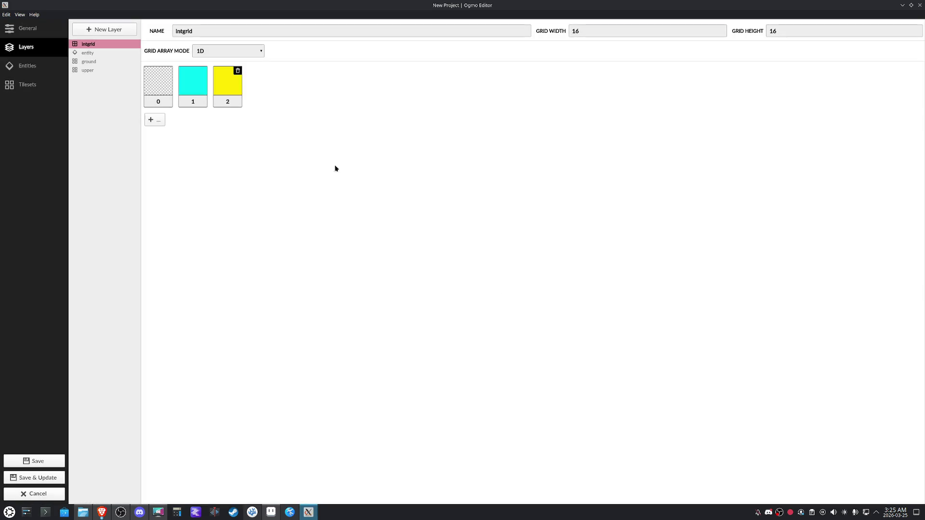
Label the values collision and path, keeping grid array mode 1D
double_click(195, 102)
text(grg)
double_click(193, 102)
text(path)
click(239, 55)
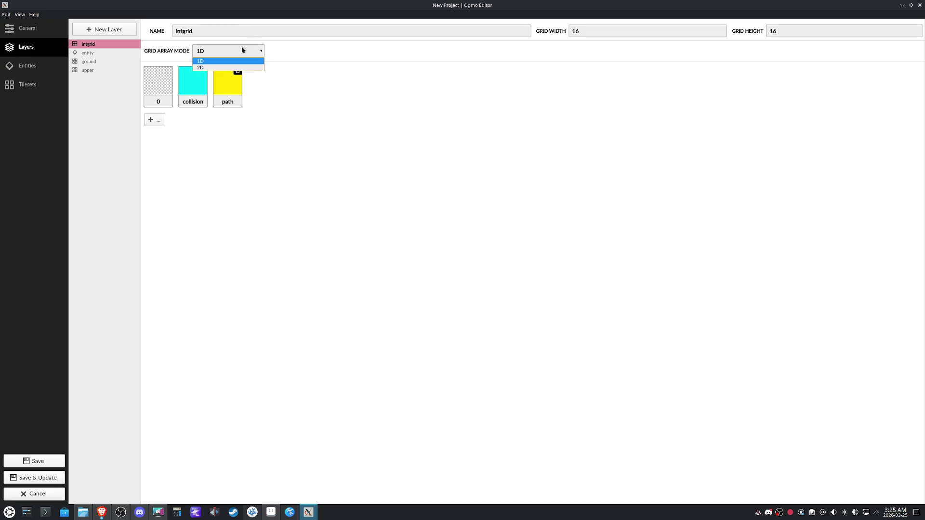
click(243, 46)
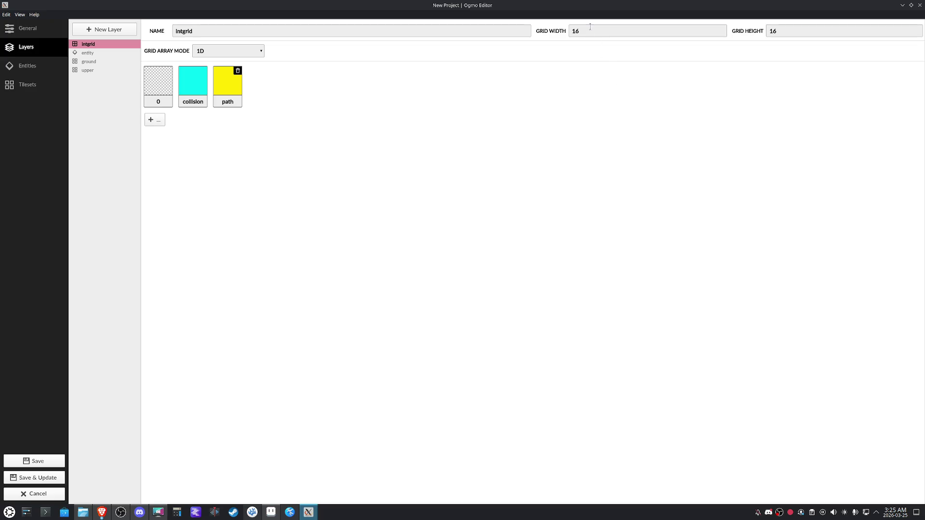
Save the project, reopen its settings and show the empty Entities list
click(37, 461)
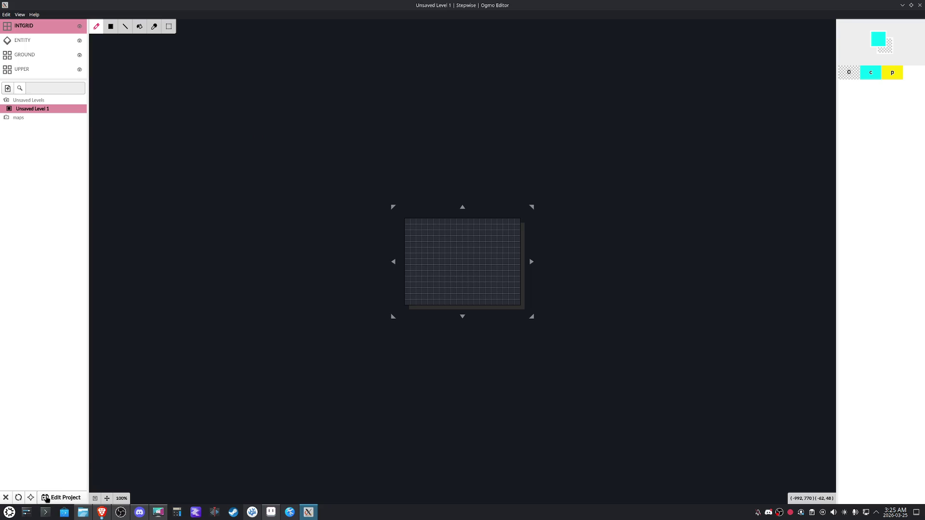
click(62, 498)
click(38, 68)
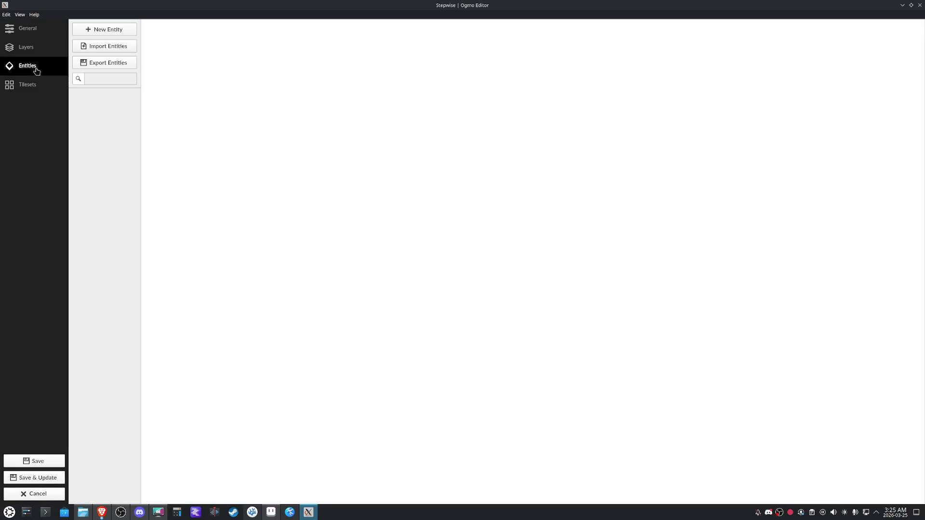
Show the empty Tilesets settings, then bring the Aseprite mockup to the front
click(30, 86)
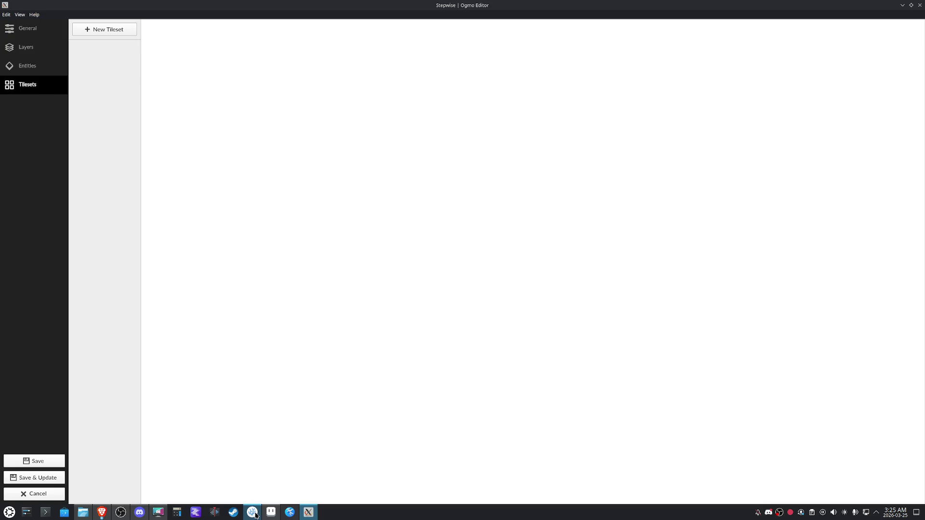
click(271, 512)
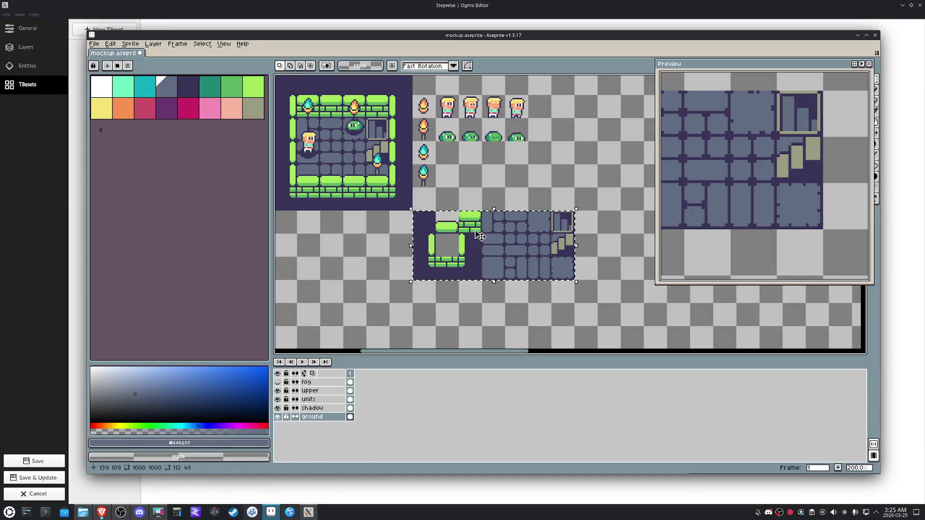
Copy the selected floor and wall tiles into a new sprite sized to them
click(494, 233)
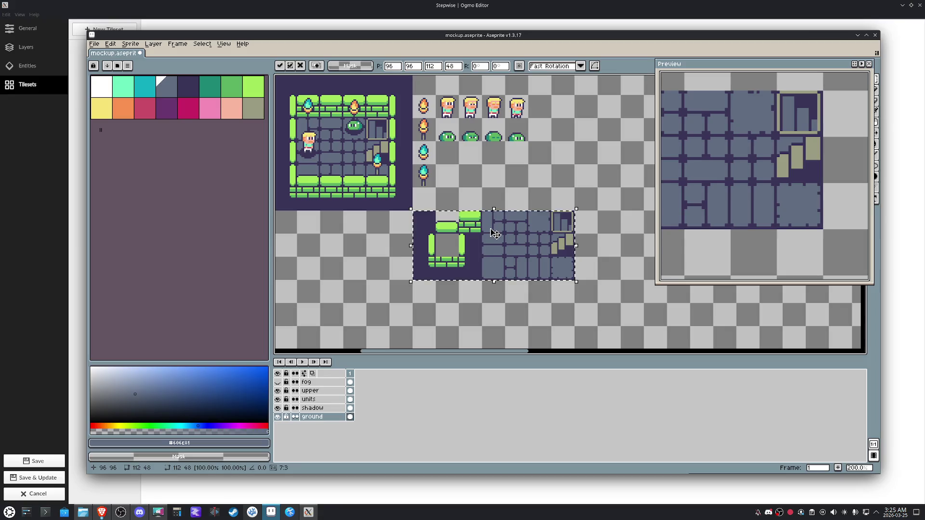
key(ctrl+c)
key(ctrl+n)
key(Return)
key(ctrl+v)
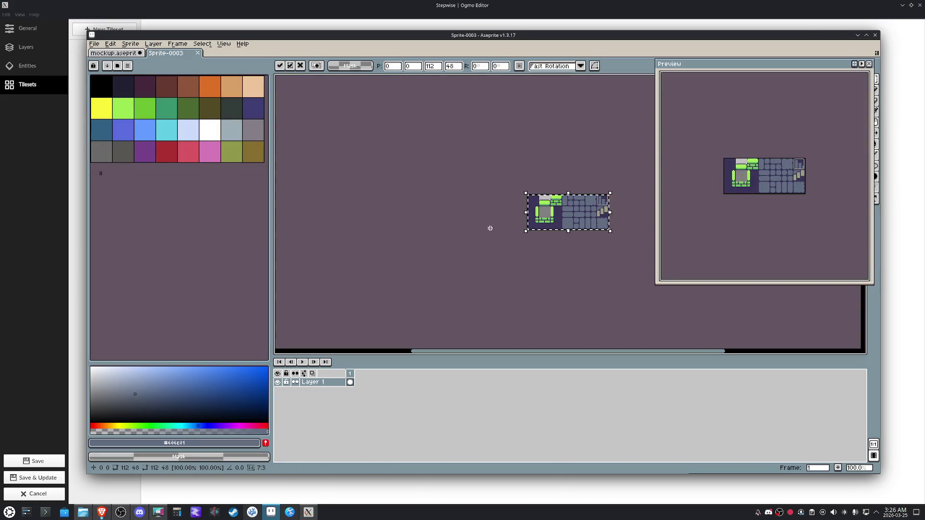
Save the sprite as tileset0 inside a new assets/tilesets folder
key(ctrl+s)
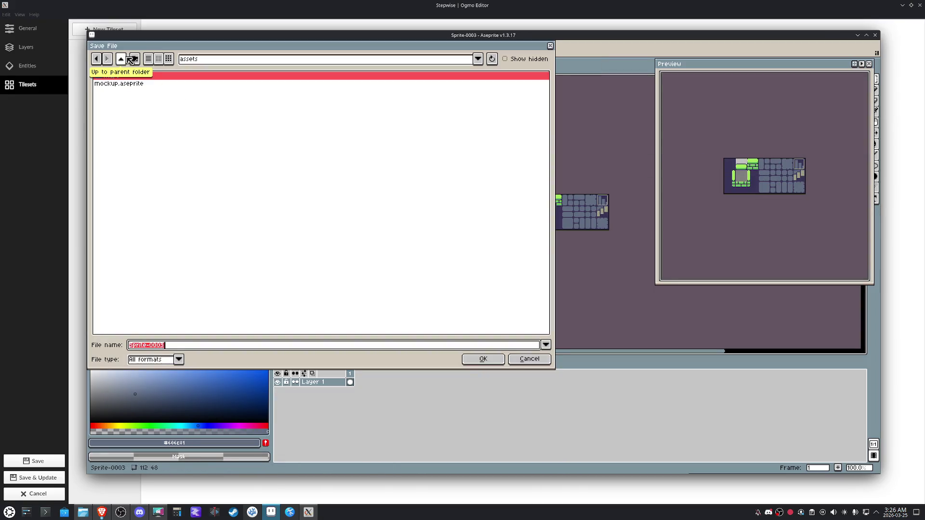
click(121, 62)
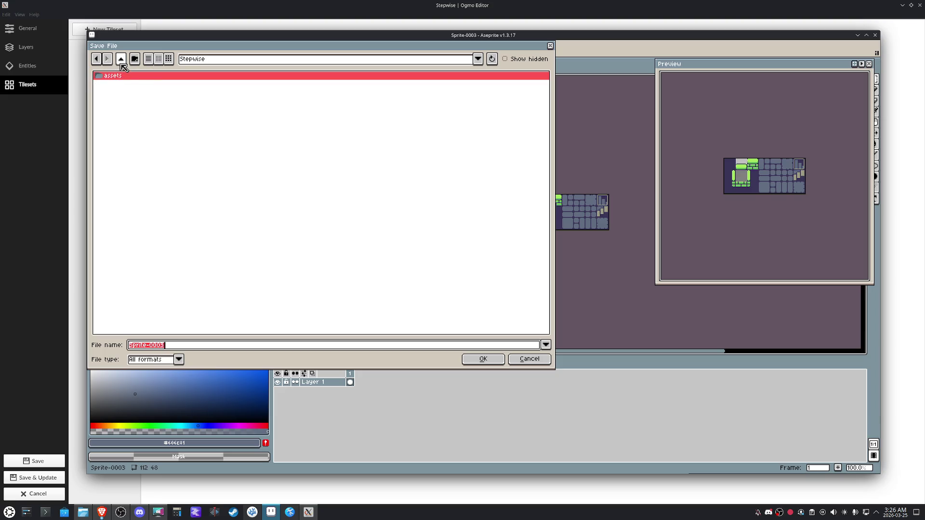
double_click(120, 76)
click(135, 59)
text(tileset)
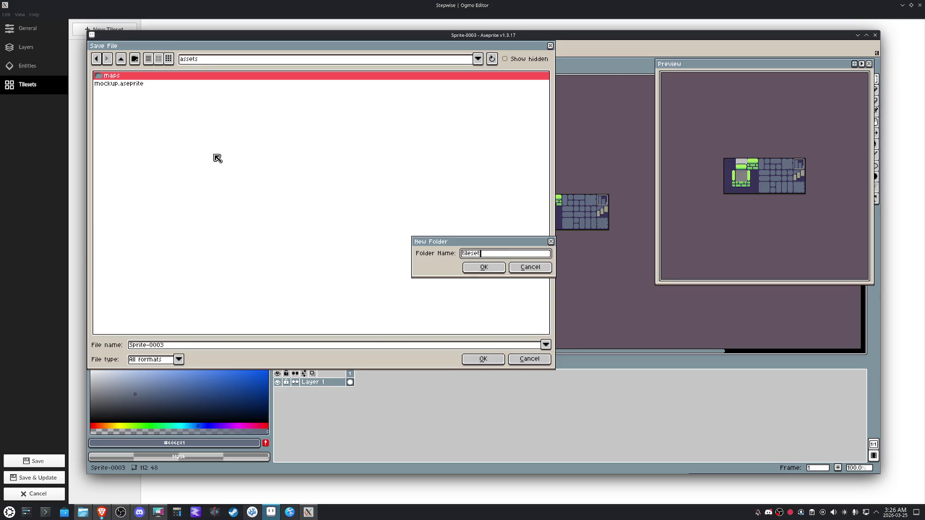
text(s)
key(Return)
drag(193, 345, 112, 347)
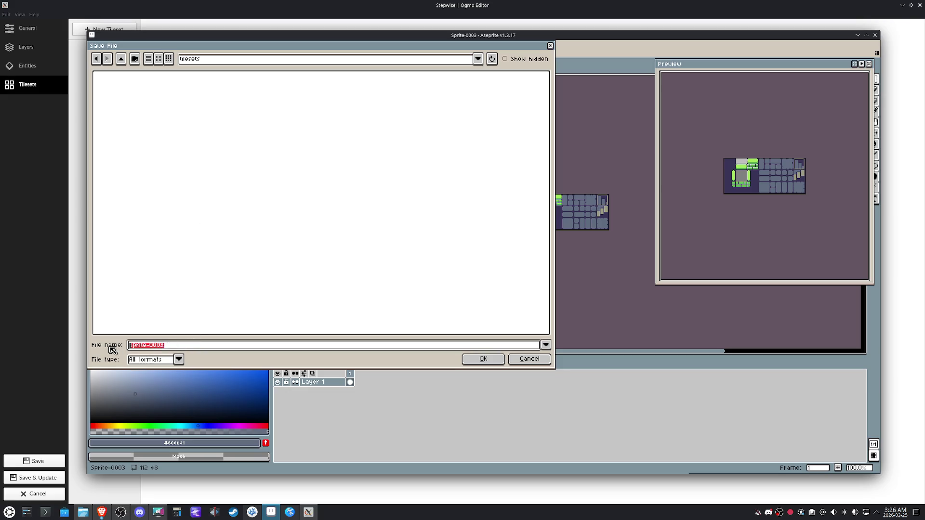
text(tileset0)
key(Return)
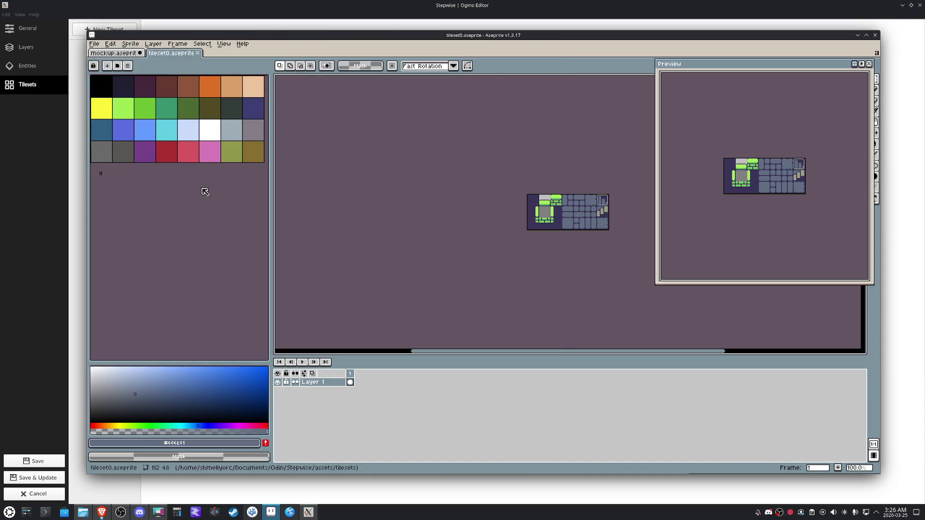
Export the sprite as tileset0.png and return to Ogmo Editor
click(94, 44)
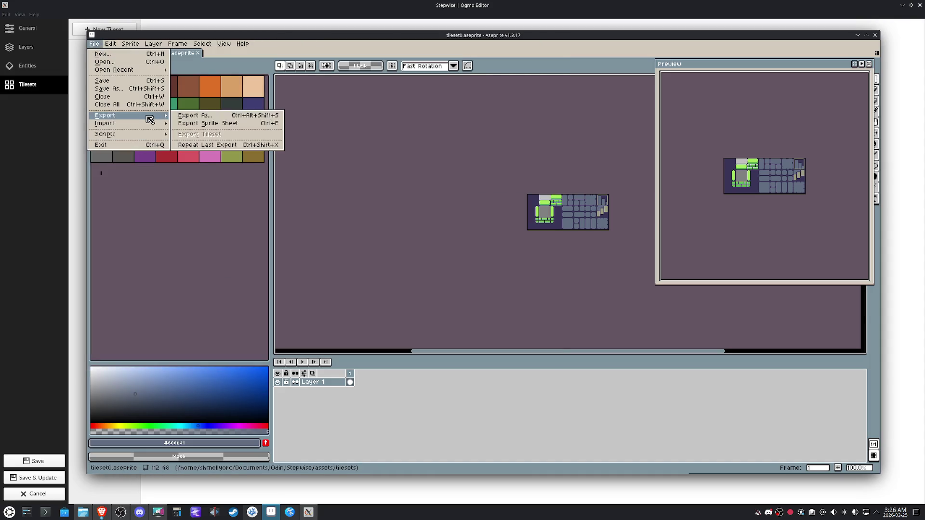
click(195, 117)
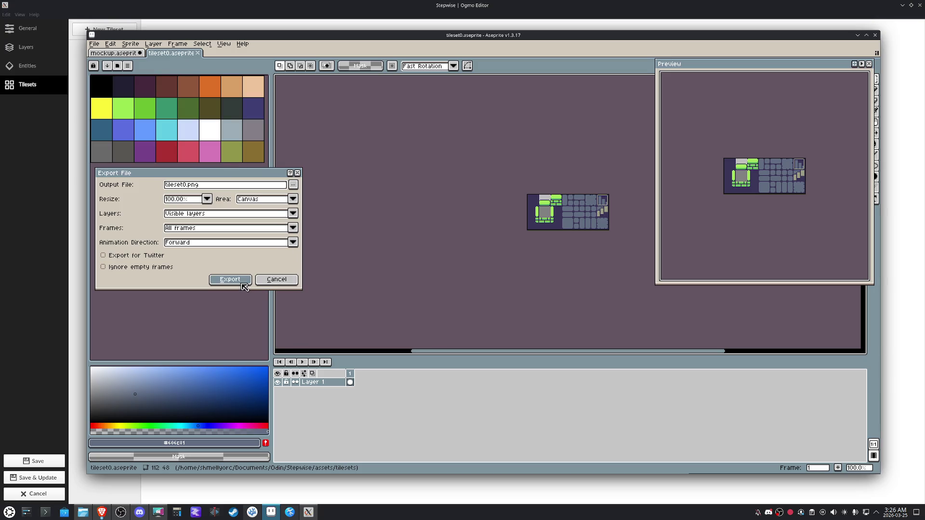
click(243, 283)
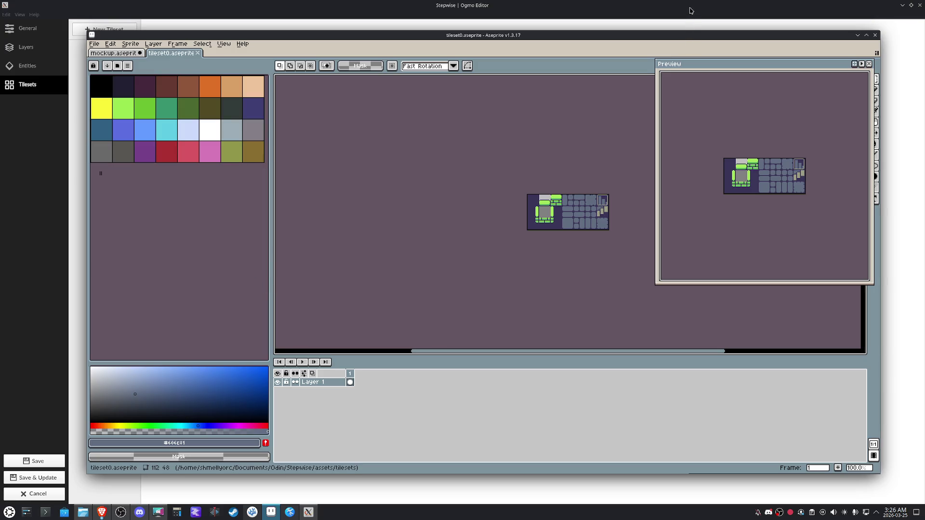
click(690, 10)
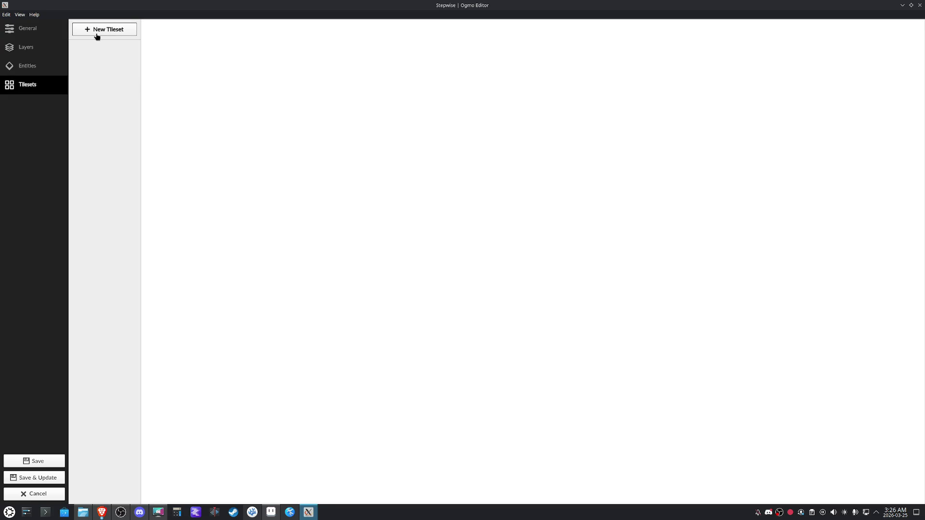
Add a new tileset using Documents/Odin/Stepwise/assets/tilesets/tileset0.png as its image
click(97, 33)
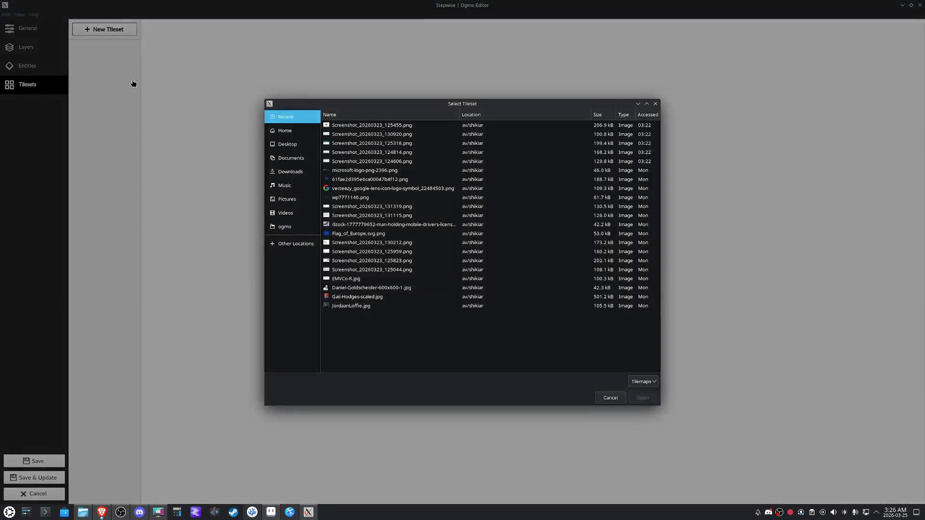
click(292, 158)
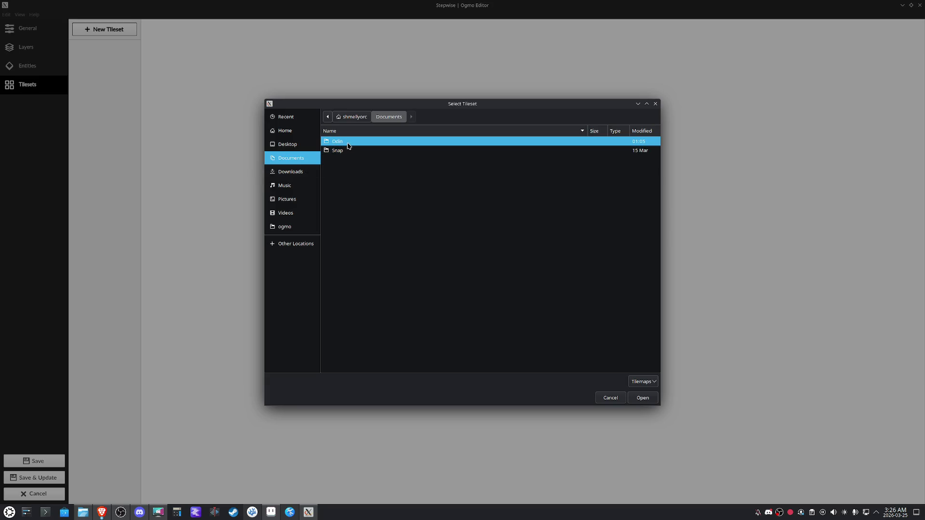
double_click(348, 144)
double_click(349, 143)
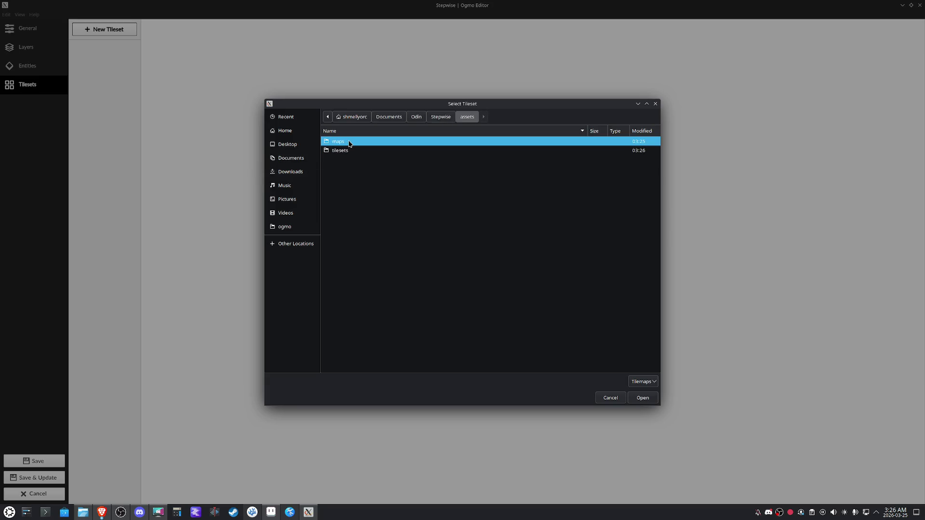
double_click(348, 149)
double_click(354, 143)
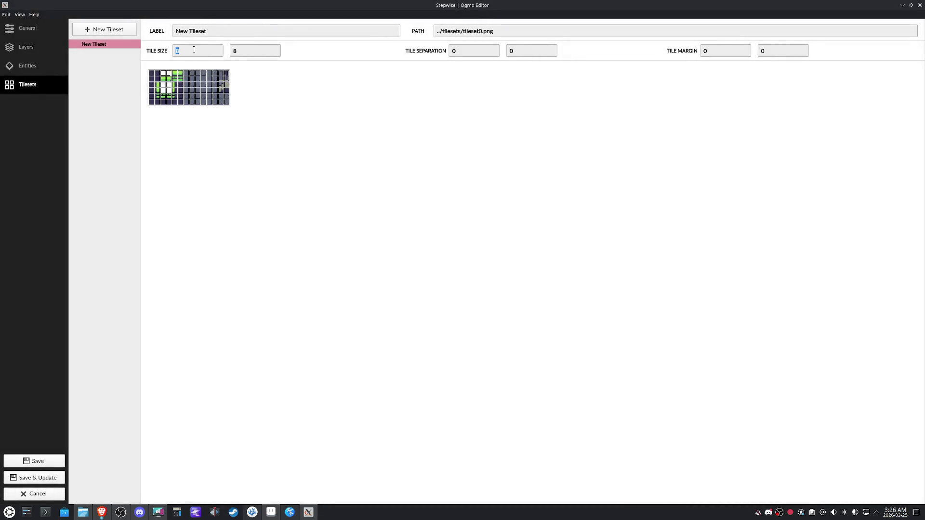
Set tile size 16x16, label the tileset tileset0 and save the project settings
key(Tab)
text(16)
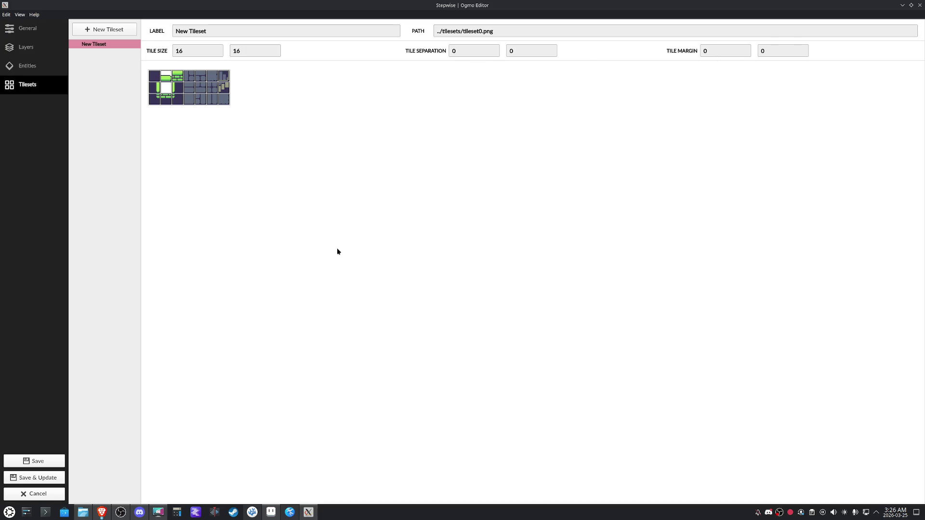
click(55, 460)
key(ctrl+a)
text(tl)
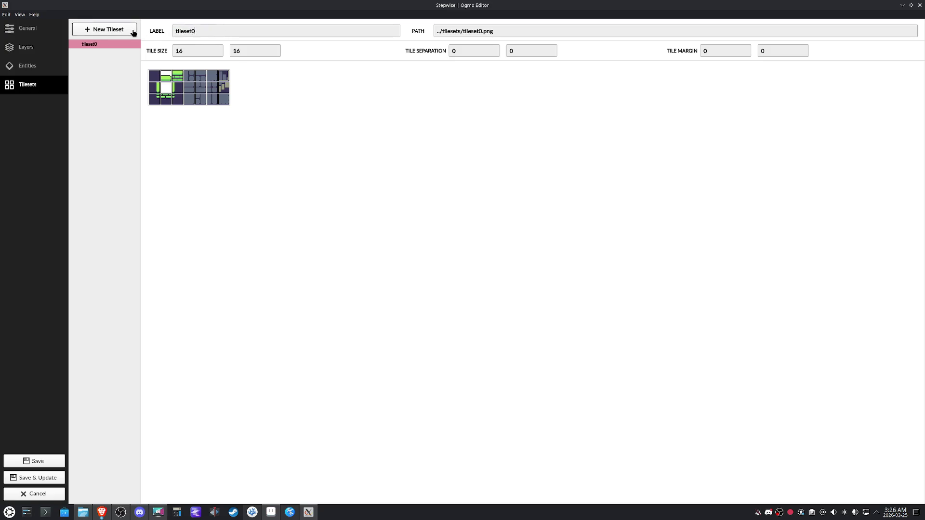
click(35, 461)
scroll(429, 262, up, 2)
scroll(429, 263, up, 2)
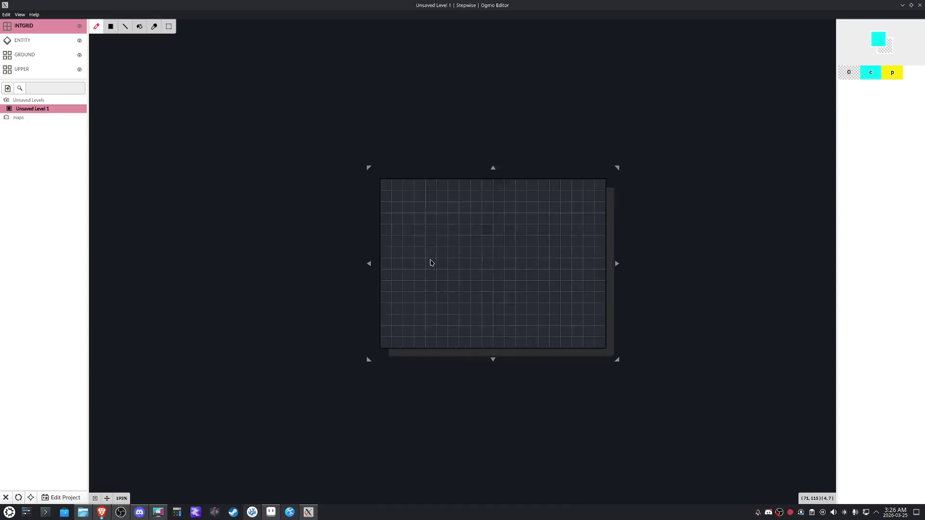
scroll(441, 276, up, 1)
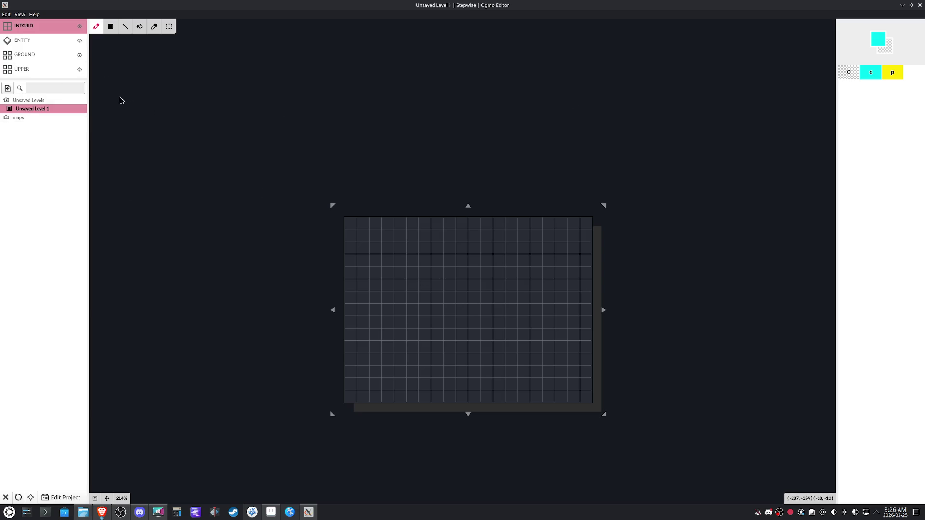
Make the UPPER layer active for painting tileset0 tiles
click(36, 71)
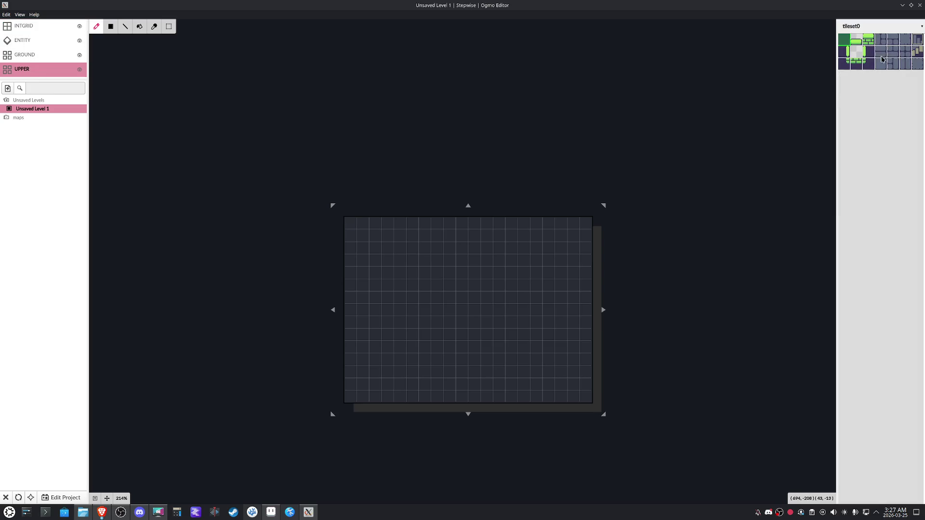
Paint grey floor tiles for the upper room, a short corridor and the lower room, extending the level downward
click(882, 64)
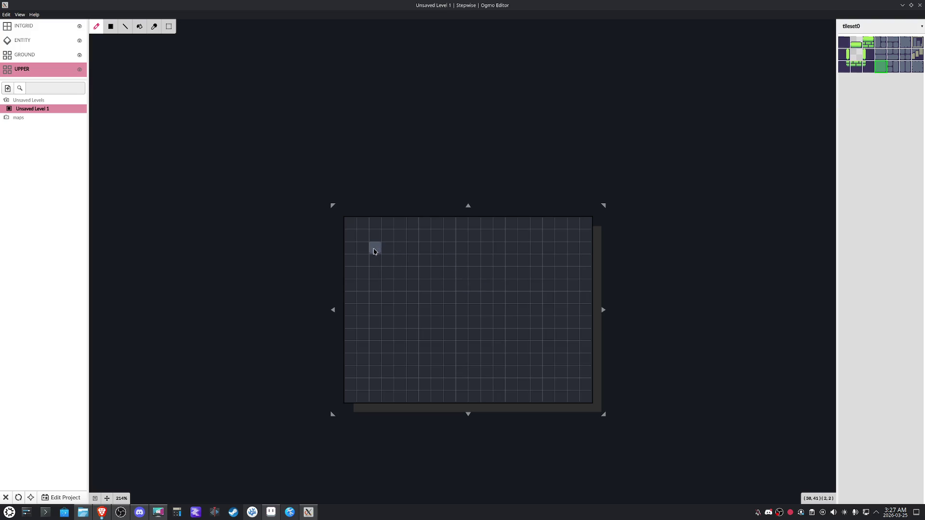
mouse_move(374, 250)
mouse_down()
mouse_move(447, 289)
mouse_move(449, 249)
mouse_move(384, 253)
mouse_move(436, 260)
mouse_move(407, 268)
mouse_move(437, 286)
mouse_move(384, 283)
mouse_move(407, 301)
mouse_move(385, 296)
mouse_up()
mouse_move(606, 416)
mouse_down()
mouse_move(375, 204)
mouse_move(601, 422)
mouse_move(619, 408)
mouse_up()
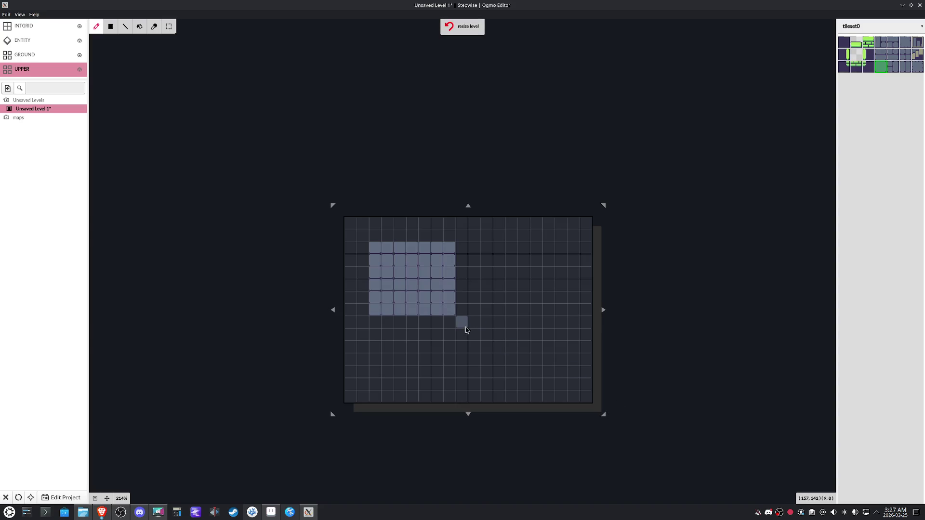
mouse_move(411, 323)
mouse_down()
mouse_move(415, 346)
mouse_move(386, 345)
mouse_move(373, 384)
mouse_move(445, 388)
mouse_move(446, 354)
mouse_move(421, 352)
mouse_up()
drag(468, 415, 469, 439)
mouse_move(437, 381)
mouse_down()
mouse_move(436, 364)
mouse_move(387, 359)
mouse_move(432, 374)
mouse_up()
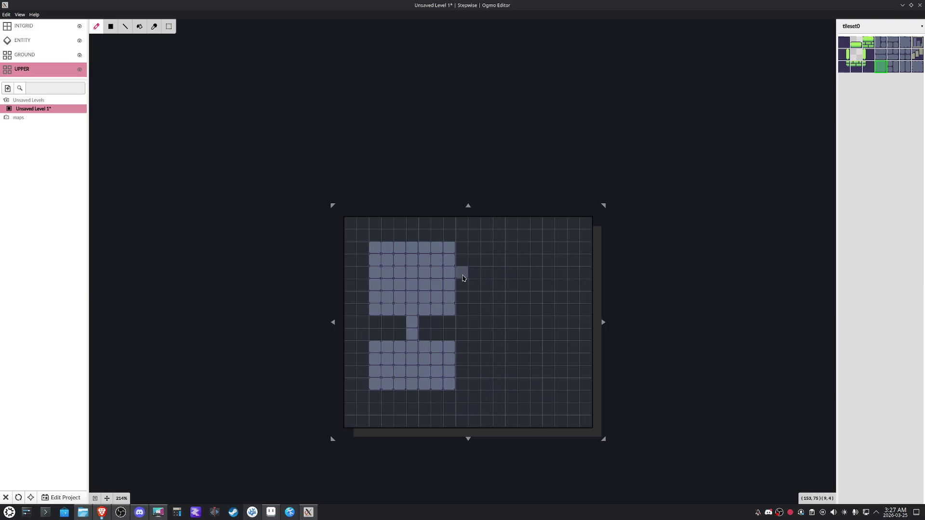
mouse_move(463, 309)
mouse_down()
mouse_move(540, 257)
mouse_move(465, 281)
mouse_move(505, 302)
mouse_up()
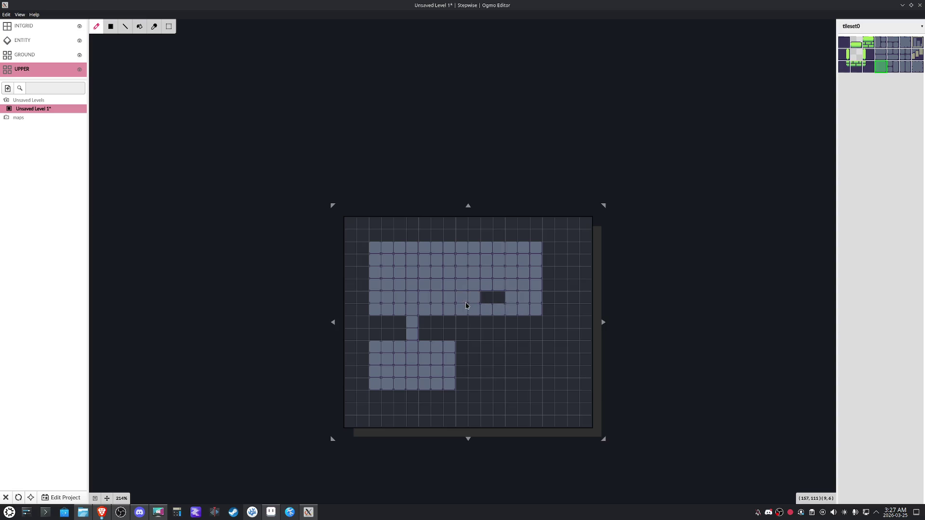
Adjust the level's edges to fit the rooms and widen the upper room with more floor tiles
drag(602, 325, 567, 323)
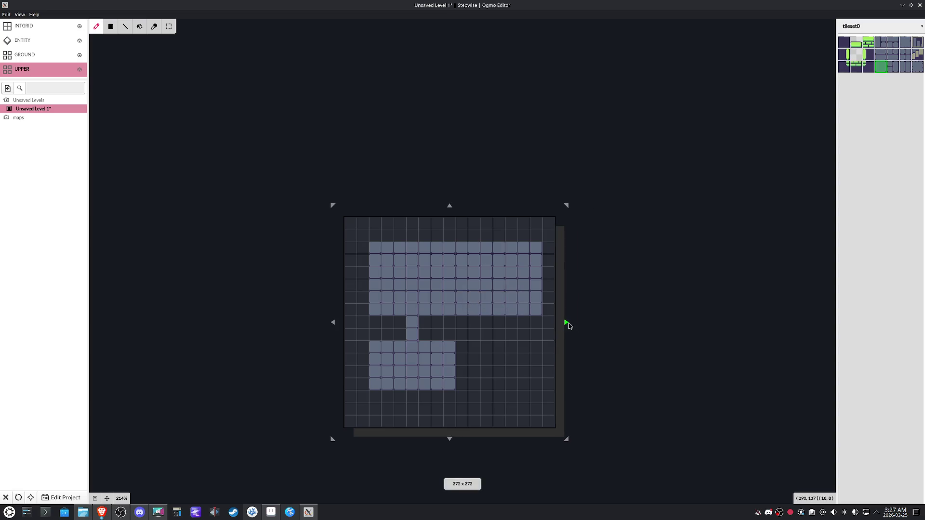
drag(451, 439, 452, 418)
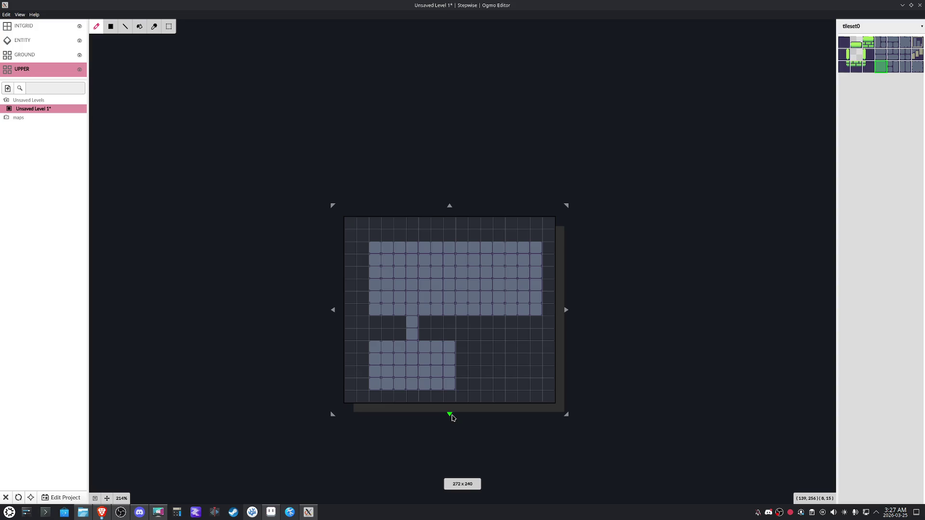
drag(567, 418, 591, 438)
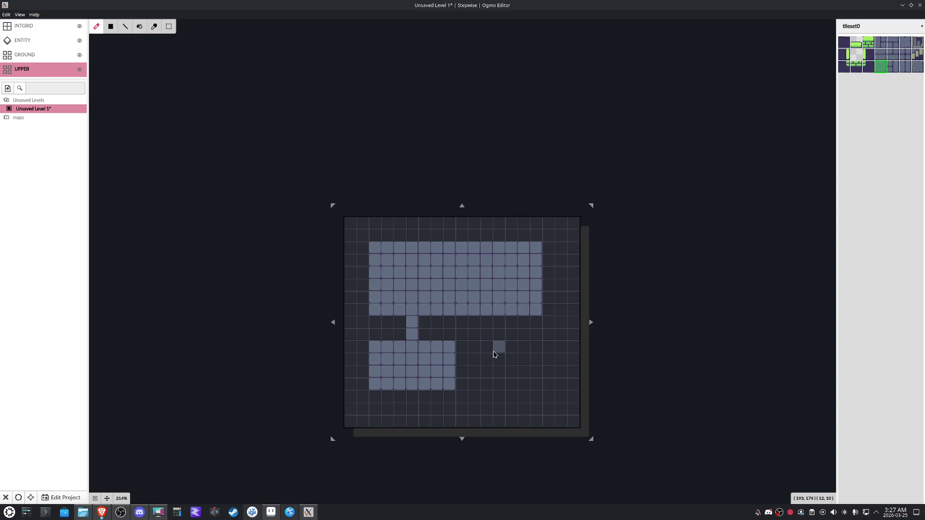
mouse_move(333, 207)
mouse_down()
mouse_move(284, 187)
mouse_move(318, 210)
mouse_move(338, 209)
mouse_up()
drag(549, 310, 548, 248)
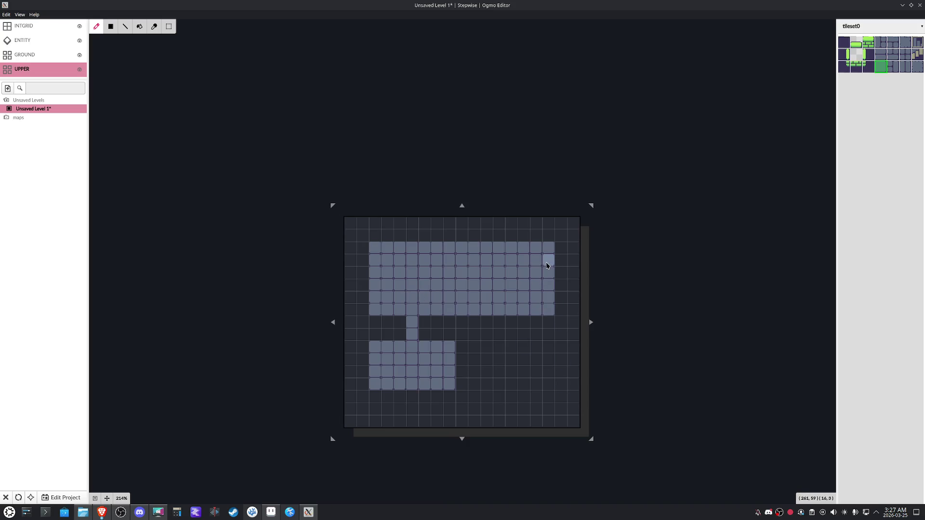
drag(837, 45, 840, 45)
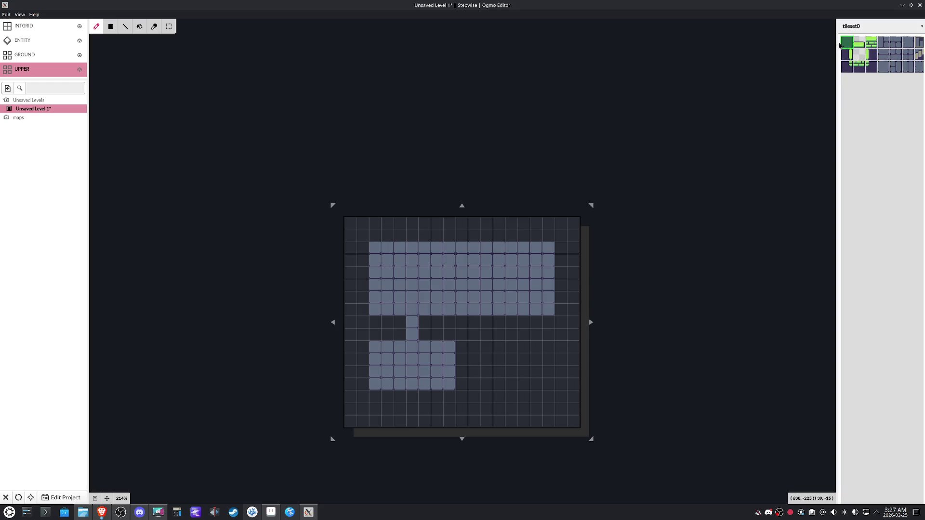
Paint a row of green wall tiles along the top of the upper room, redoing it after undos
click(860, 45)
drag(375, 238, 532, 241)
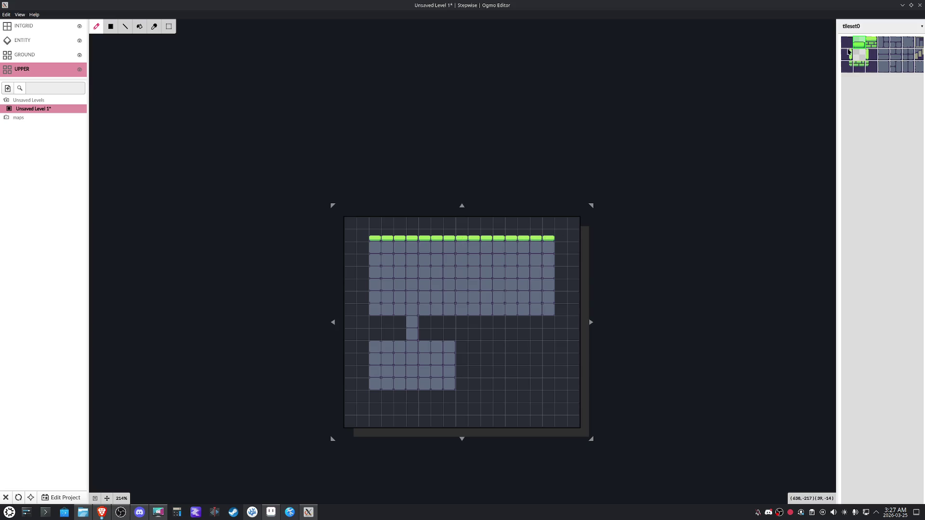
click(872, 47)
key(ctrl+z)
click(365, 249)
drag(367, 252, 490, 260)
key(ctrl+z)
drag(423, 248, 550, 248)
drag(416, 248, 376, 249)
Paint the green left and right wall edge tiles down the sides of the upper room
click(848, 56)
click(371, 251)
drag(371, 251, 372, 311)
click(873, 58)
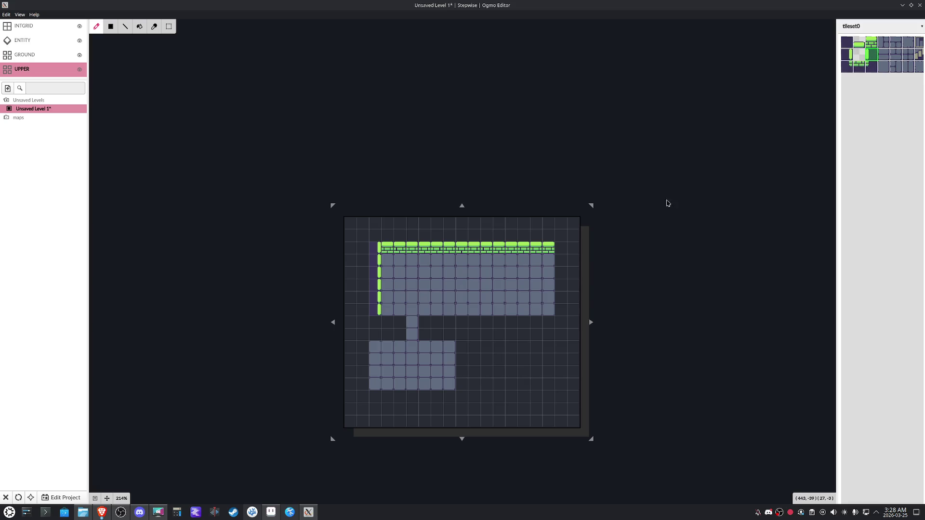
drag(549, 253, 547, 310)
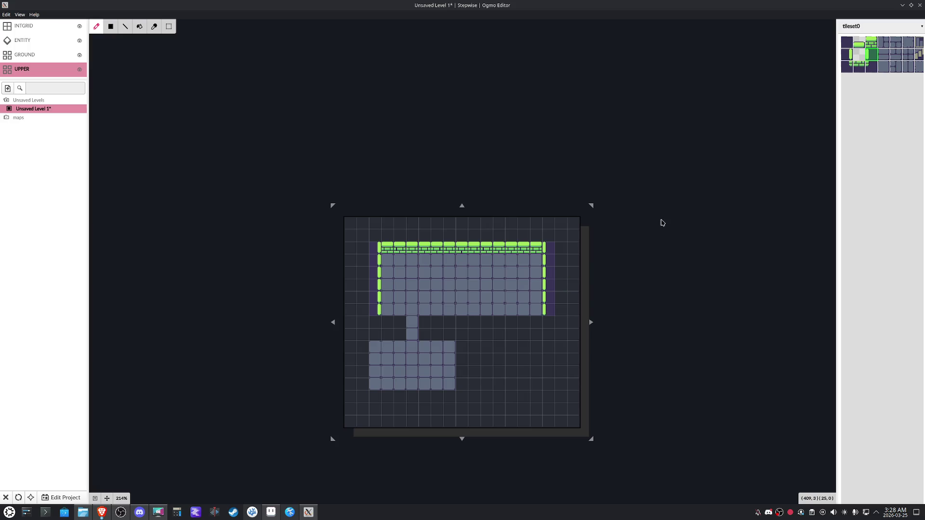
Paint the green bottom wall and its bottom-left corner tile, leaving the opening above the corridor
click(860, 66)
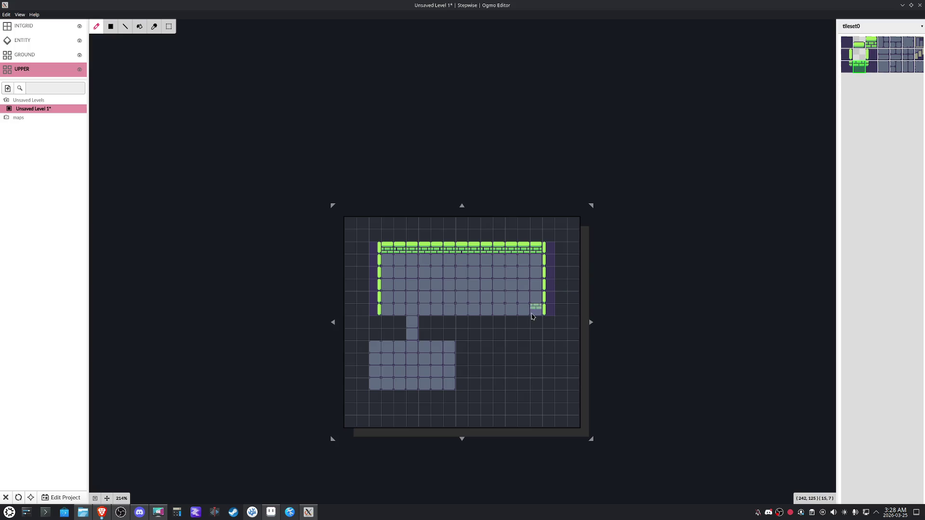
drag(531, 314, 387, 310)
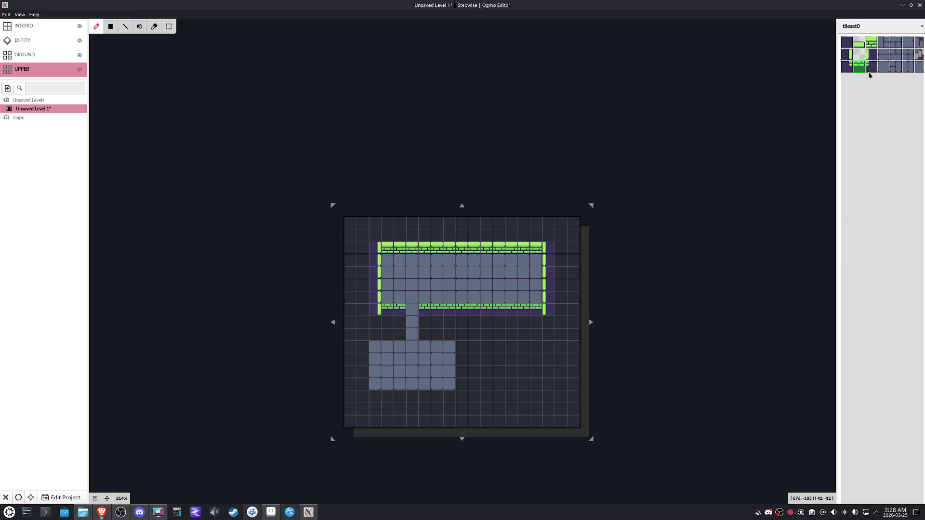
click(848, 69)
click(381, 309)
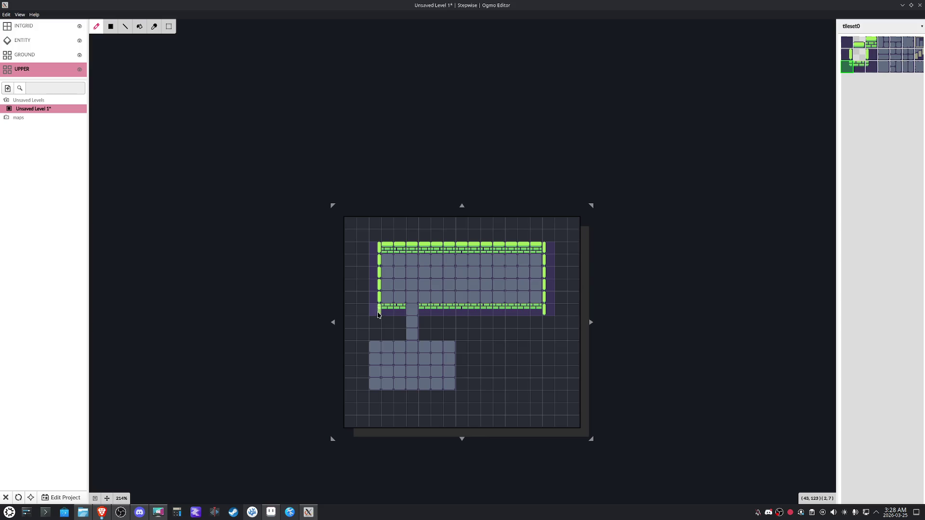
click(871, 69)
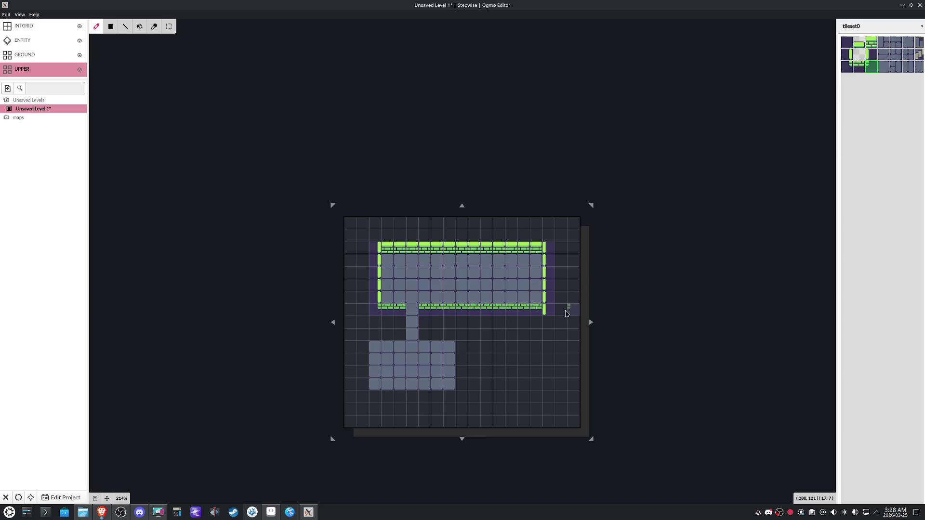
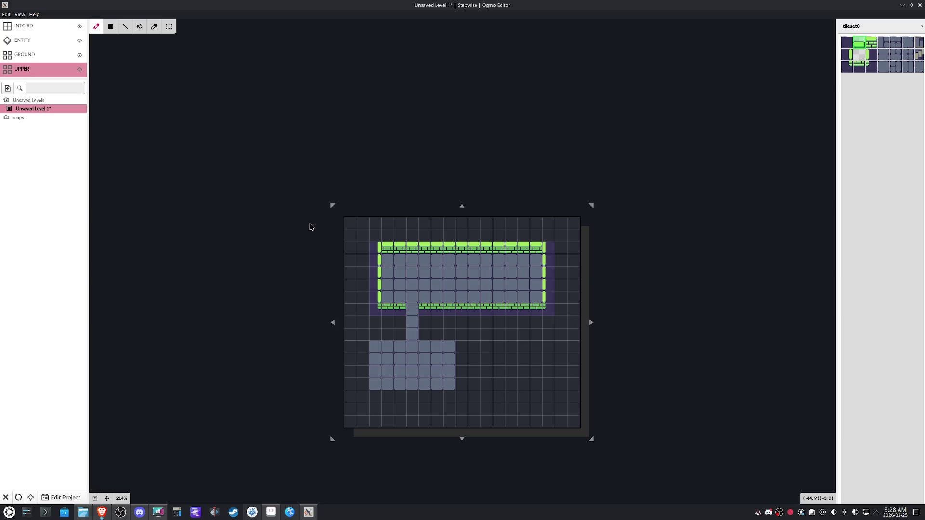
Close the unsaved level, backing out of Save As and discarding its changes
mouse_move(333, 206)
mouse_down()
mouse_move(368, 229)
mouse_move(319, 192)
mouse_up()
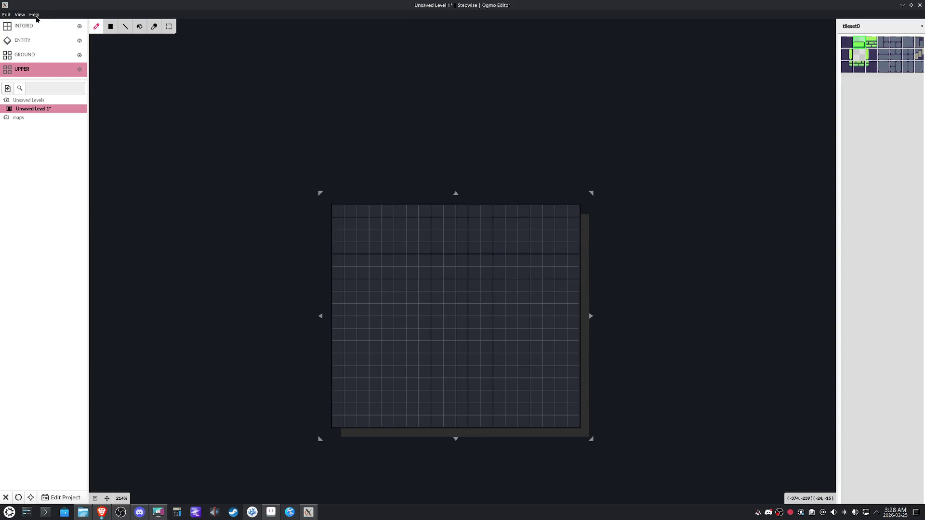
click(65, 498)
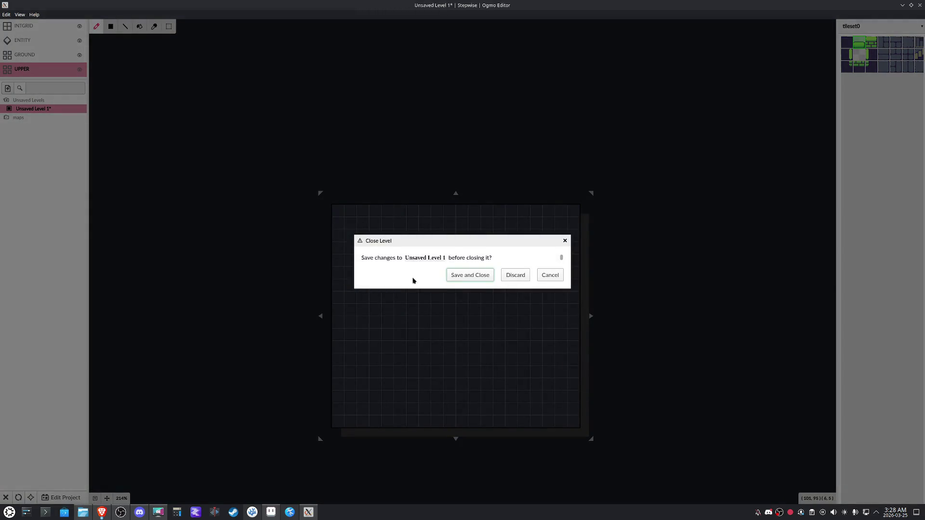
click(455, 276)
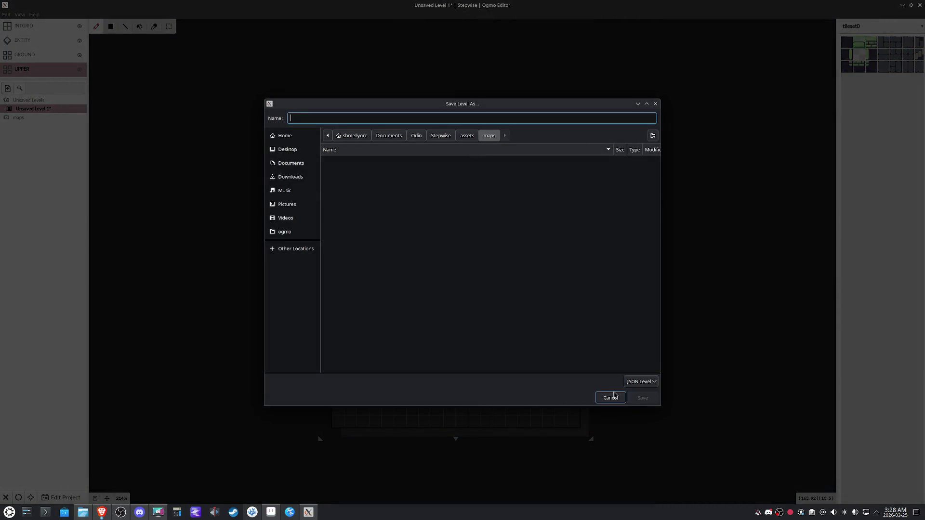
click(610, 397)
click(65, 498)
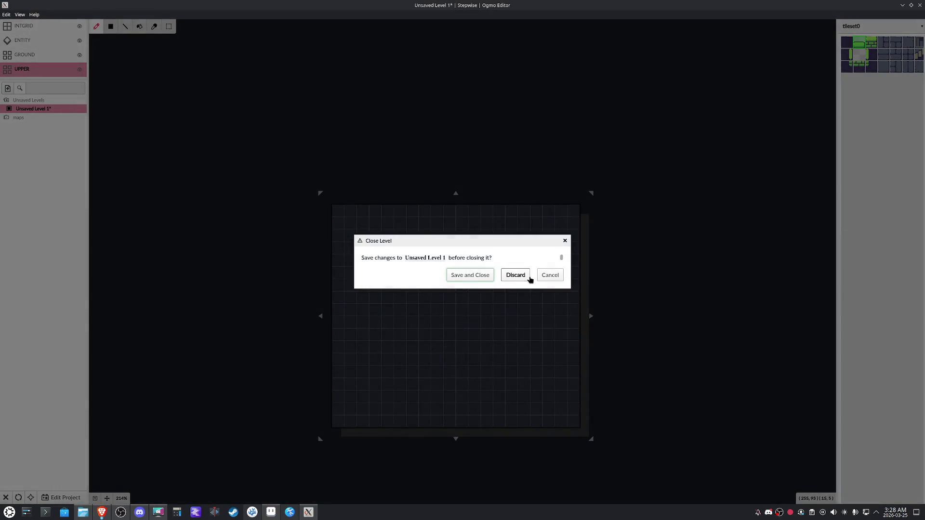
click(526, 276)
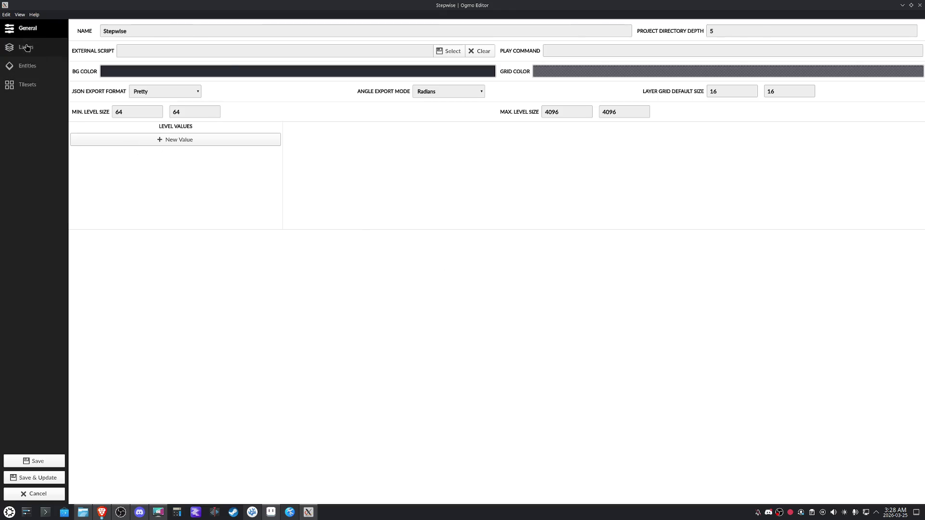
Move the 'upper' layer above 'ground' in project settings, then Save & Update all levels
click(29, 46)
drag(85, 69, 90, 61)
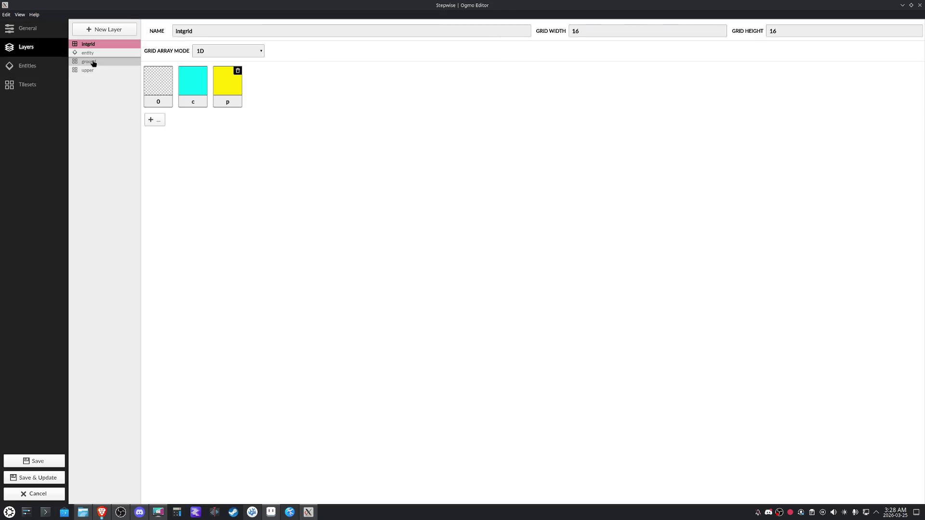
click(55, 483)
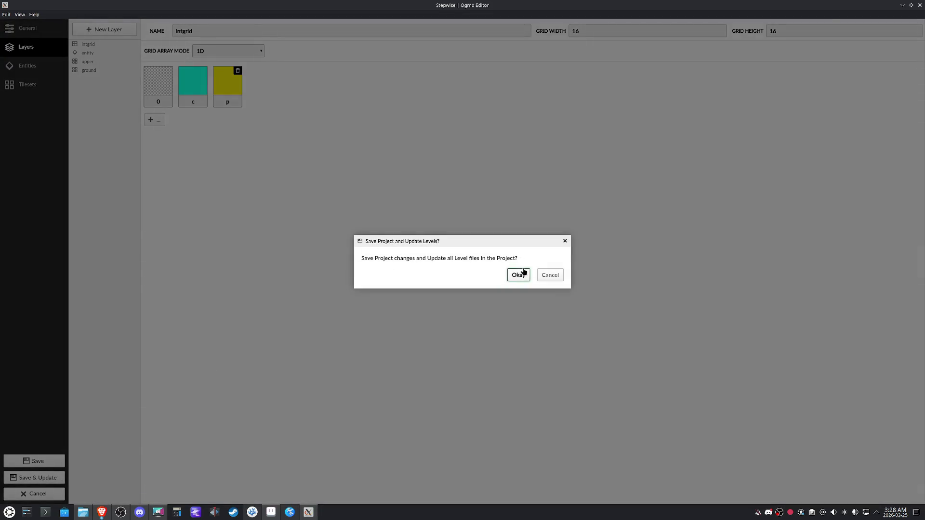
click(523, 271)
scroll(489, 272, up, 3)
scroll(441, 252, up, 2)
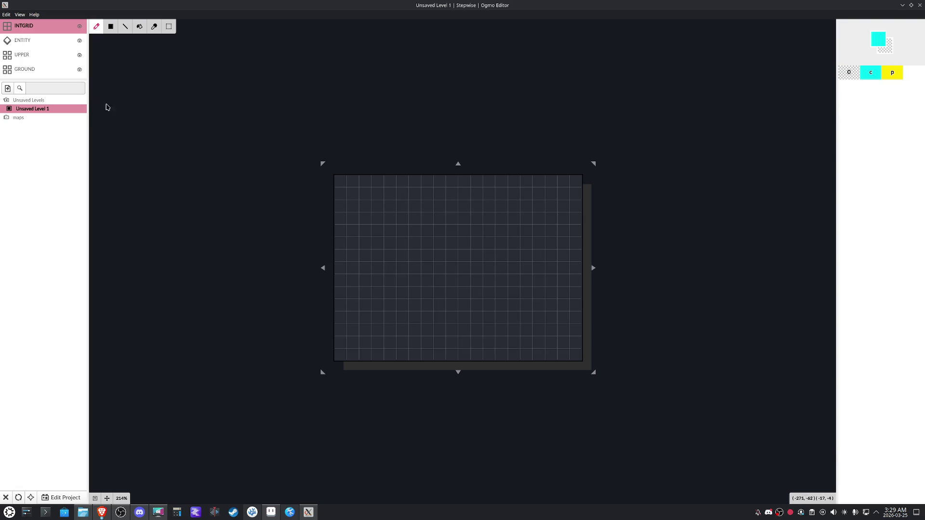
Make GROUND the active layer and widen the tileset0 palette for easier picking
click(33, 70)
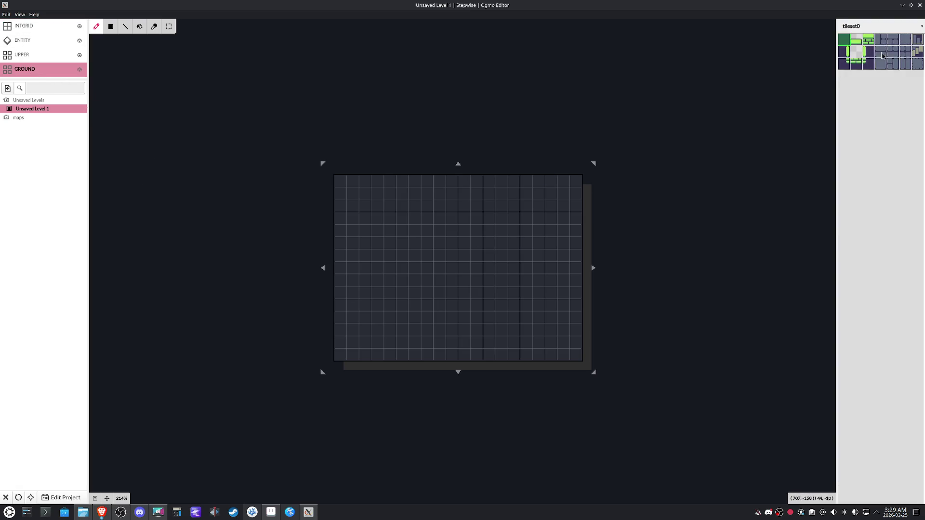
drag(881, 54, 880, 66)
click(878, 69)
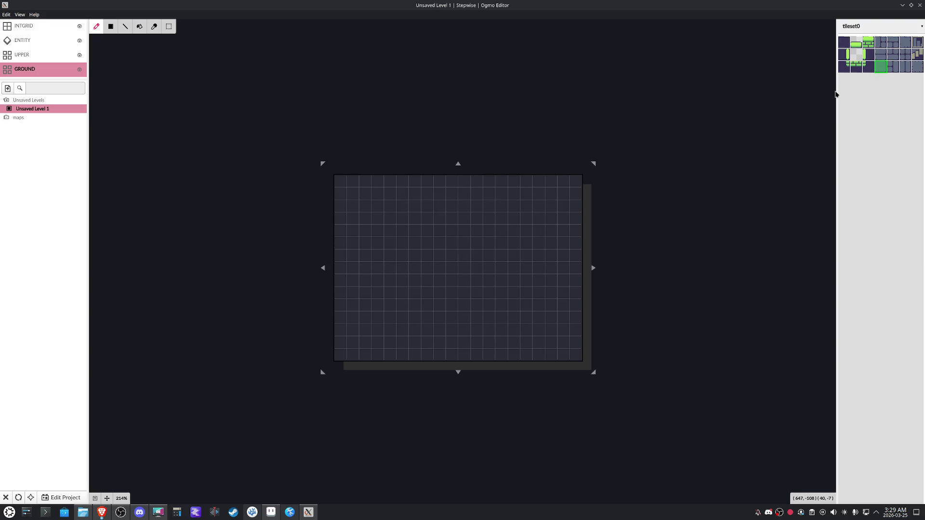
drag(836, 89, 760, 89)
scroll(762, 145, up, 2)
scroll(762, 188, up, 2)
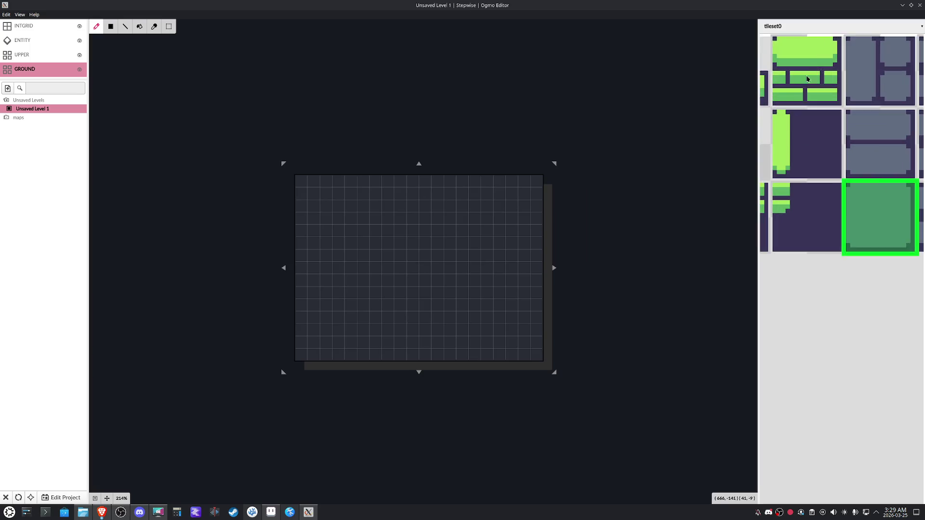
drag(759, 215, 665, 202)
scroll(744, 184, down, 3)
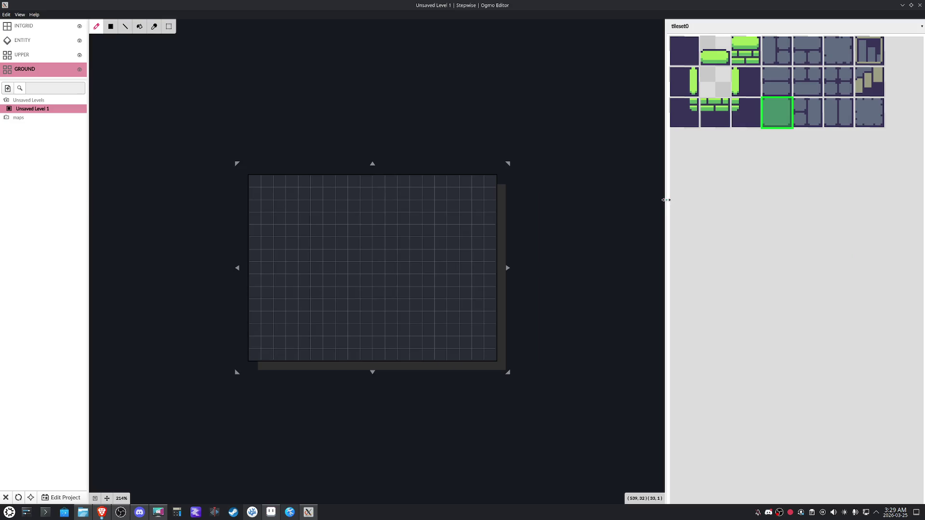
drag(664, 199, 700, 206)
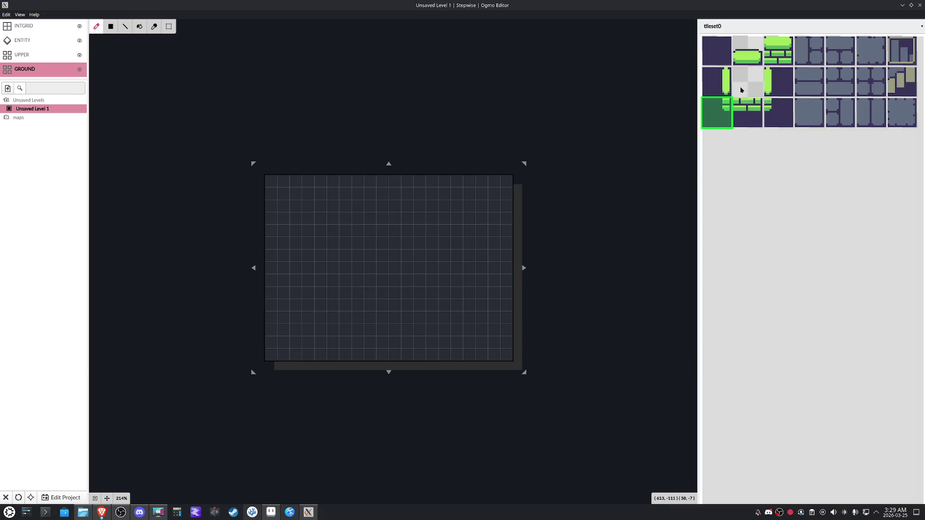
Pick the plain grey floor tile and paint the upper room's floor block
click(809, 110)
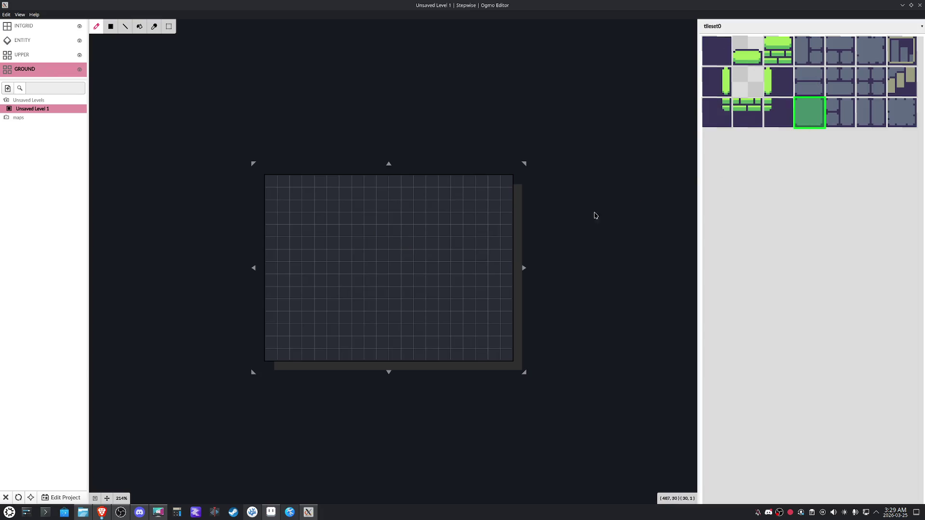
mouse_move(292, 208)
mouse_down()
mouse_move(359, 254)
mouse_move(367, 205)
mouse_move(298, 207)
mouse_move(345, 219)
mouse_move(329, 235)
mouse_move(357, 244)
mouse_up()
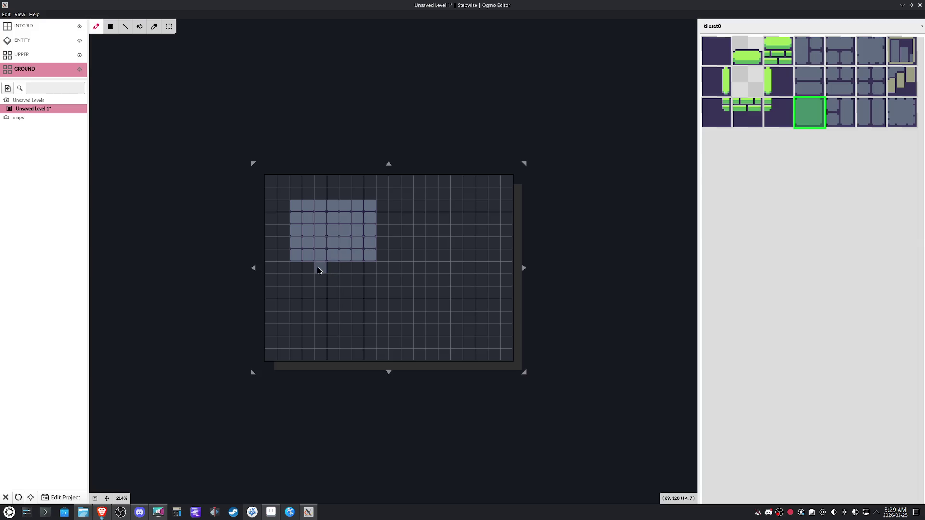
Add two rows to the level and paint the lower room, its connecting corridor and a corridor leading right
mouse_move(329, 270)
mouse_down()
mouse_move(328, 293)
mouse_move(297, 297)
mouse_move(320, 291)
mouse_move(319, 304)
mouse_move(296, 316)
mouse_move(291, 346)
mouse_move(376, 345)
mouse_move(370, 303)
mouse_move(343, 308)
mouse_up()
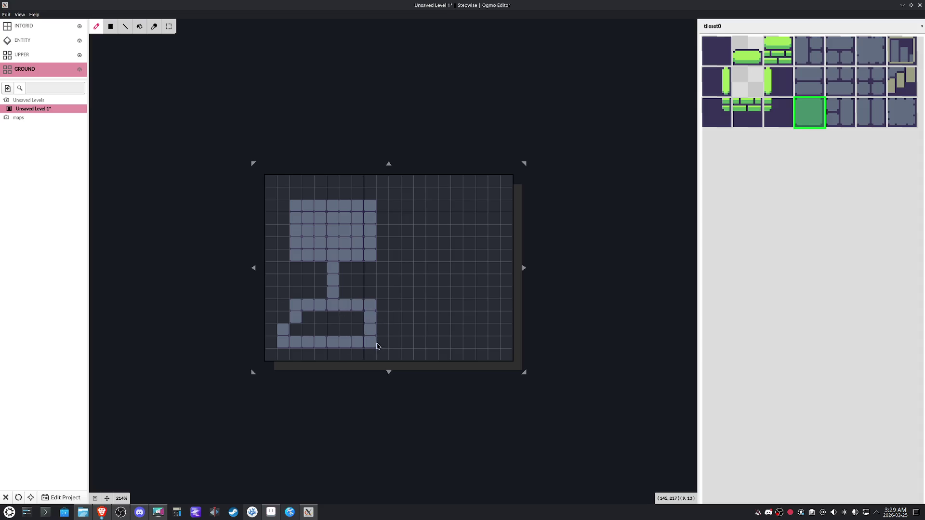
drag(389, 374, 389, 397)
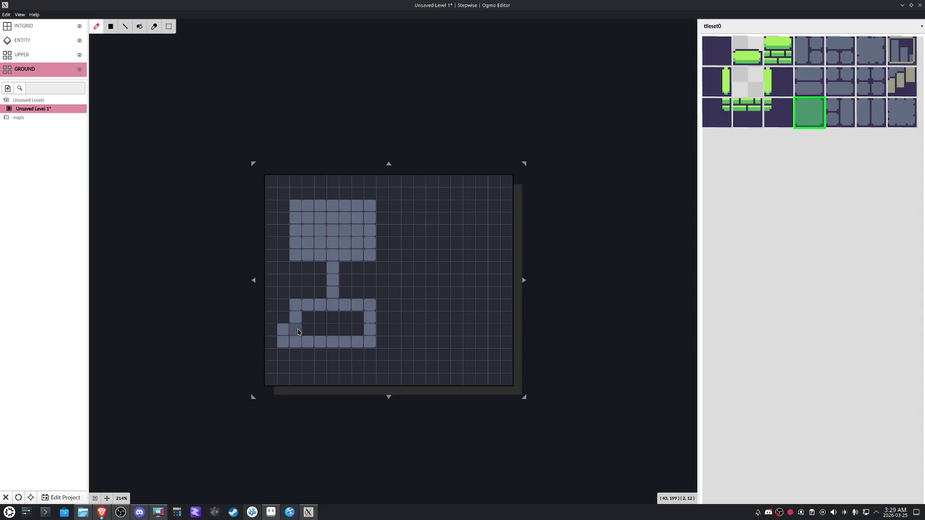
right_click(285, 336)
mouse_move(345, 329)
mouse_down()
mouse_move(354, 326)
mouse_move(339, 346)
mouse_move(357, 319)
mouse_move(332, 331)
mouse_up()
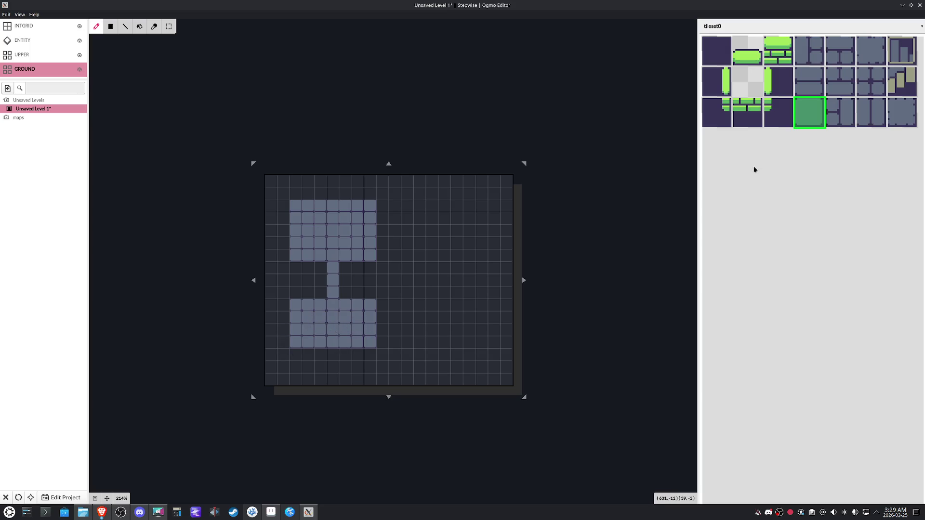
mouse_move(382, 253)
mouse_down()
mouse_move(423, 254)
mouse_move(432, 224)
mouse_move(423, 208)
mouse_move(380, 217)
mouse_move(423, 227)
mouse_move(379, 238)
mouse_move(424, 245)
mouse_up()
Paint green brick along the upper room's top and wall tiles down its left and right sides
click(782, 54)
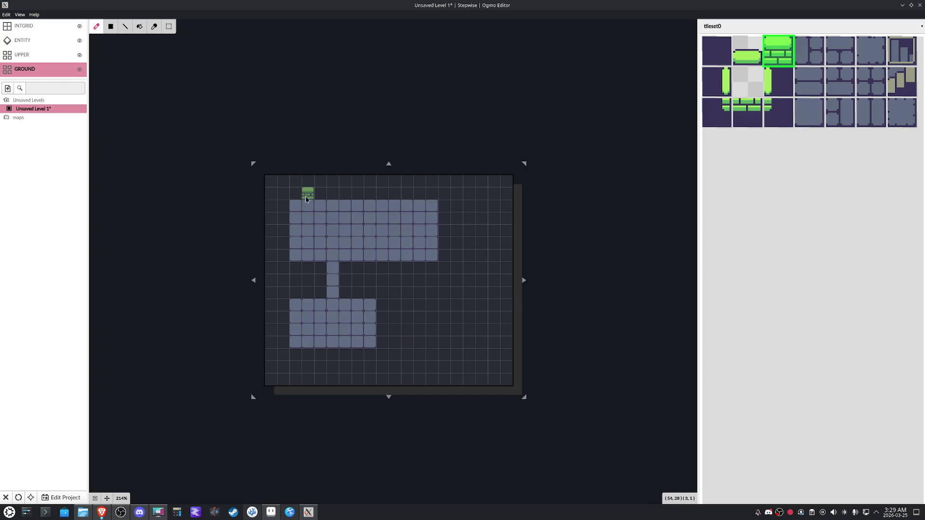
drag(295, 204, 429, 207)
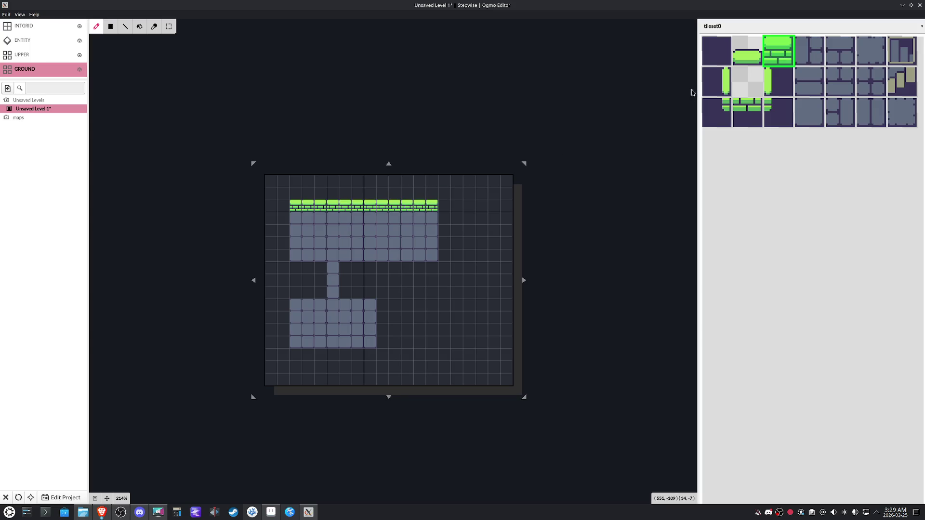
click(716, 81)
drag(295, 204, 293, 241)
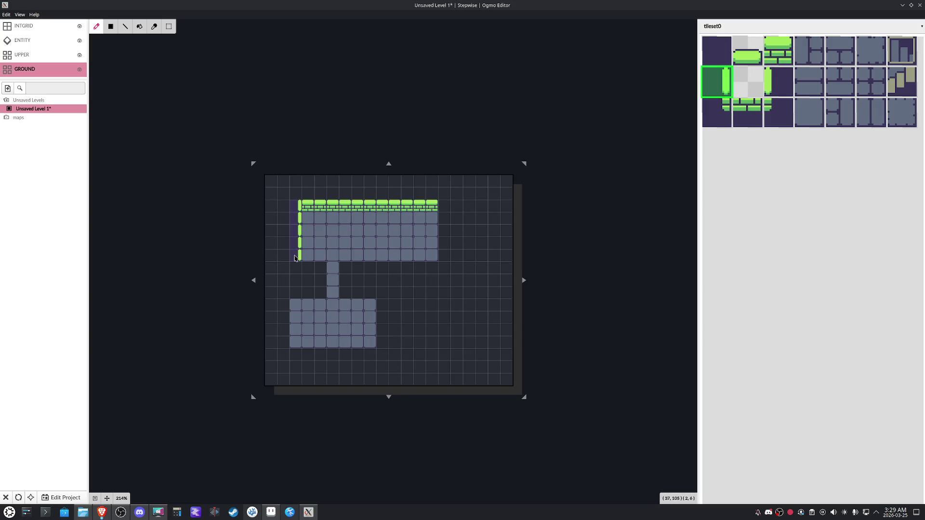
click(772, 84)
drag(432, 205, 432, 257)
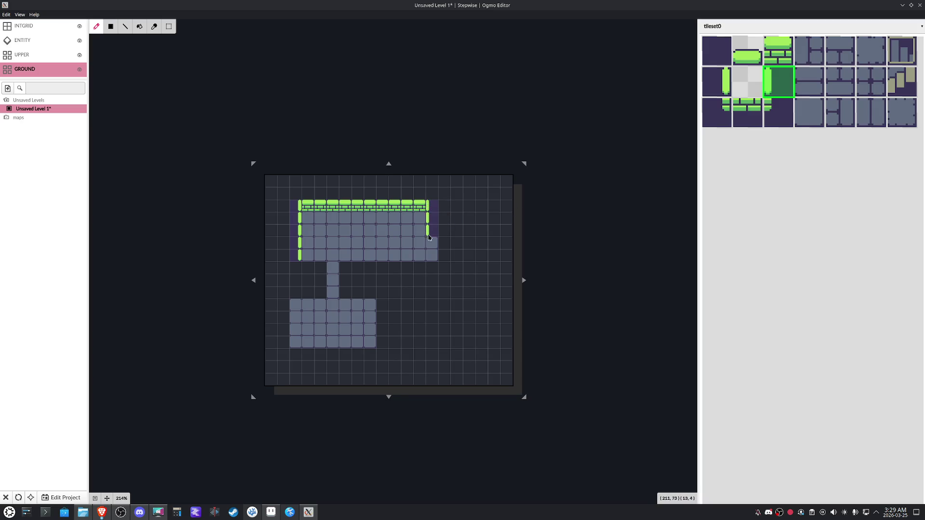
Redo the upper room's bottom edge with a bottom-left corner and a brick wall row
click(756, 61)
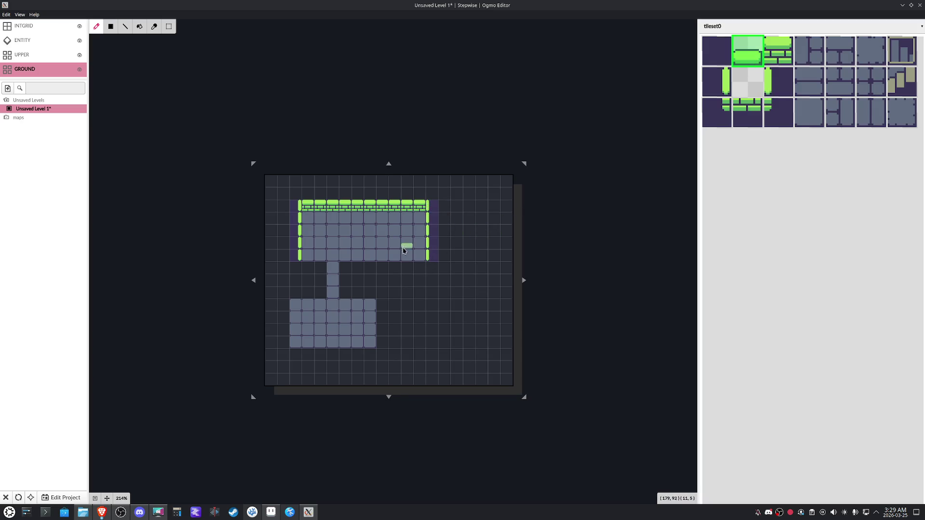
drag(419, 256, 350, 259)
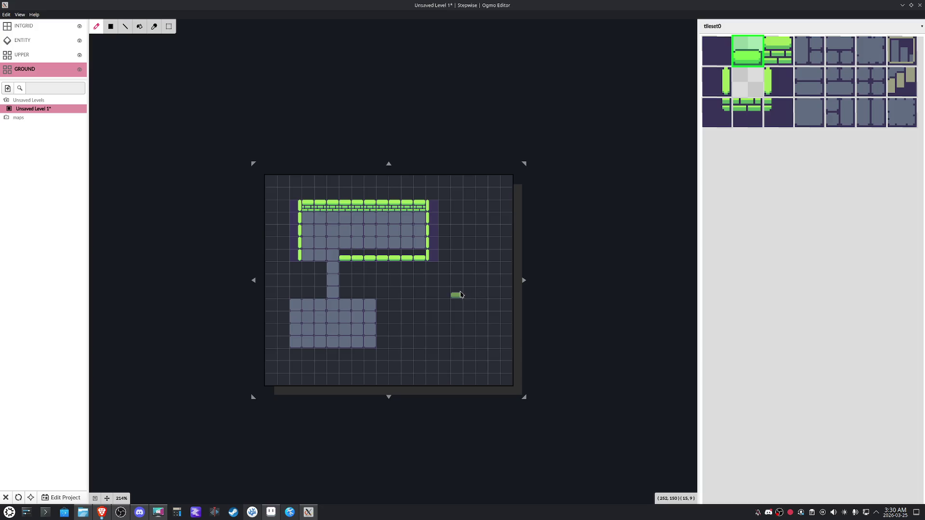
key(ctrl+z)
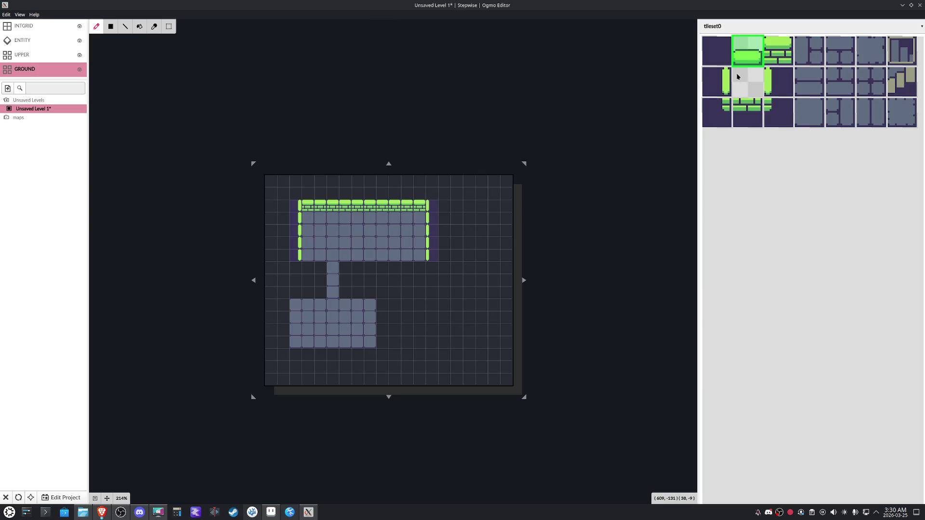
click(723, 114)
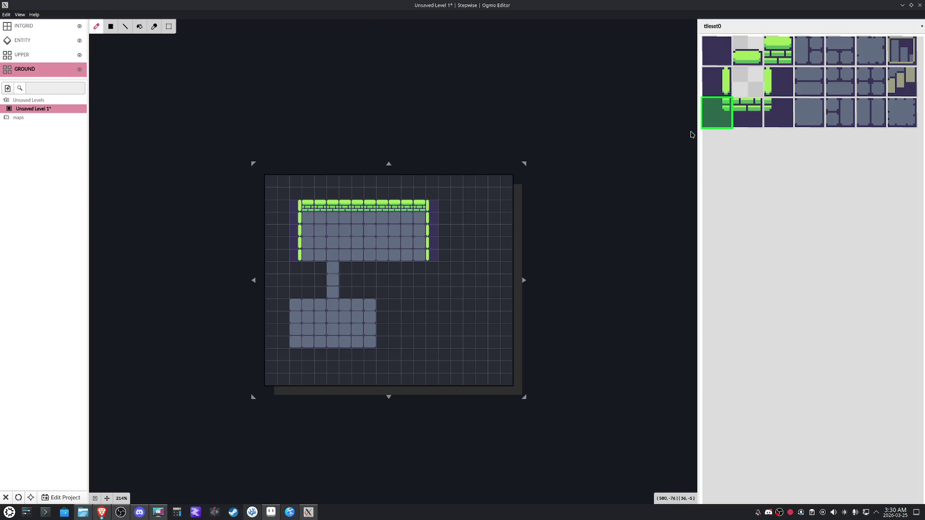
click(296, 268)
click(781, 116)
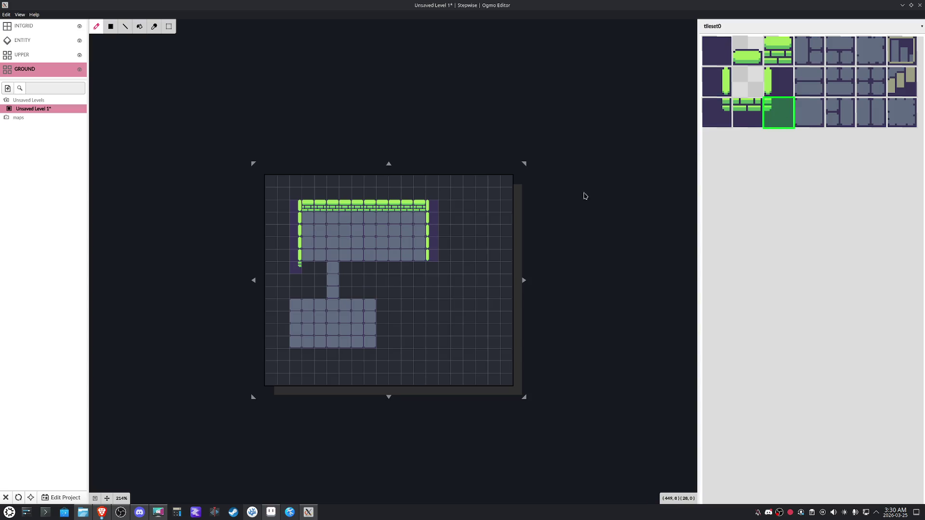
click(748, 114)
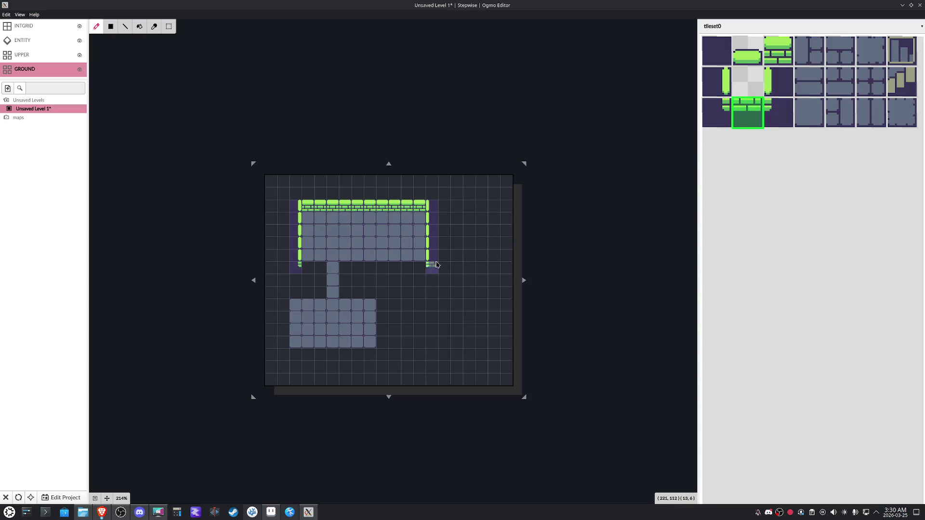
drag(416, 269, 305, 270)
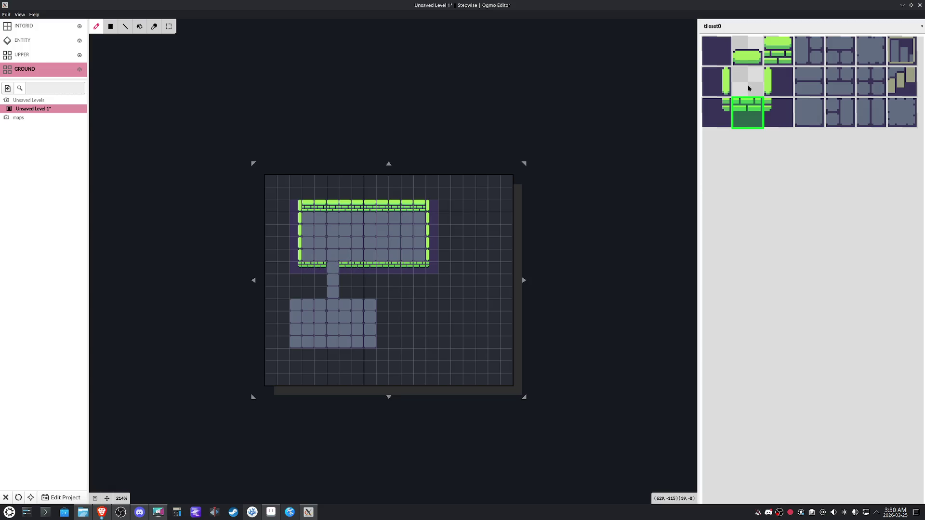
Fit a side-wall piece left of the corridor opening and pick the left side-wall tile
click(726, 86)
click(317, 269)
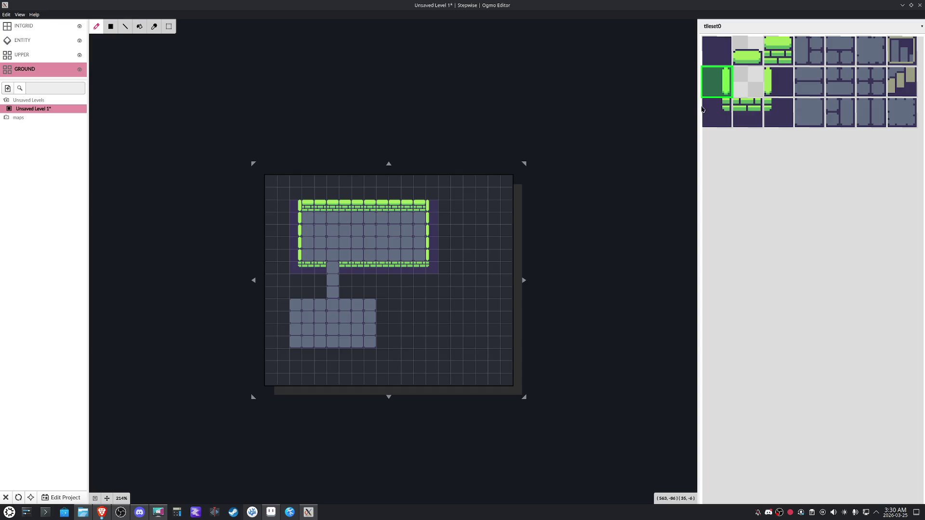
click(779, 84)
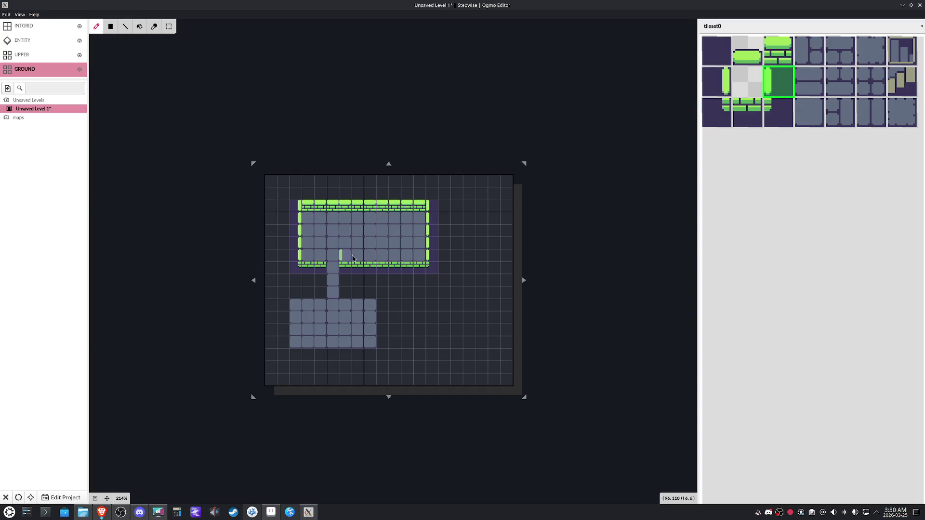
click(726, 76)
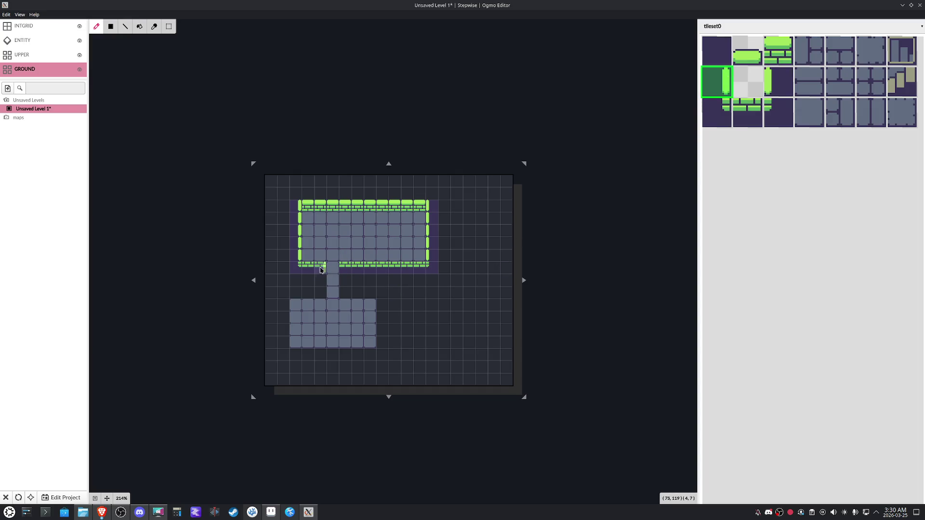
scroll(321, 268, up, 1)
scroll(316, 270, up, 2)
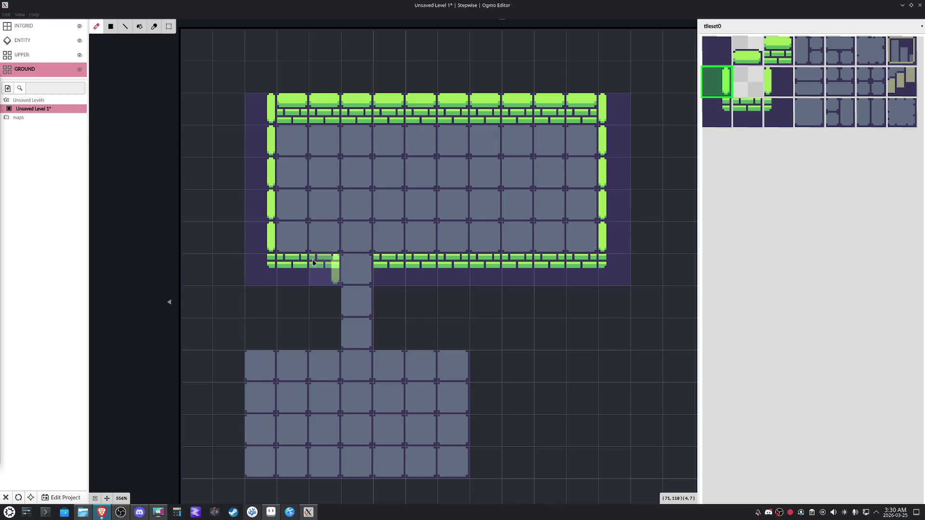
On the UPPER layer, paint wall caps along the upper room's bottom row around the corridor gap
click(49, 54)
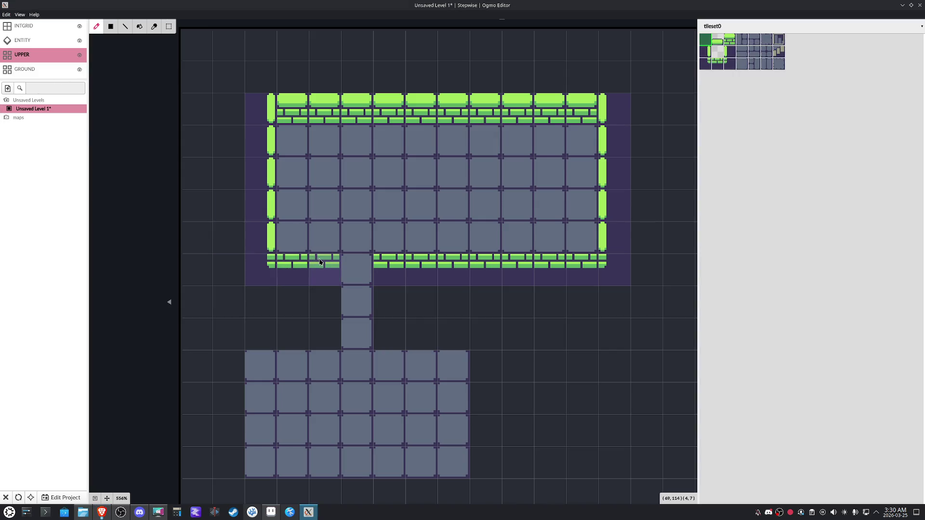
click(706, 56)
scroll(305, 287, up, 2)
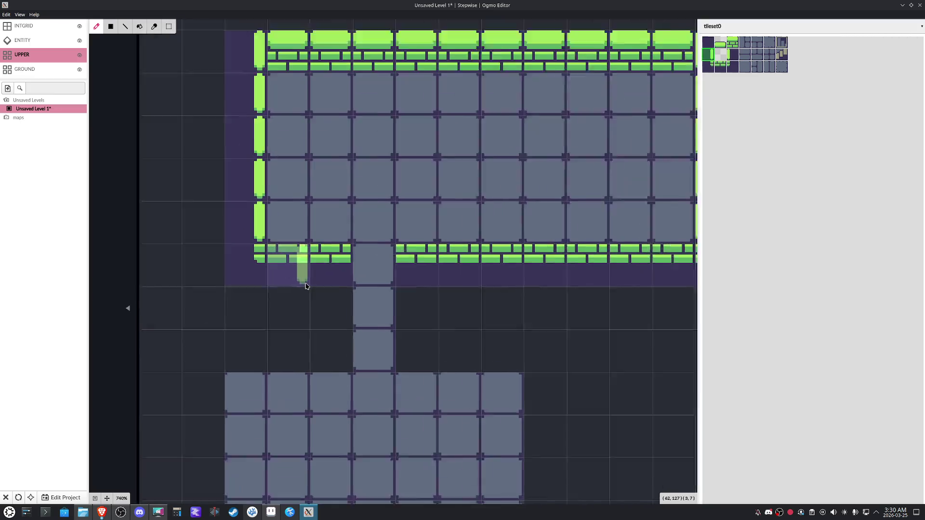
scroll(305, 287, up, 1)
scroll(340, 265, up, 1)
scroll(347, 268, up, 1)
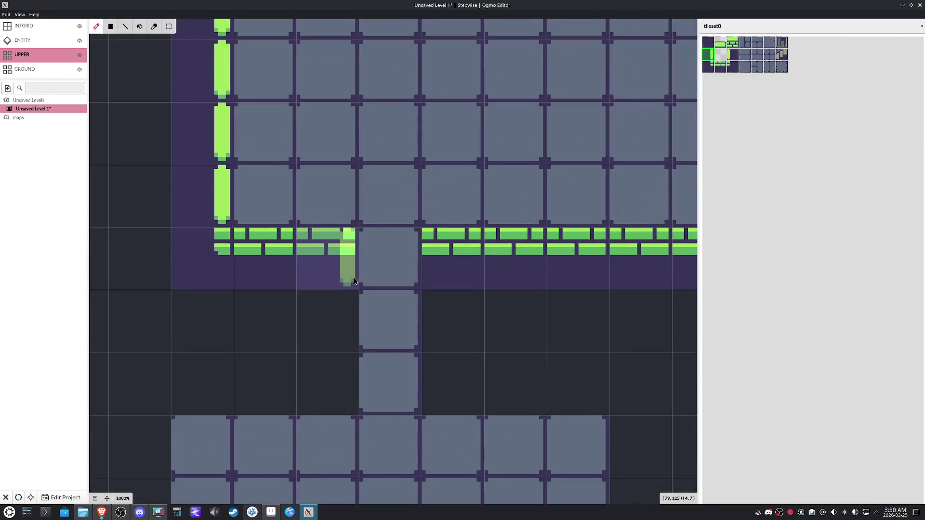
scroll(354, 281, down, 3)
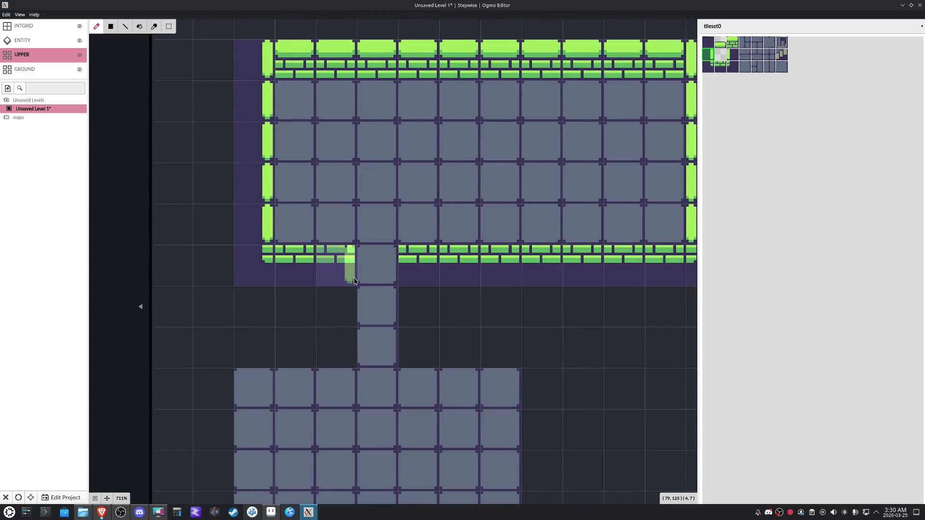
drag(354, 281, 343, 329)
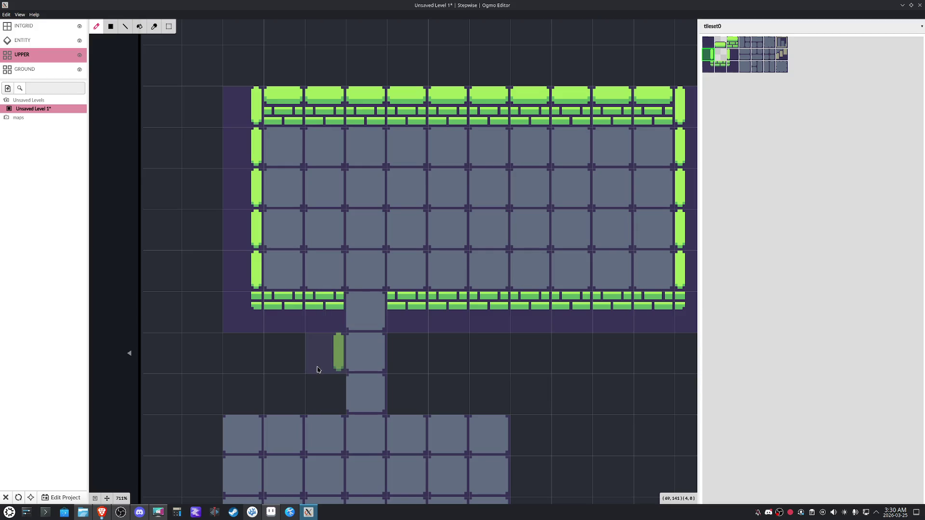
click(713, 58)
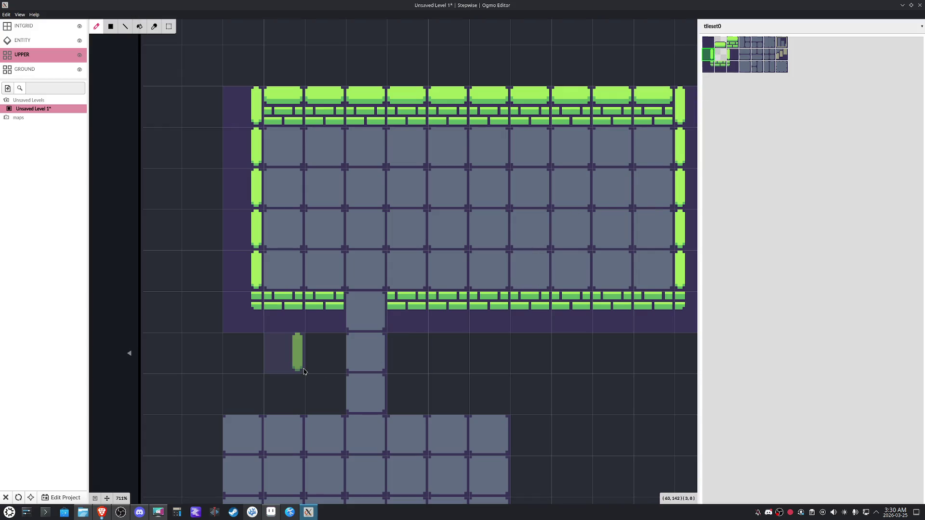
scroll(303, 372, down, 1)
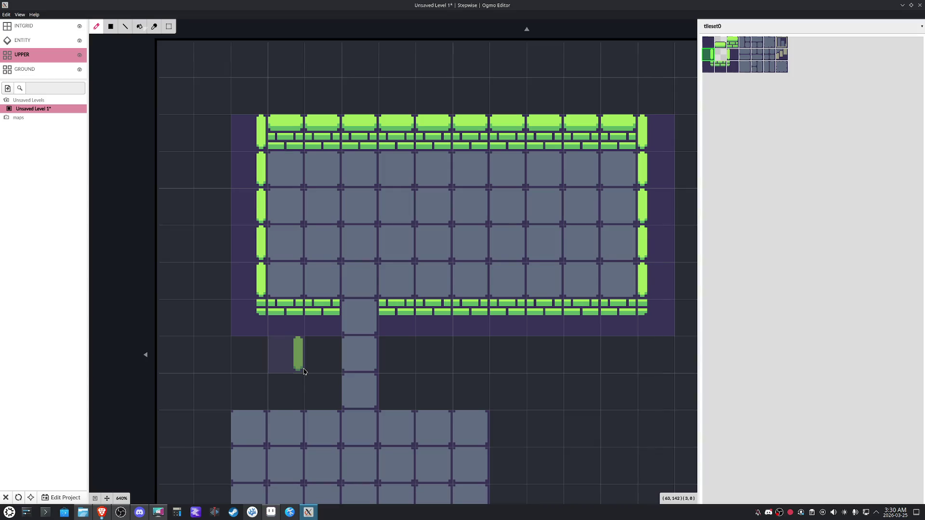
scroll(303, 370, up, 2)
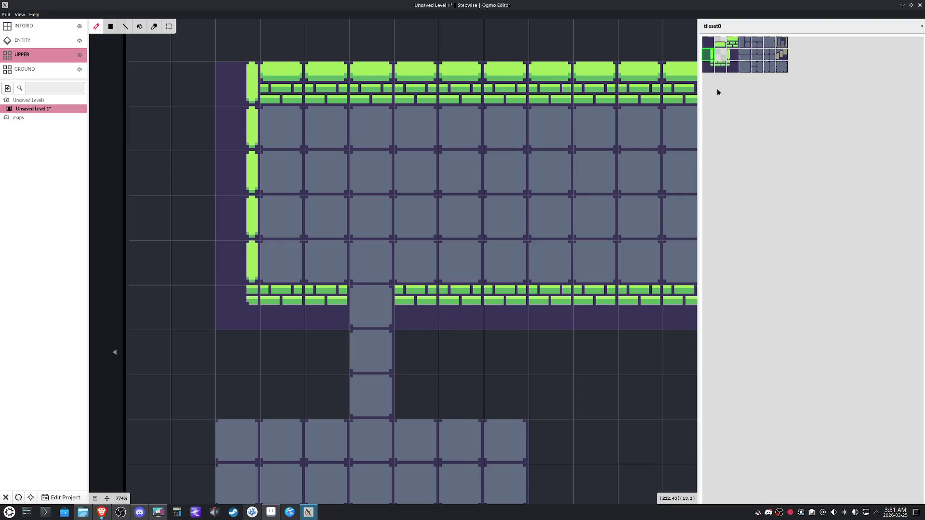
click(722, 52)
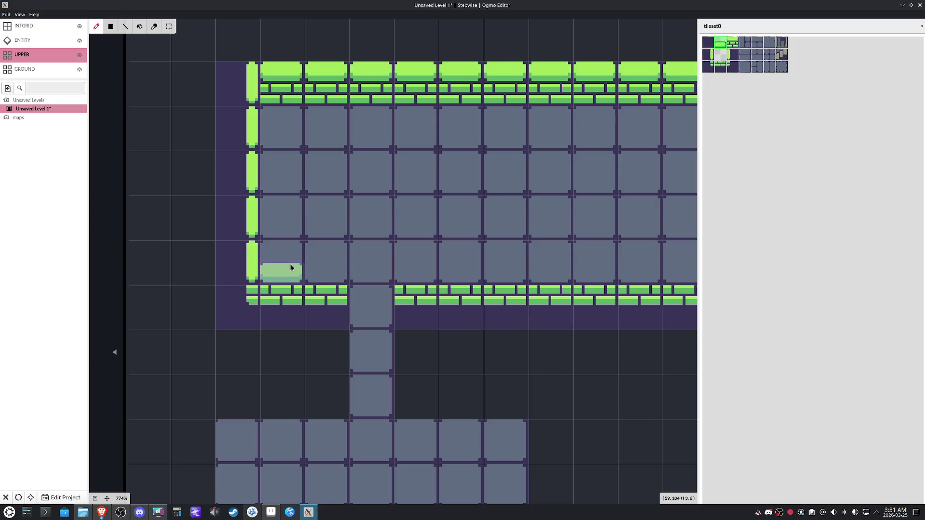
drag(291, 267, 325, 266)
mouse_move(415, 262)
mouse_down()
mouse_move(611, 262)
mouse_move(470, 275)
mouse_up()
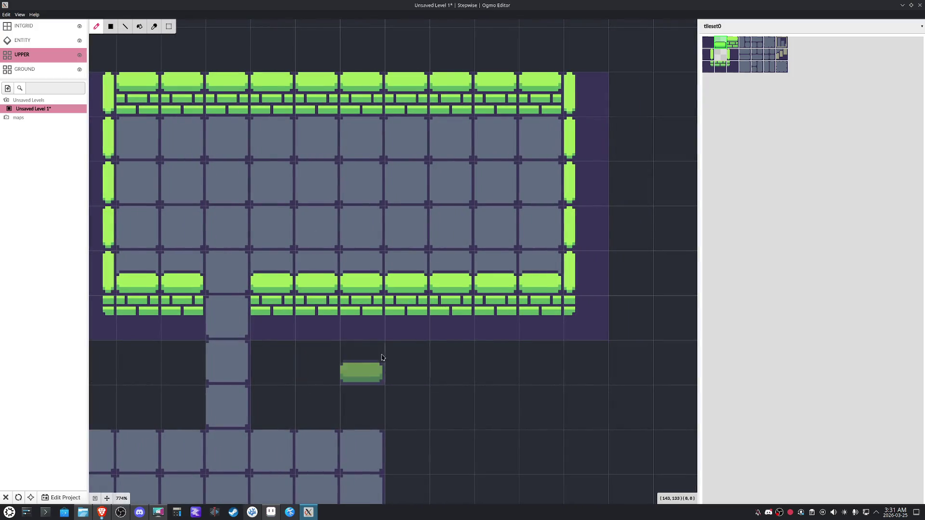
Wall the corridor's left and right sides, erasing and redoing the misplaced right pieces
drag(382, 362, 505, 341)
click(707, 56)
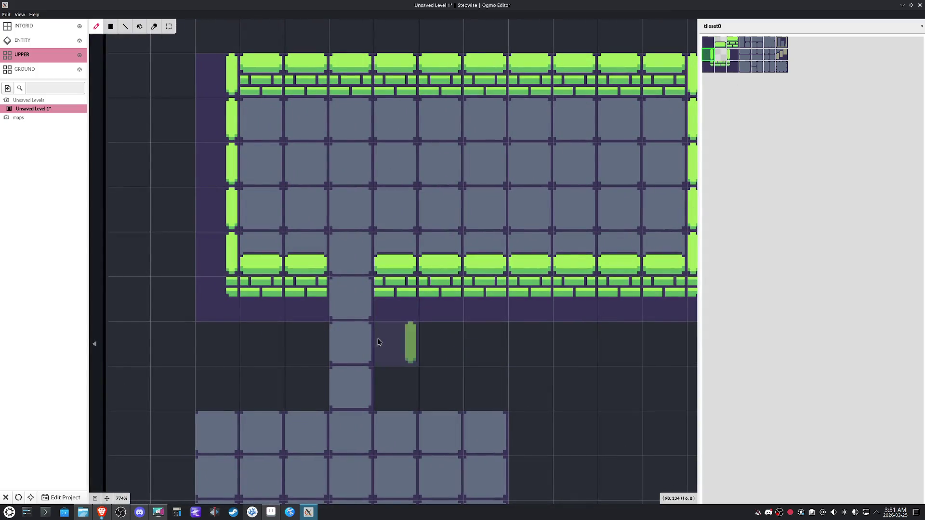
click(322, 341)
click(320, 389)
click(728, 57)
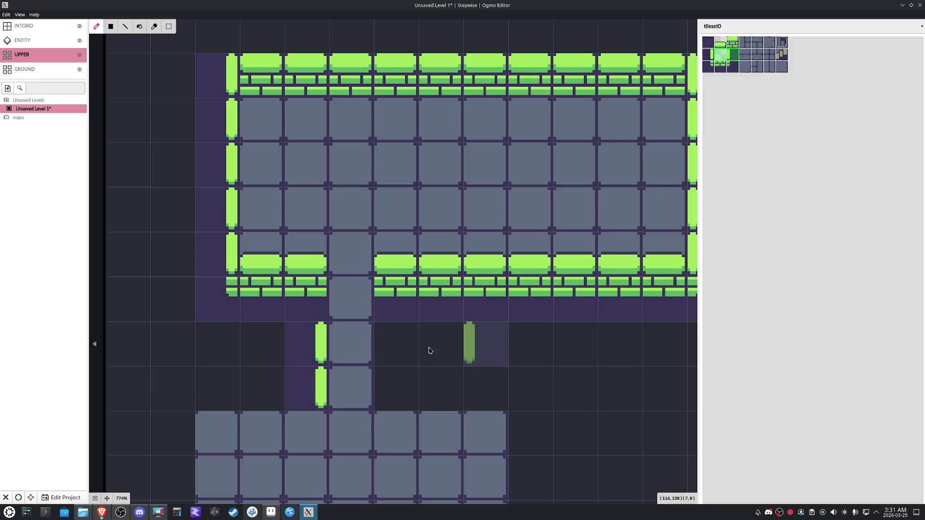
drag(390, 353, 386, 375)
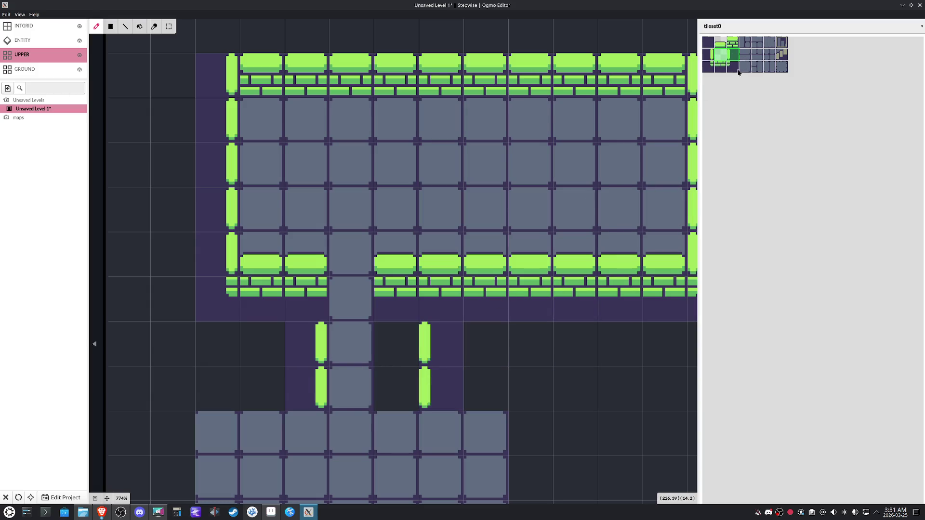
right_click(427, 343)
right_click(427, 388)
mouse_move(397, 348)
mouse_down()
mouse_move(395, 373)
mouse_move(442, 270)
mouse_up()
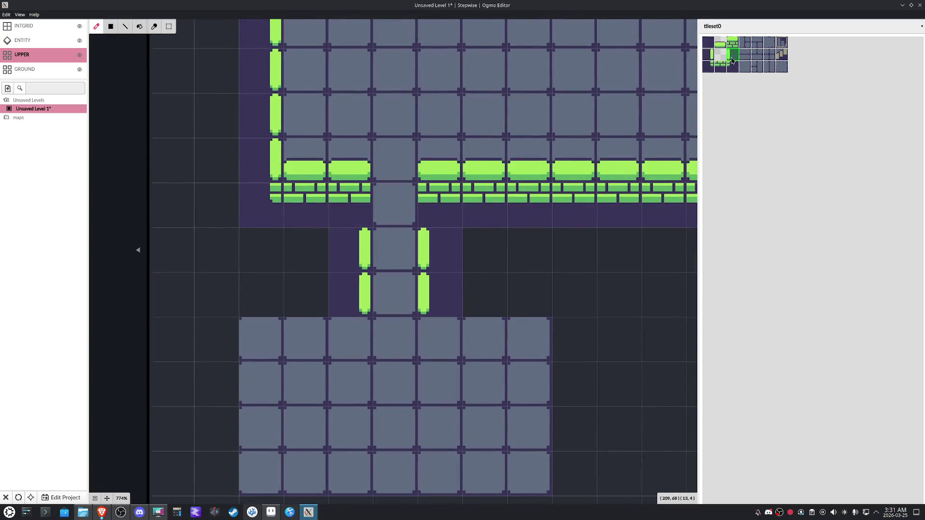
Paint brick along the lower room's top edge either side of the corridor and its left wall
click(725, 42)
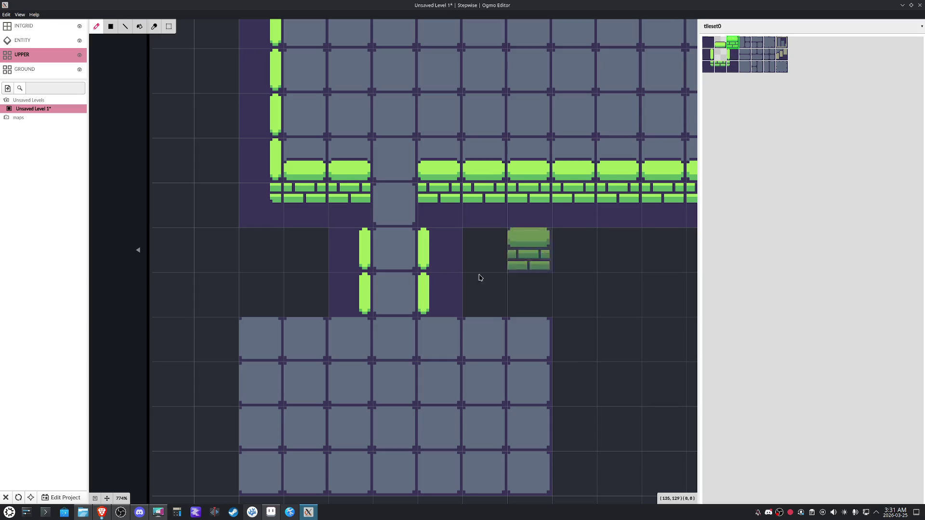
click(340, 338)
click(305, 340)
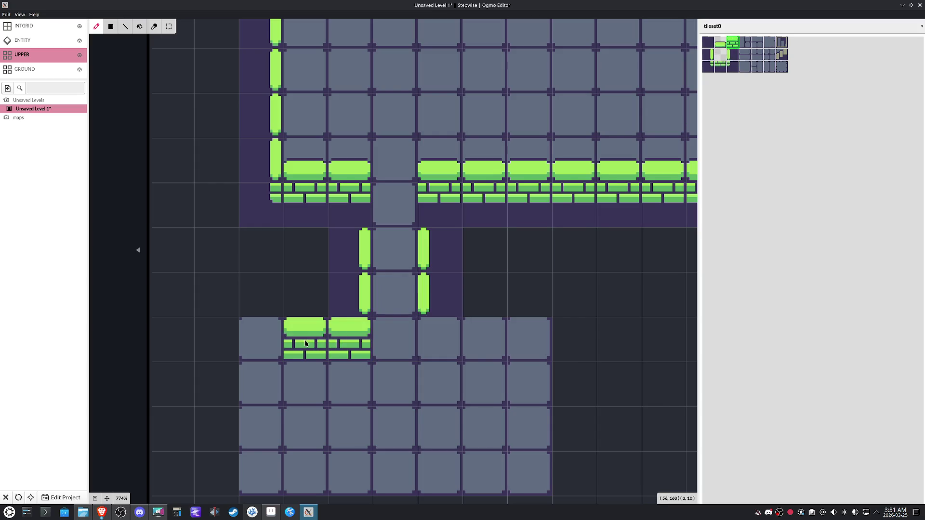
click(439, 340)
click(486, 341)
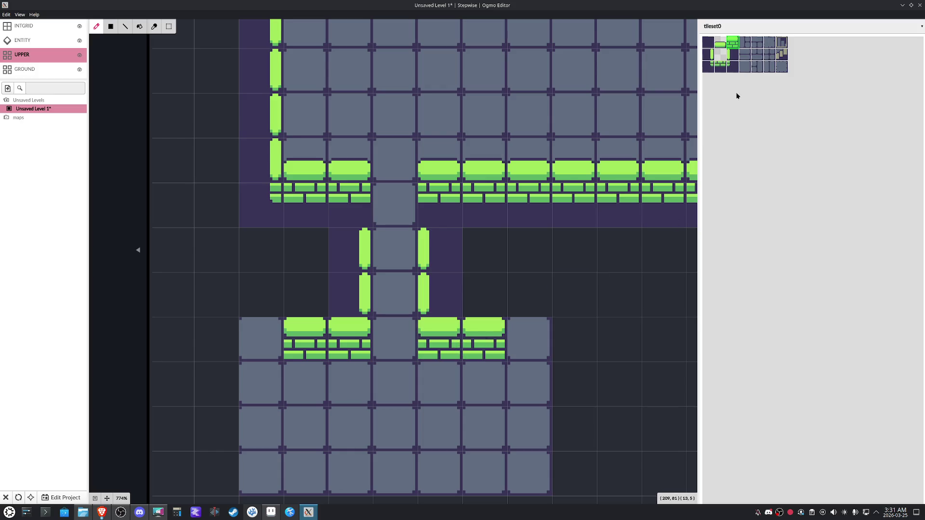
click(713, 55)
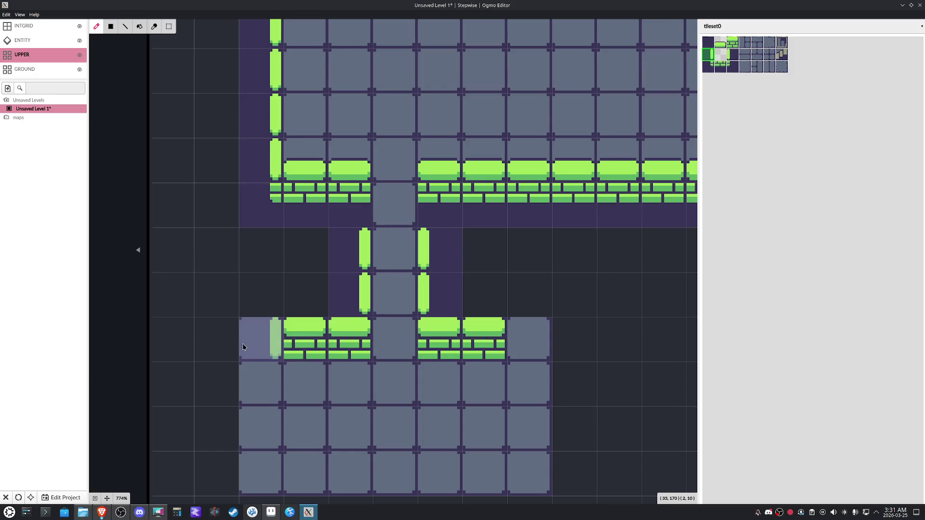
drag(243, 346, 243, 425)
Add the lower room's right wall, both bottom corners and bottom bricks, then clear walls from its right part
click(745, 55)
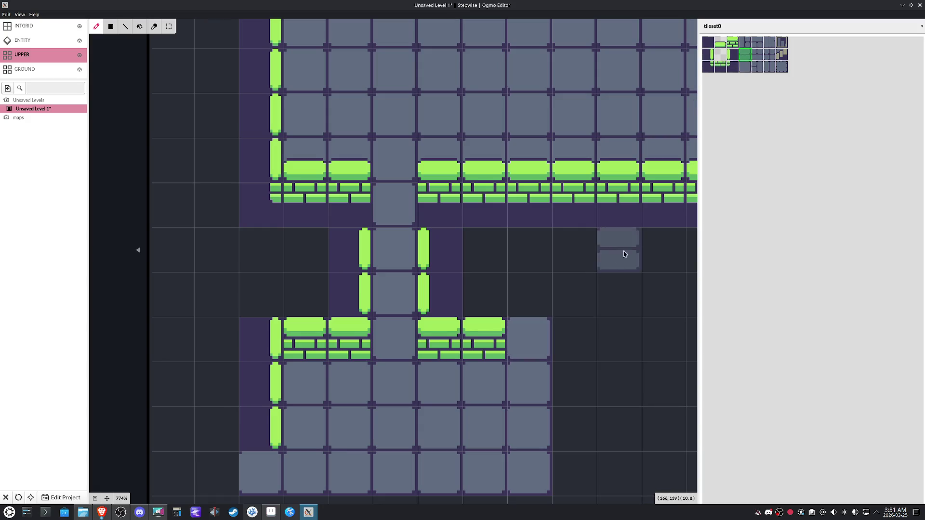
click(731, 55)
mouse_move(530, 339)
mouse_down()
mouse_move(537, 393)
mouse_move(520, 335)
mouse_up()
click(527, 408)
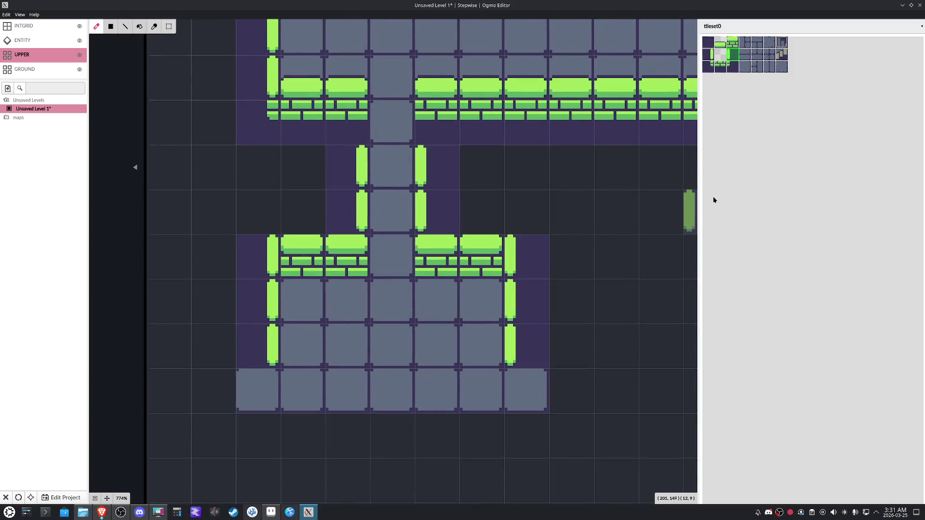
click(708, 67)
click(256, 401)
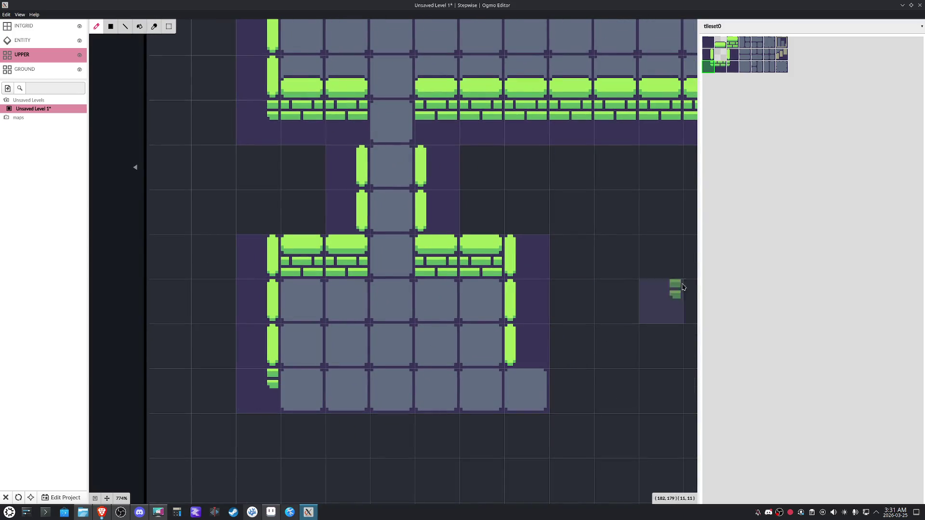
click(720, 66)
click(533, 385)
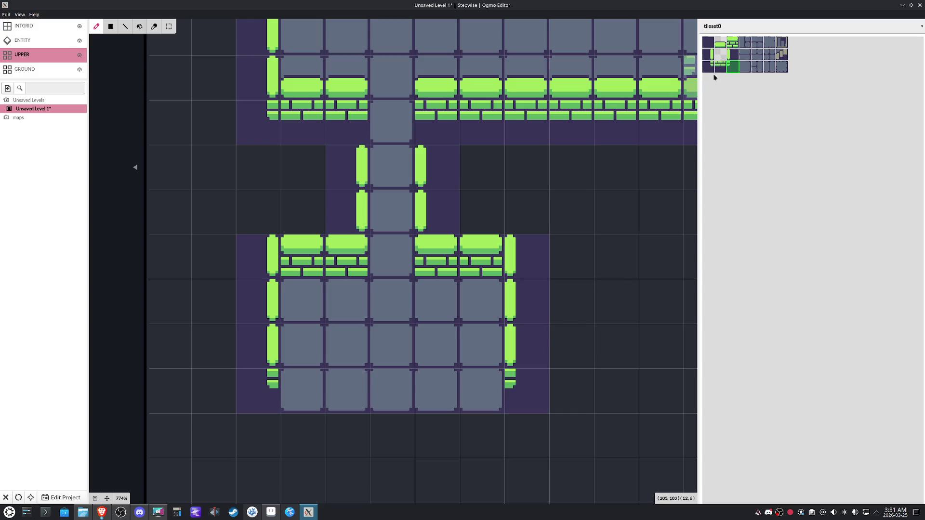
drag(482, 390, 304, 396)
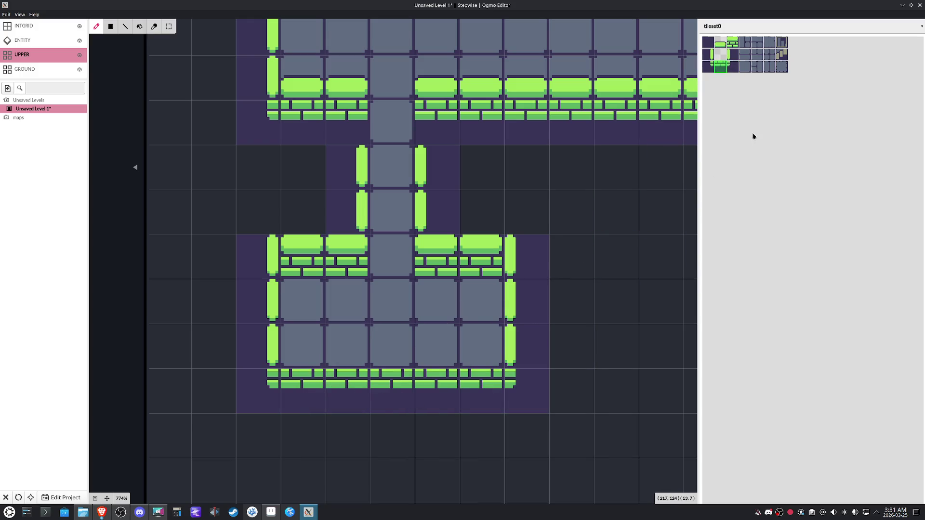
mouse_move(482, 257)
mouse_down()
mouse_move(427, 200)
mouse_move(428, 252)
mouse_move(512, 320)
mouse_move(413, 413)
mouse_move(475, 392)
mouse_move(247, 366)
mouse_move(351, 243)
mouse_move(367, 172)
mouse_up()
click(456, 190)
scroll(137, 168, up, 3)
key(ctrl+z)
scroll(114, 289, down, 1)
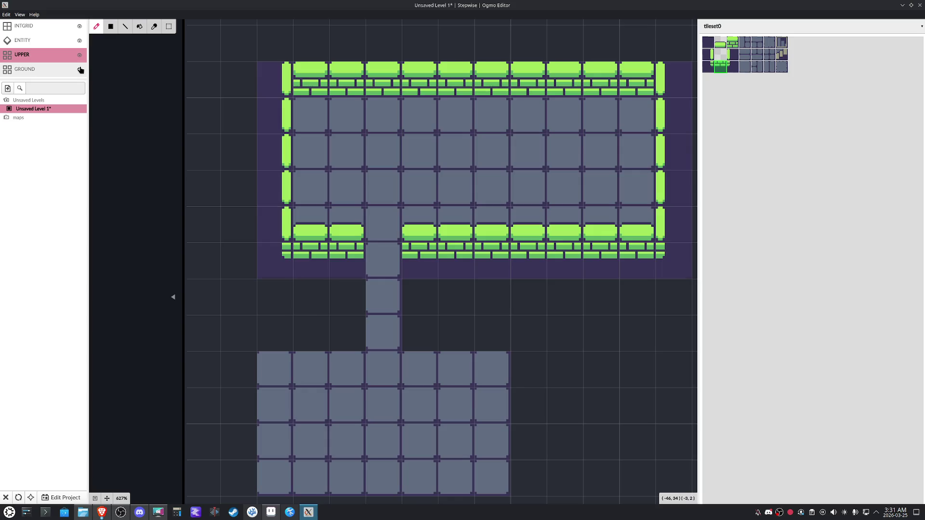
click(80, 69)
click(79, 68)
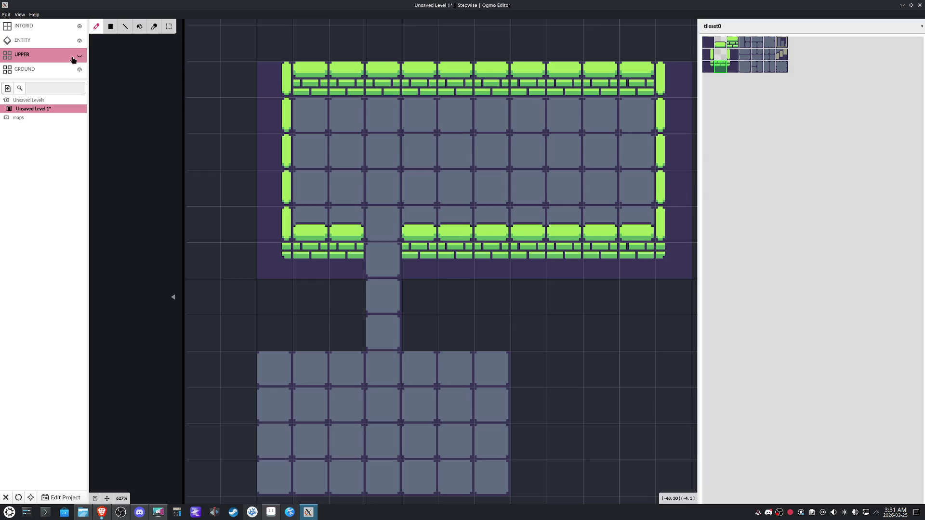
click(80, 69)
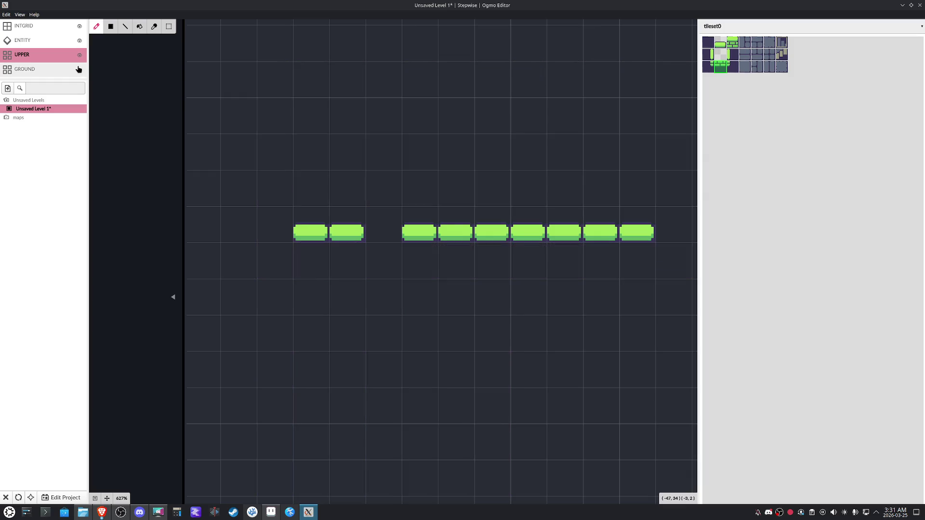
click(80, 68)
click(18, 69)
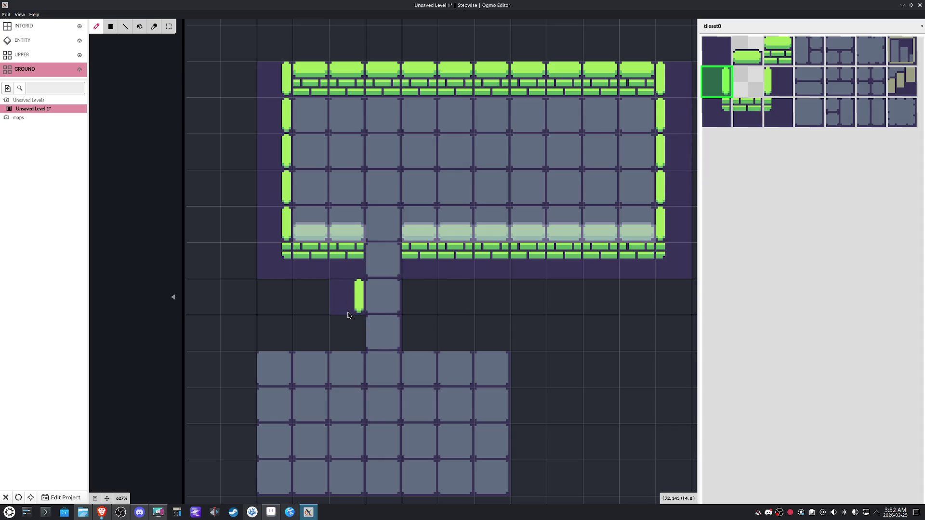
Wall both sides of the corridor and paint the lower room's top brick wall around its opening
drag(352, 291, 347, 320)
click(788, 83)
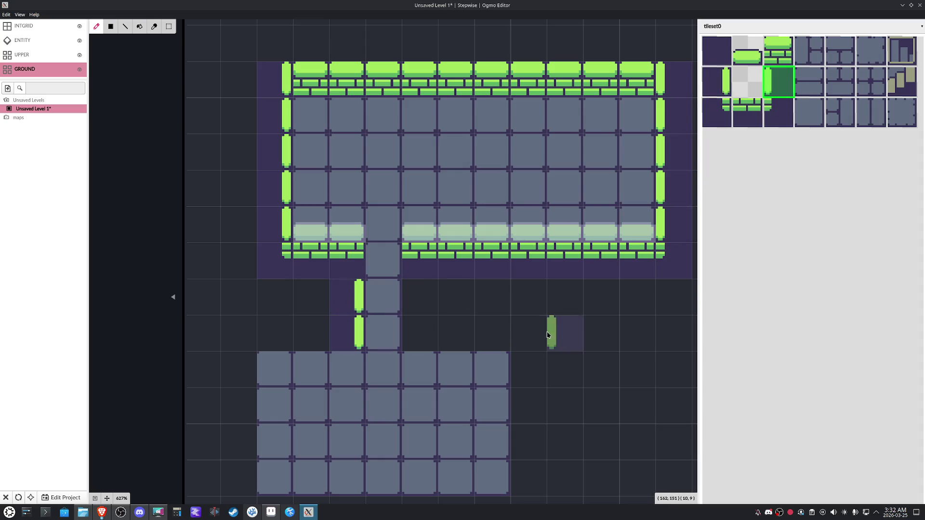
drag(428, 298, 426, 326)
scroll(427, 325, down, 1)
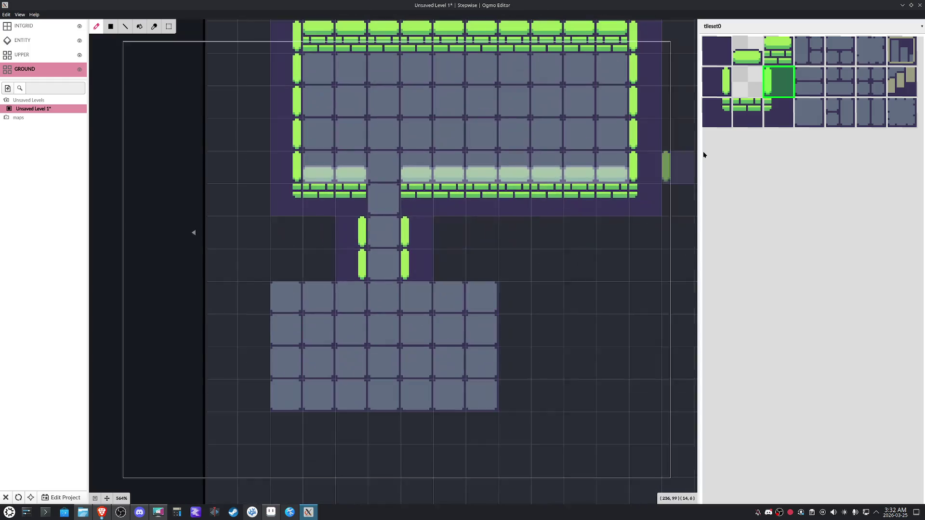
click(778, 51)
drag(425, 302, 481, 304)
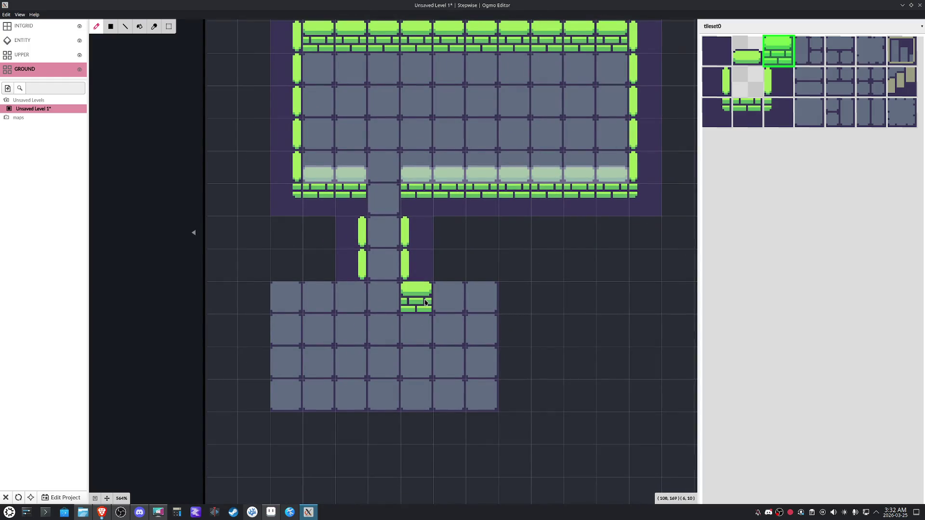
drag(350, 304, 302, 308)
click(289, 304)
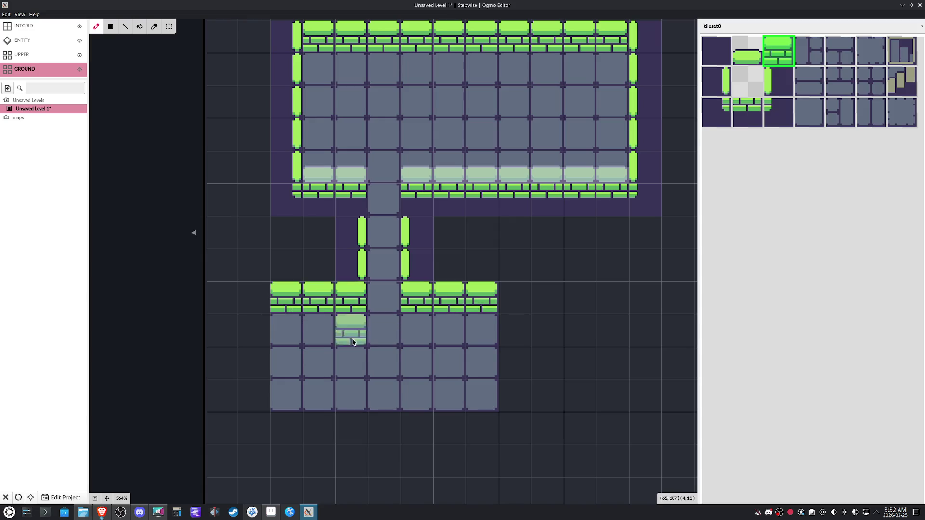
Paint the lower room's left and right side walls
click(748, 81)
click(717, 81)
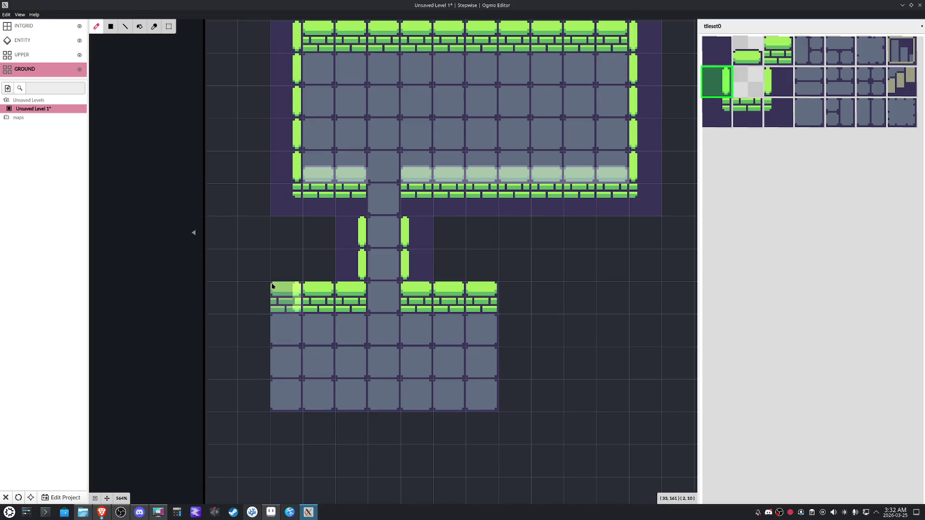
drag(286, 298, 283, 361)
click(777, 85)
drag(479, 299, 480, 365)
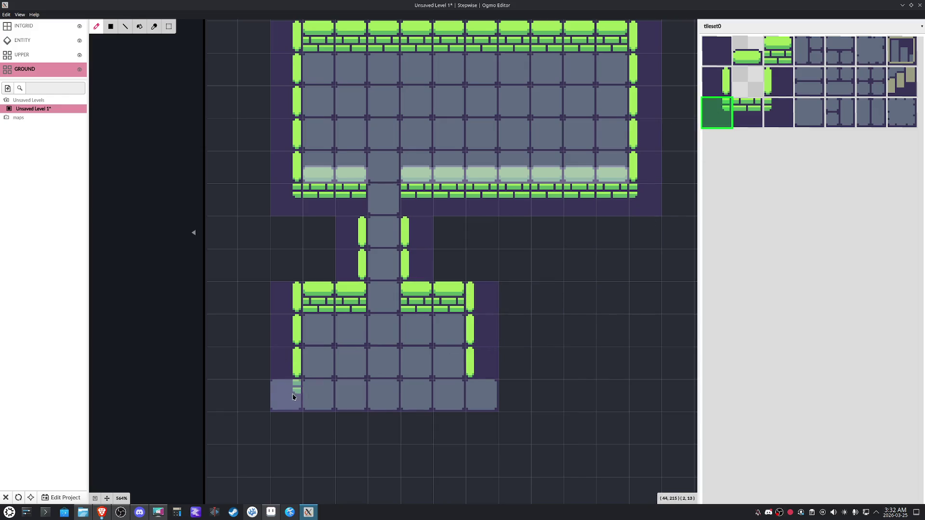
Place both bottom corners and the bottom brick wall to enclose the lower room
click(289, 394)
click(779, 119)
click(481, 395)
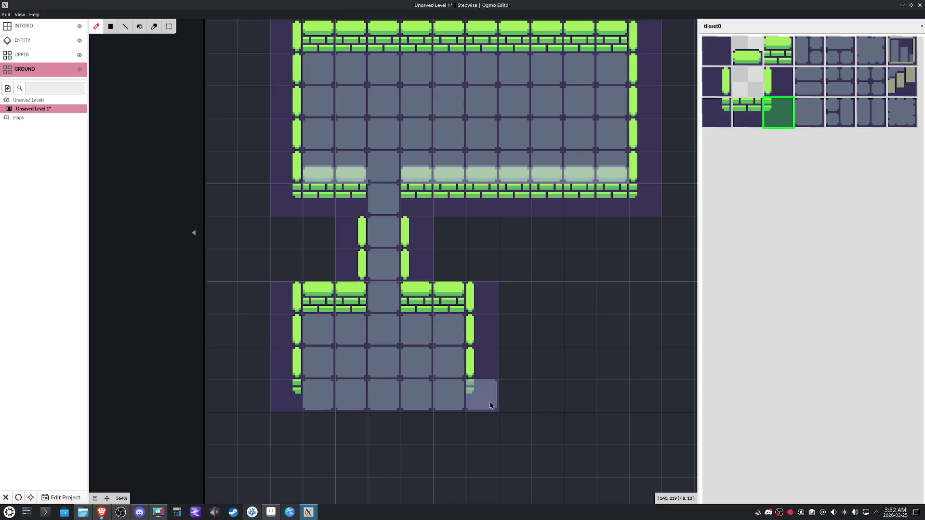
click(749, 114)
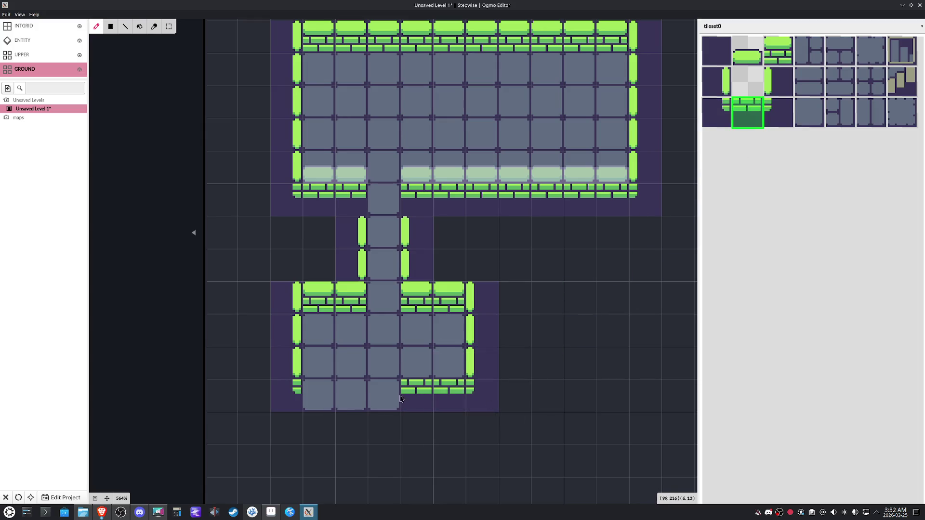
drag(452, 387, 326, 398)
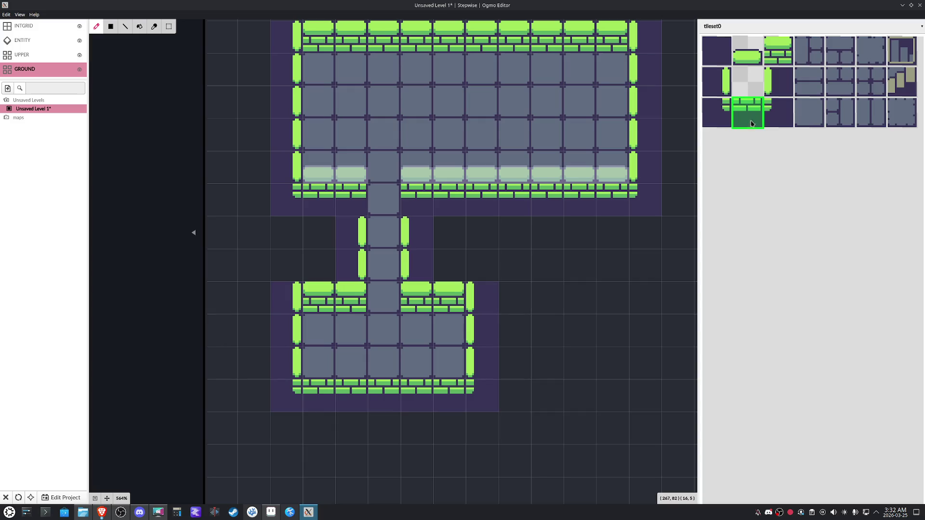
click(752, 61)
On the UPPER layer, paint top-wall caps across the lower room's bottom floor row and refit the view
click(40, 56)
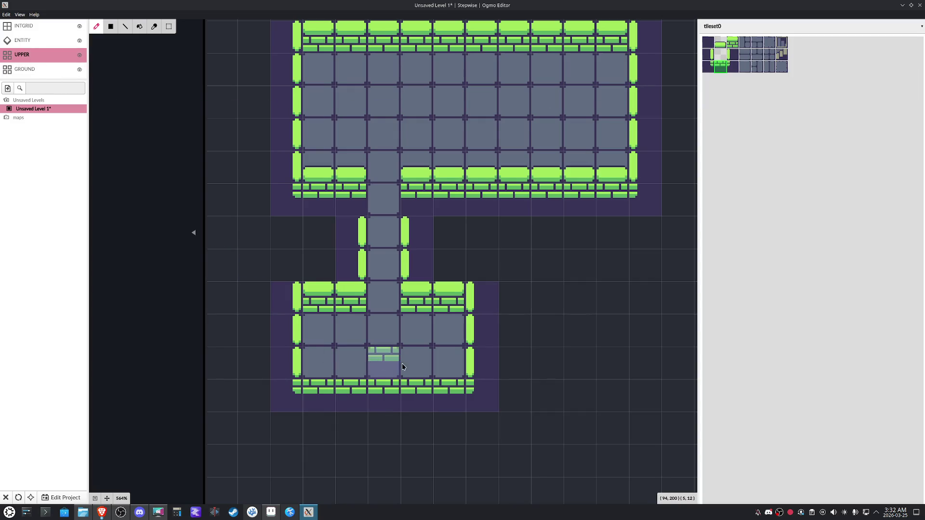
click(720, 42)
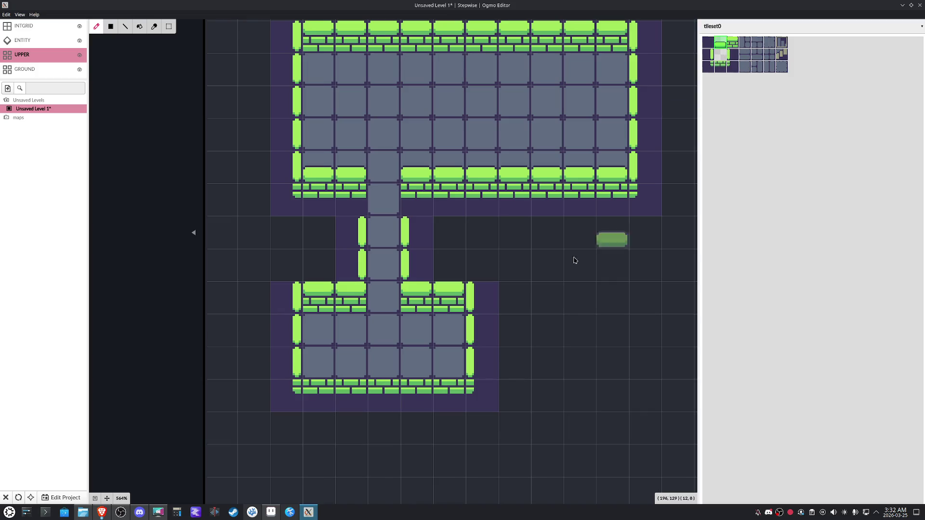
drag(450, 367, 318, 365)
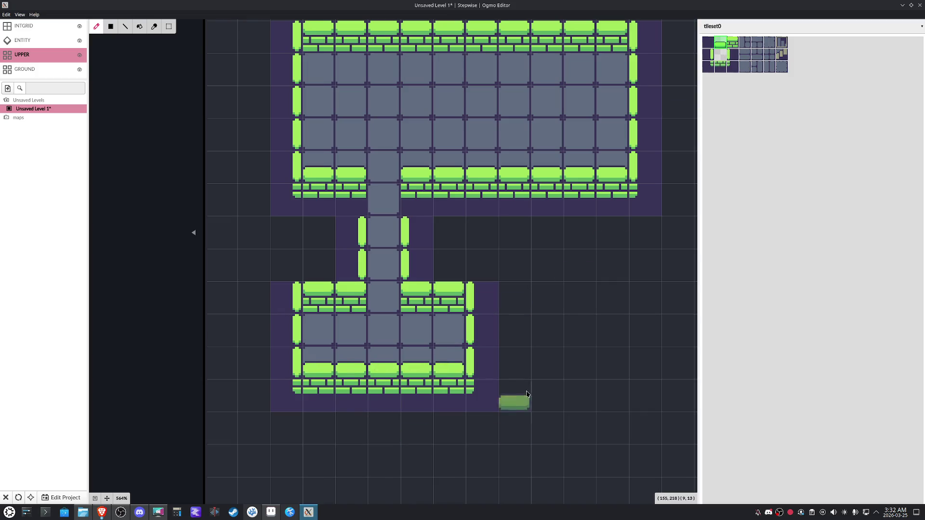
drag(526, 394, 527, 441)
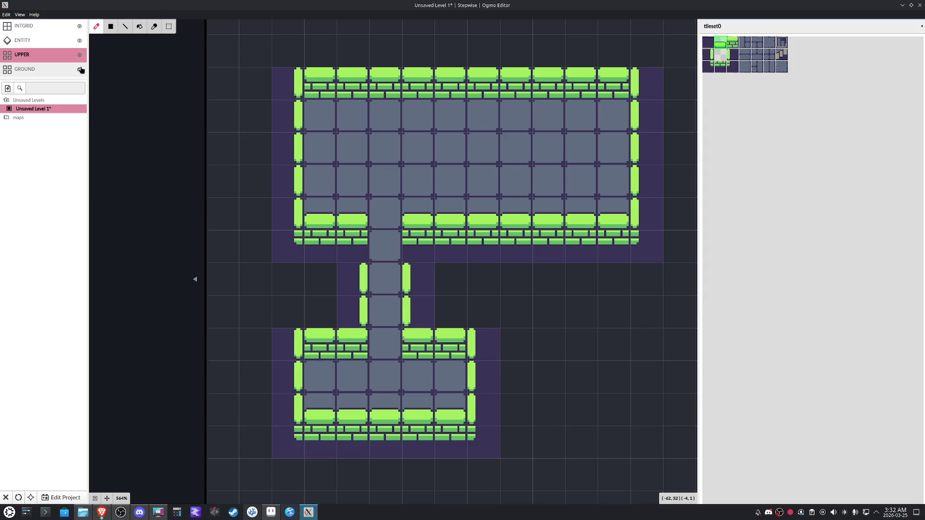
click(107, 499)
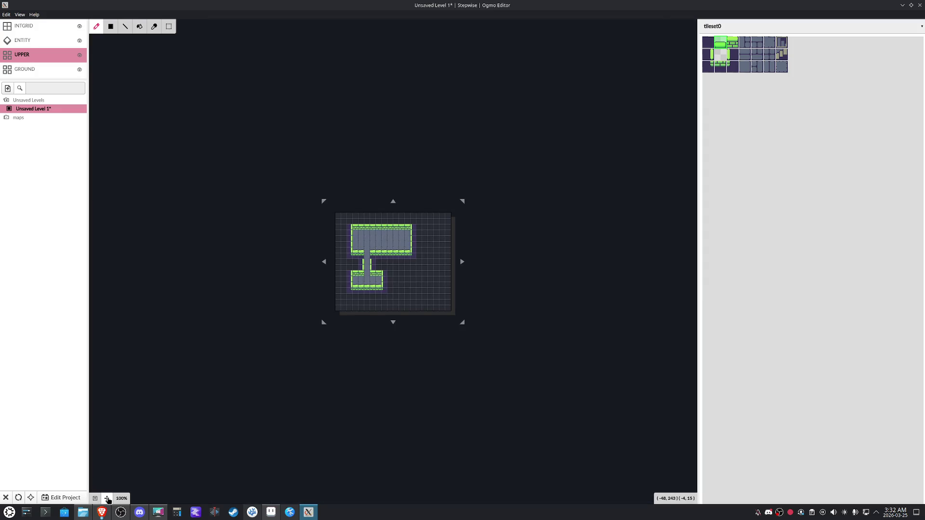
scroll(409, 271, up, 3)
scroll(406, 274, up, 1)
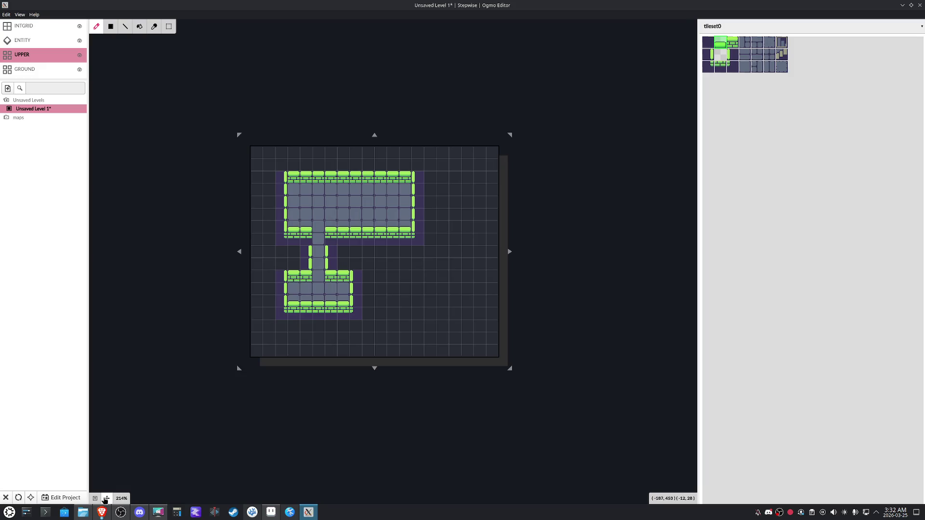
Set Property Display to Active Layer mode and check the ground and upper layers
click(107, 499)
scroll(222, 284, up, 2)
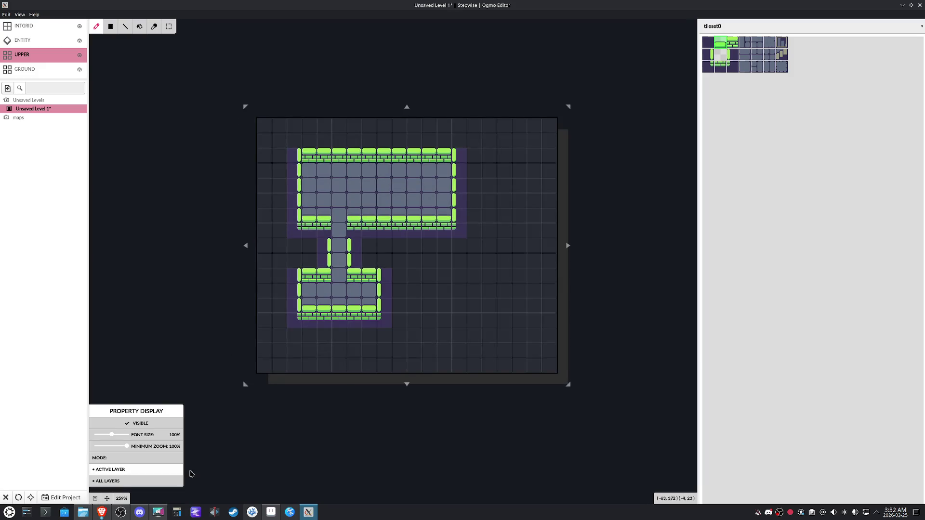
click(128, 482)
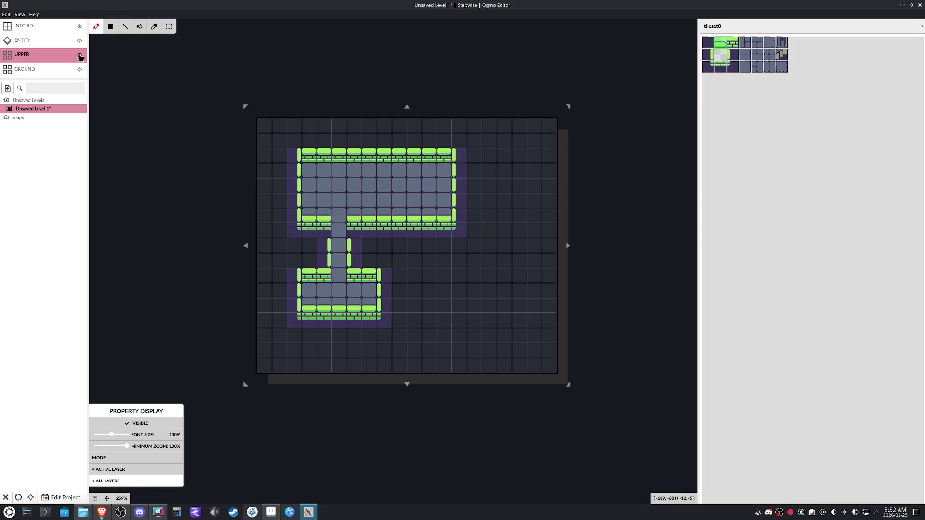
click(116, 472)
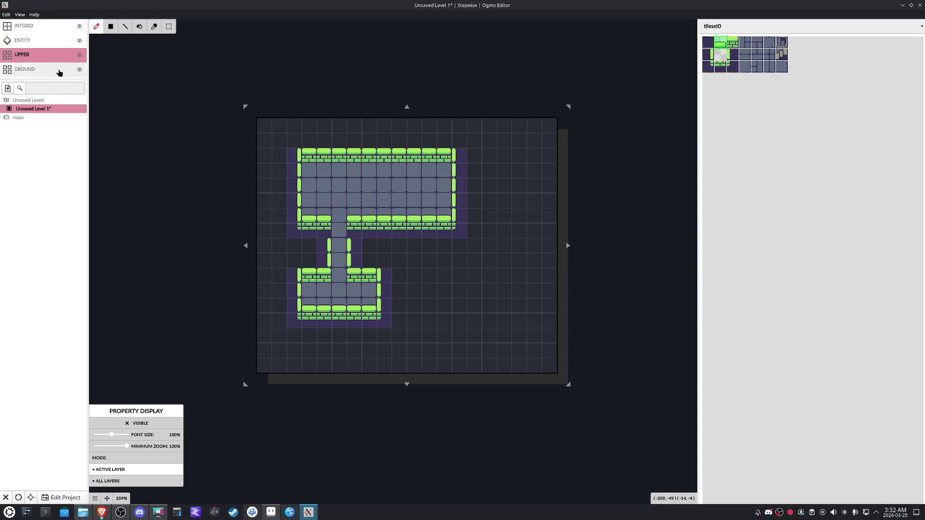
click(78, 67)
click(51, 55)
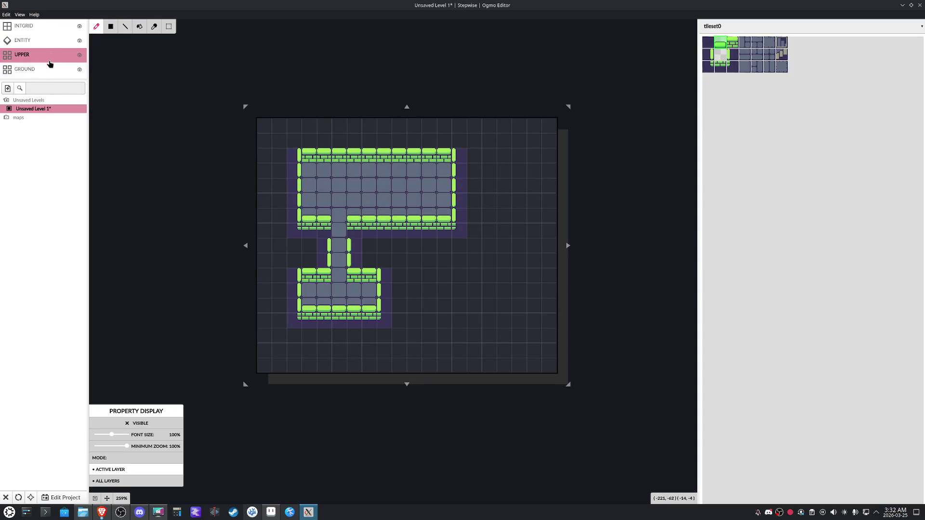
click(54, 56)
scroll(741, 81, up, 3)
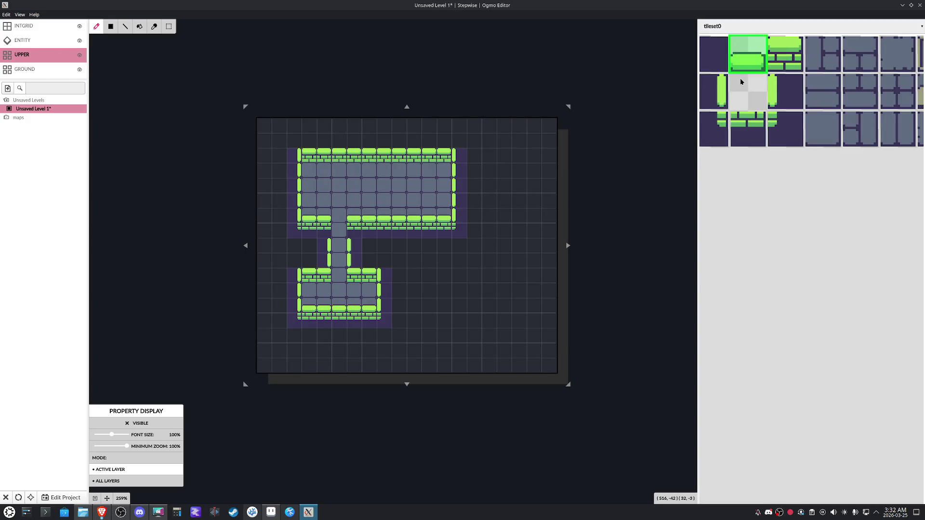
scroll(741, 81, down, 1)
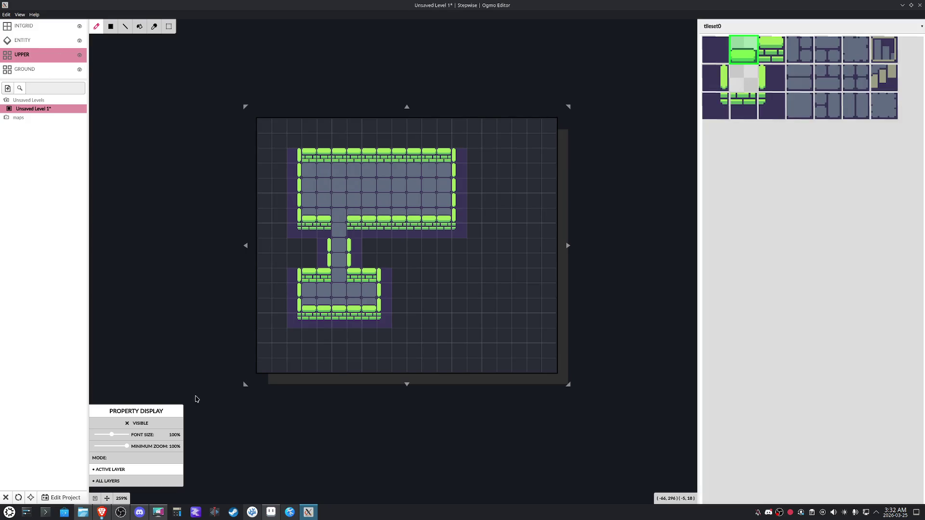
Turn property display visibility back on and make GROUND the active layer
click(128, 422)
scroll(379, 233, up, 1)
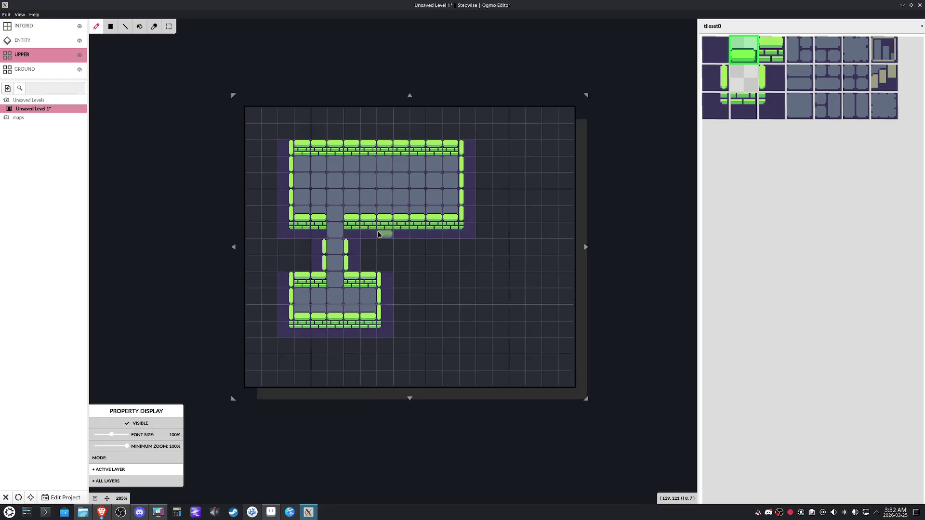
click(64, 69)
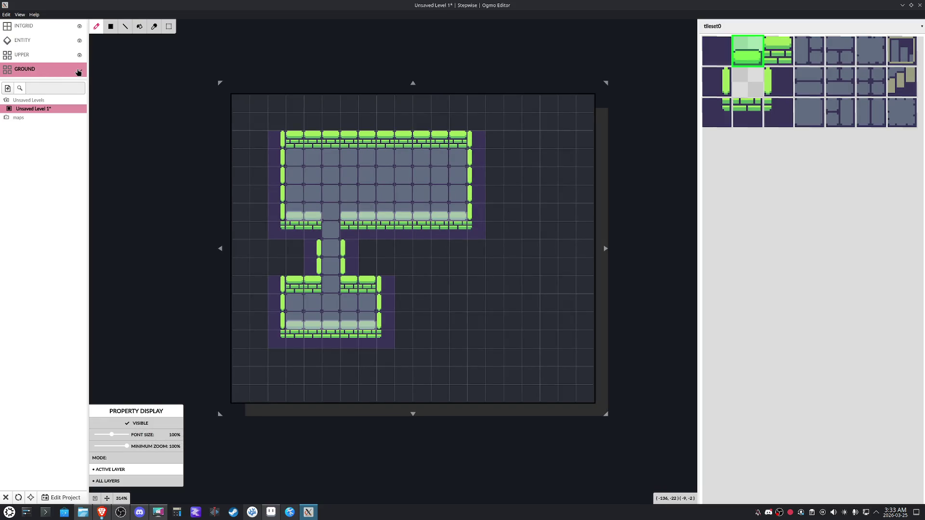
Check the upper layer's visibility, settle Property Display on Active Layer and return to GROUND
click(79, 55)
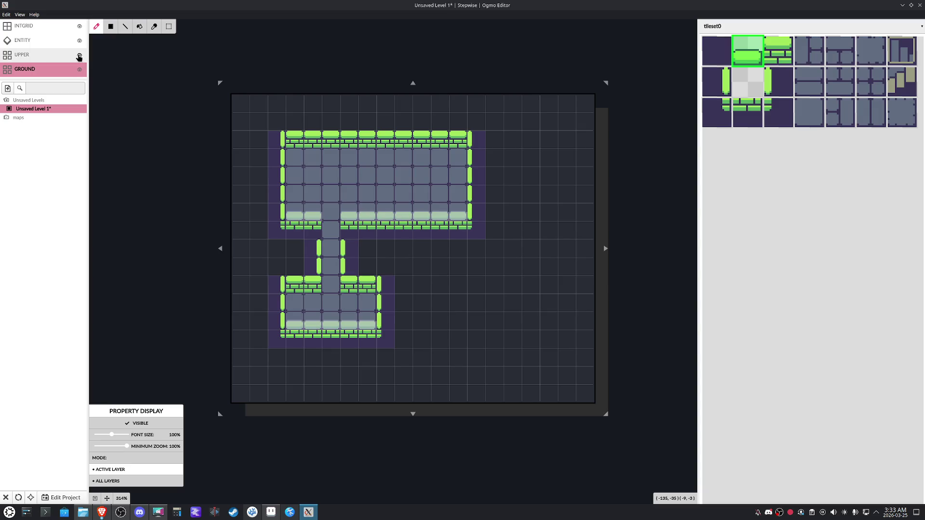
scroll(485, 311, up, 2)
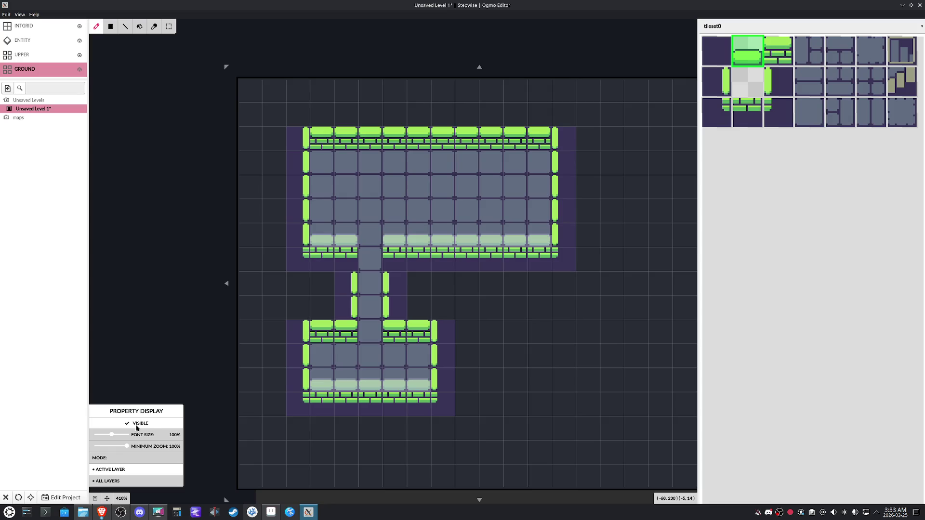
click(123, 481)
click(36, 54)
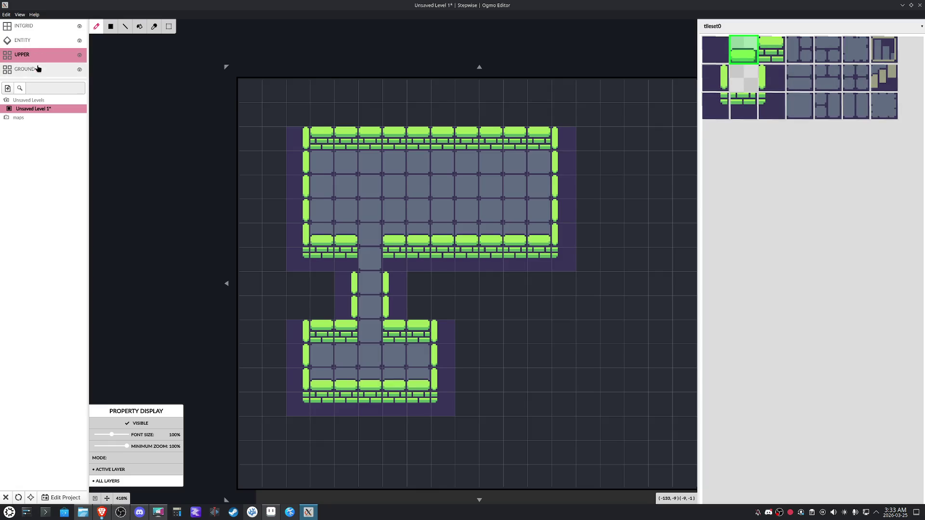
click(116, 469)
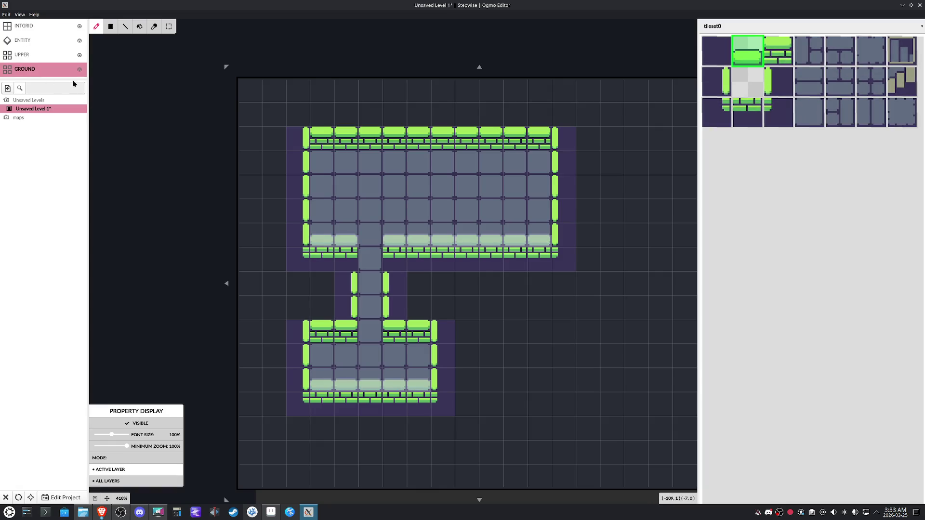
click(48, 56)
scroll(528, 331, up, 1)
scroll(538, 336, up, 1)
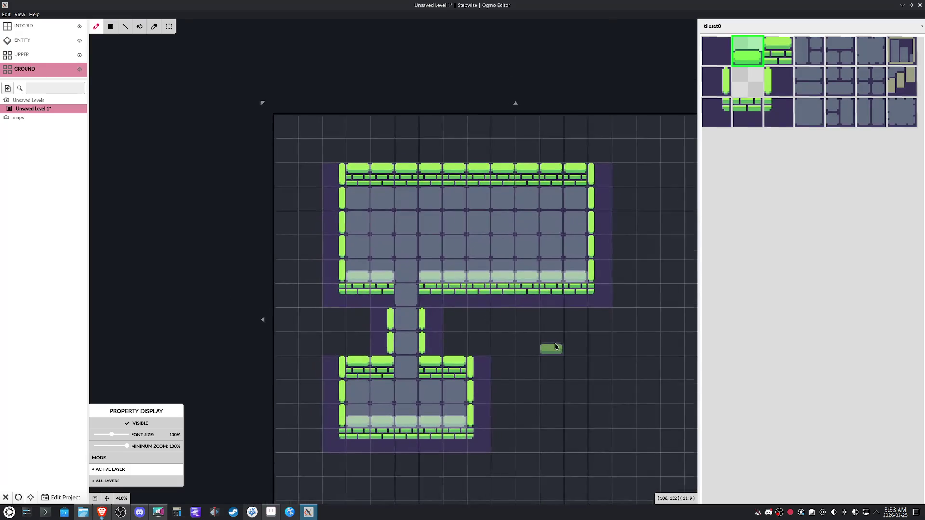
scroll(553, 345, up, 1)
scroll(556, 347, up, 1)
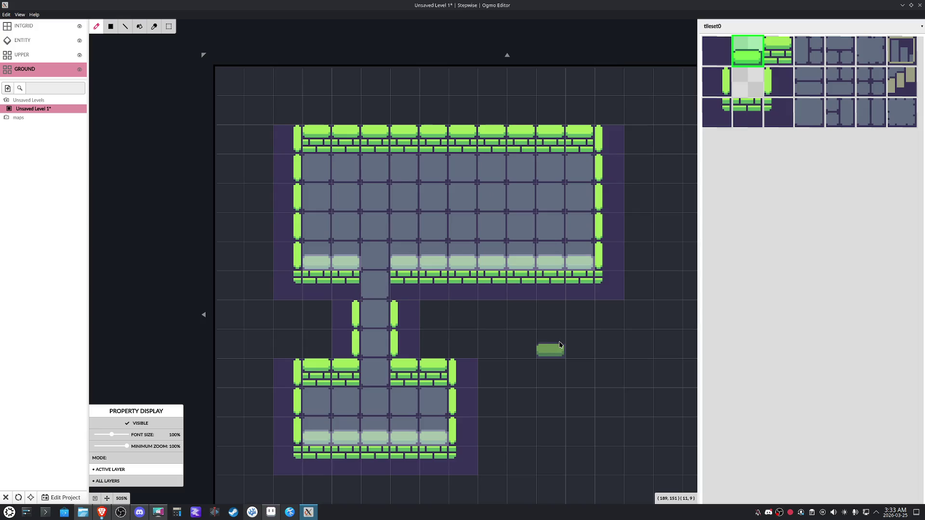
key(ctrl+s)
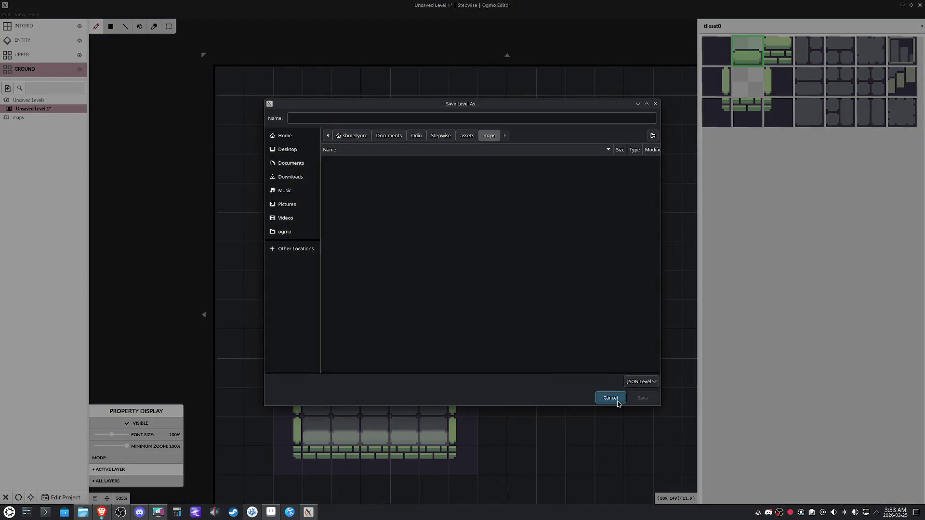
click(609, 397)
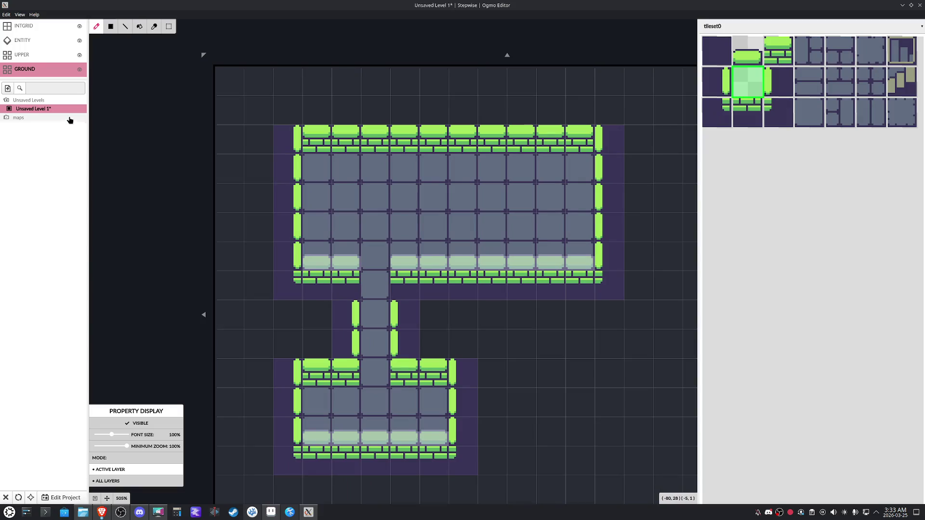
right_click(41, 110)
right_click(29, 110)
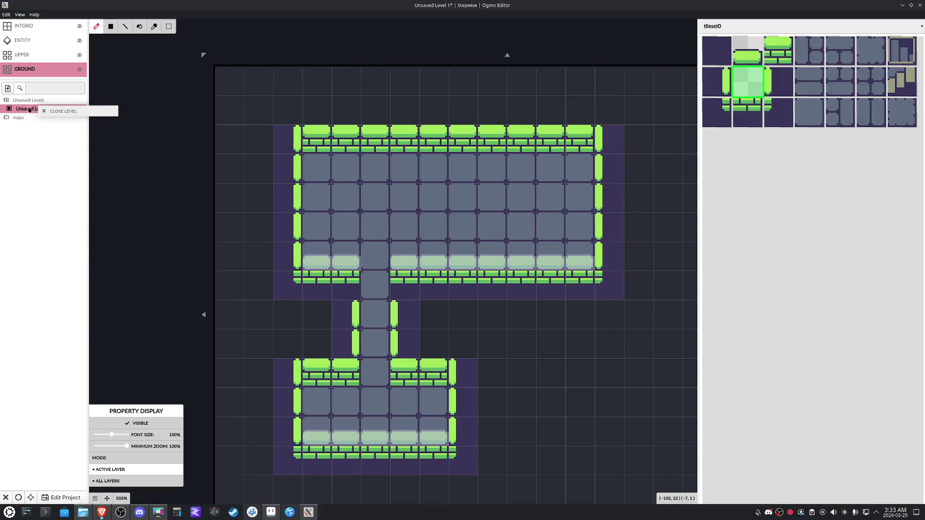
click(29, 108)
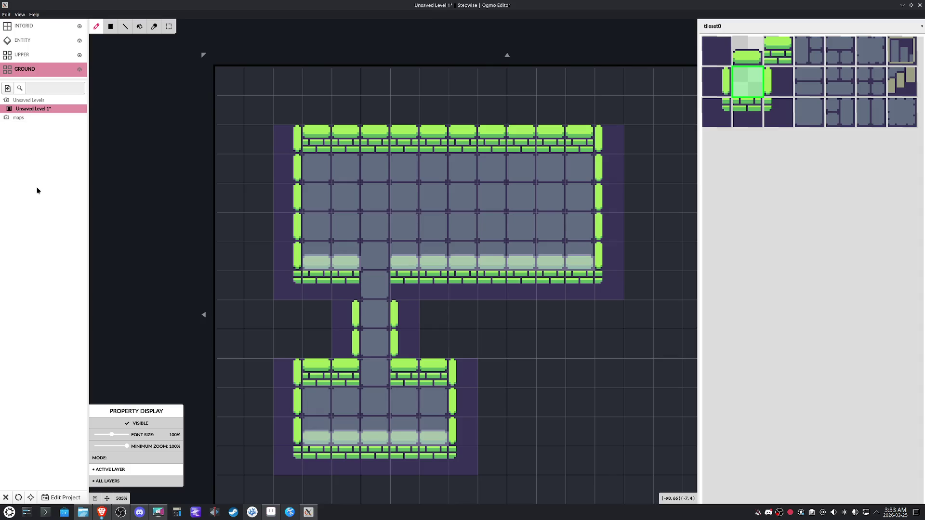
Save the level as map0.json in the maps folder and make INTGRID the active layer
key(ctrl+s)
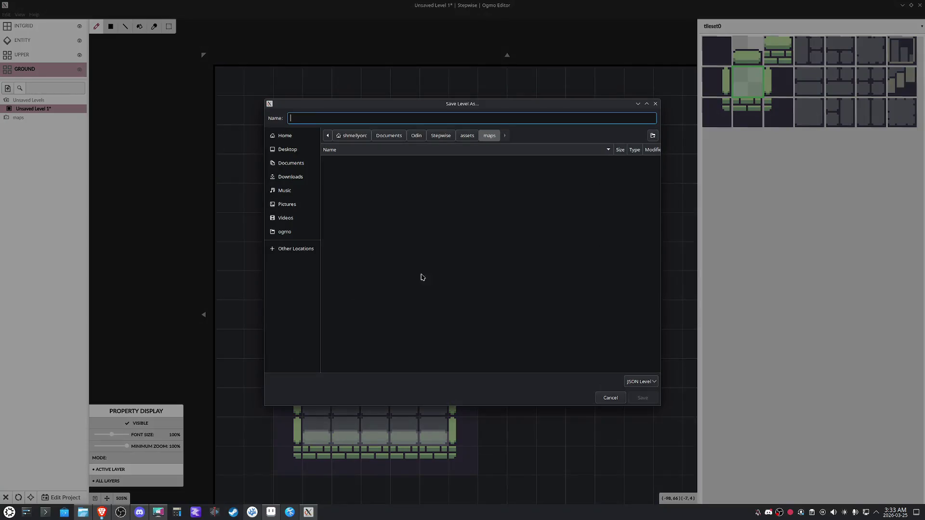
text(map0)
click(642, 397)
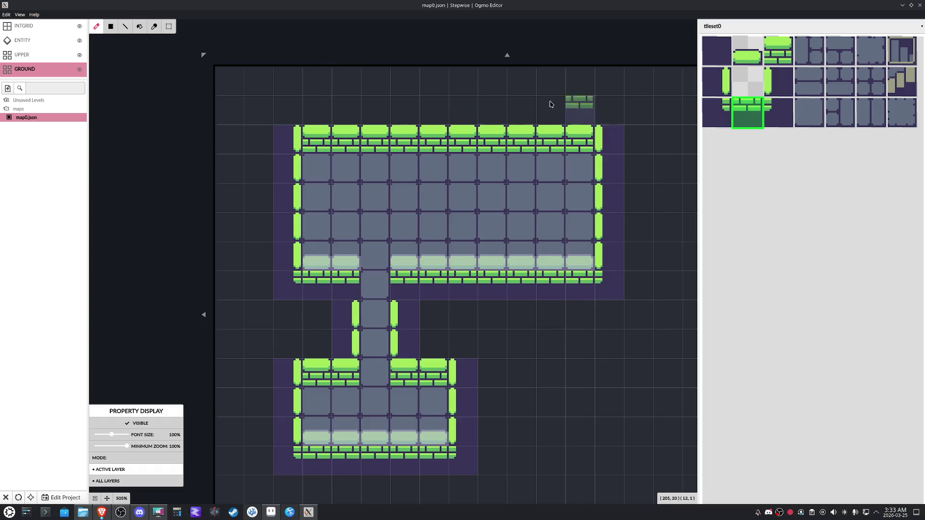
click(36, 29)
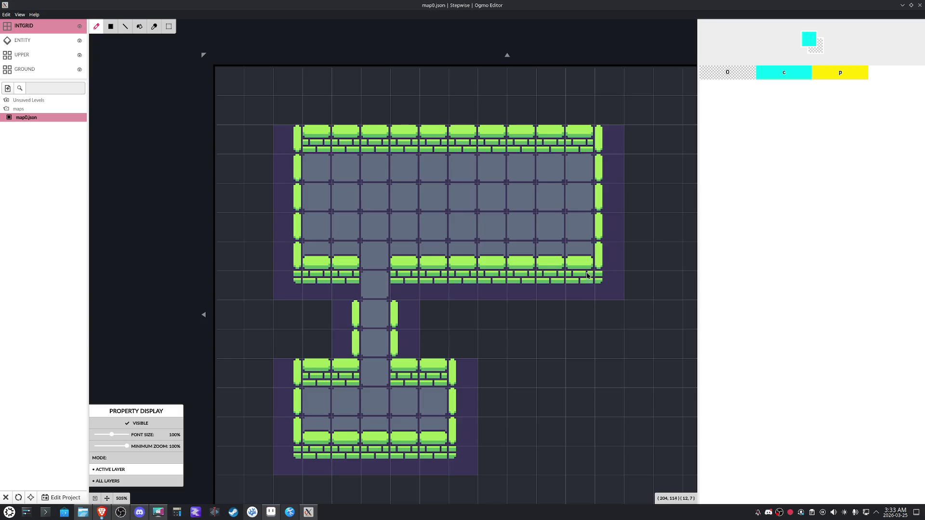
Paint a few trial cyan c cells on INTGRID, then head to Edit Project, prompting to save
mouse_move(585, 261)
mouse_down()
mouse_move(583, 275)
mouse_move(537, 278)
mouse_move(552, 289)
mouse_up()
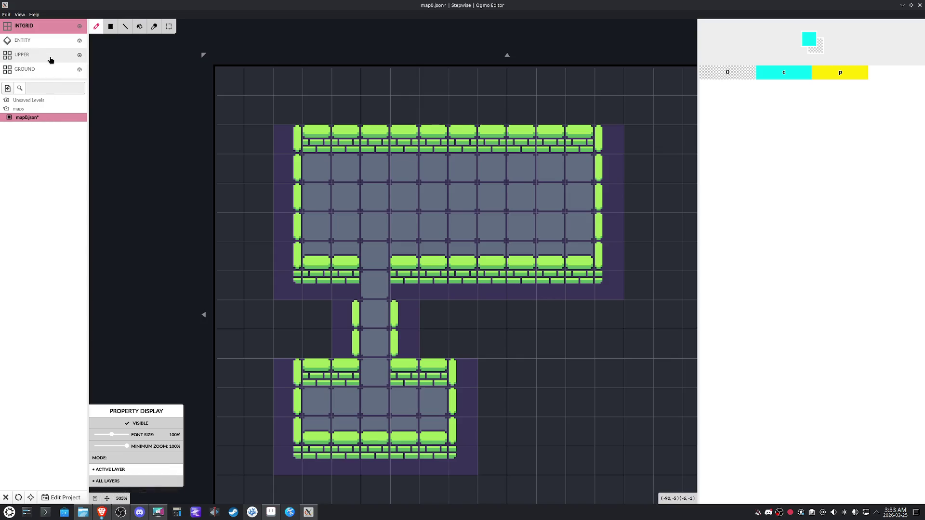
click(62, 497)
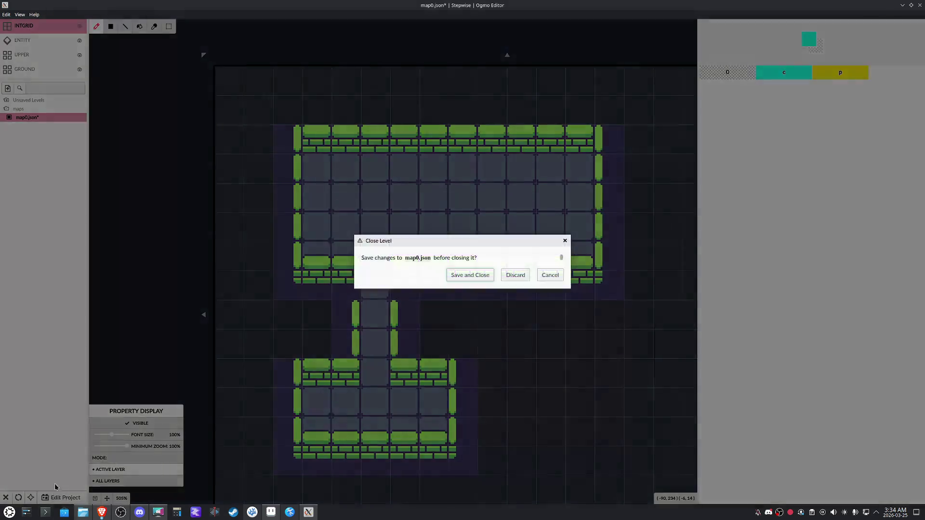
Save and close map0.json, then lower the alpha of the intgrid layer's c and p colours
click(468, 275)
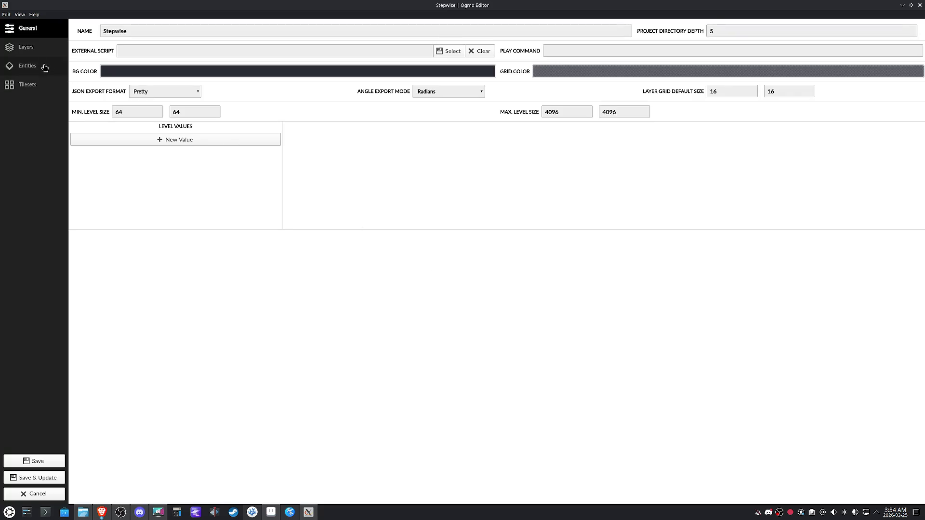
click(35, 45)
click(193, 88)
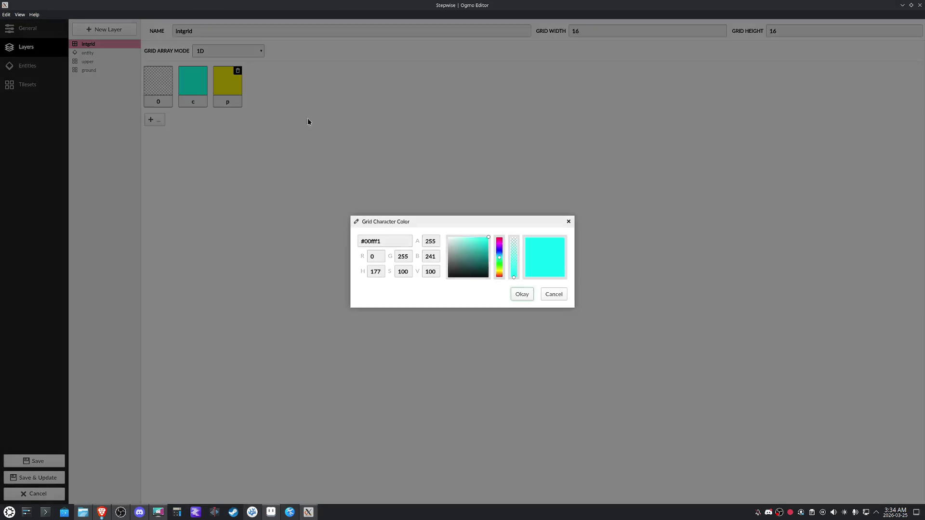
click(516, 259)
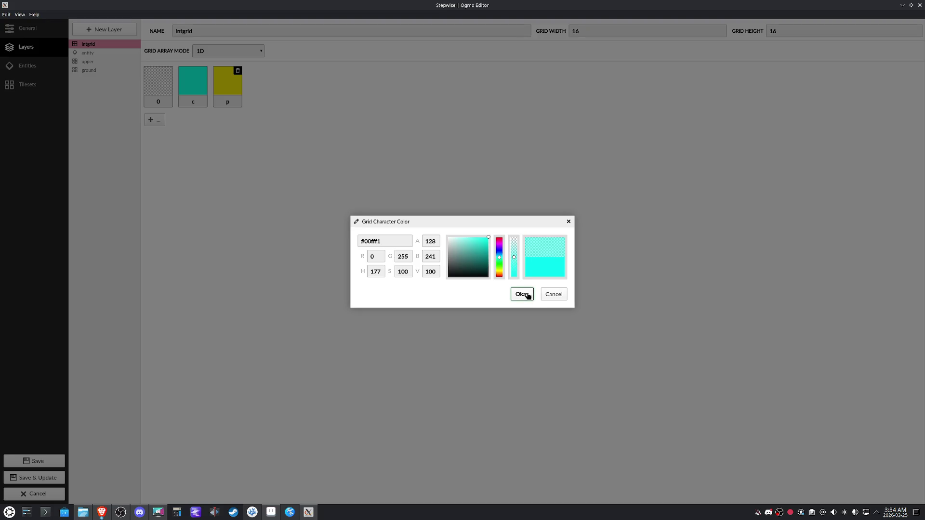
click(527, 294)
click(229, 90)
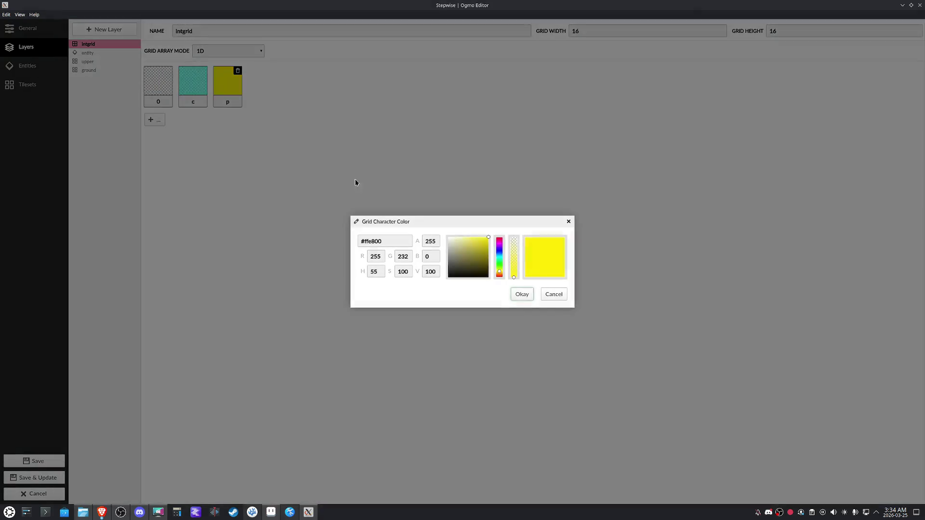
click(512, 262)
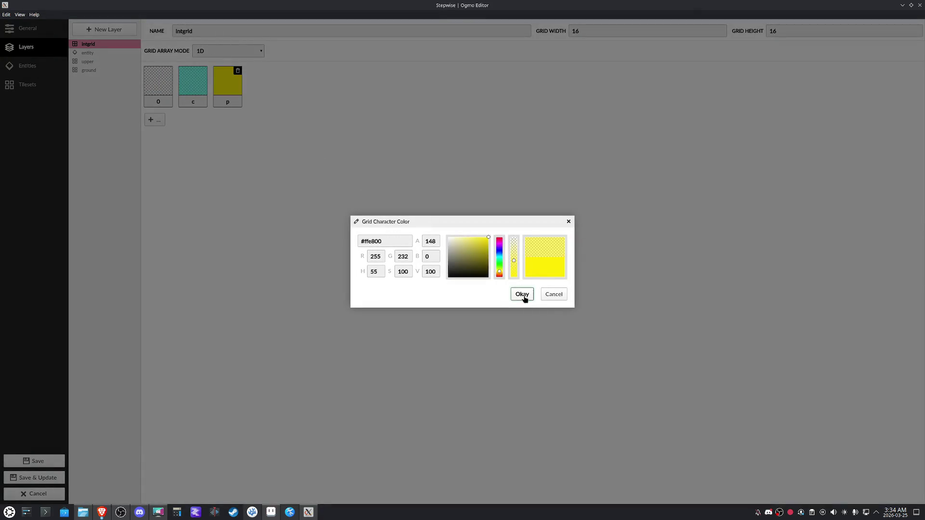
click(522, 294)
Save & Update the project and return to map0.json
click(54, 478)
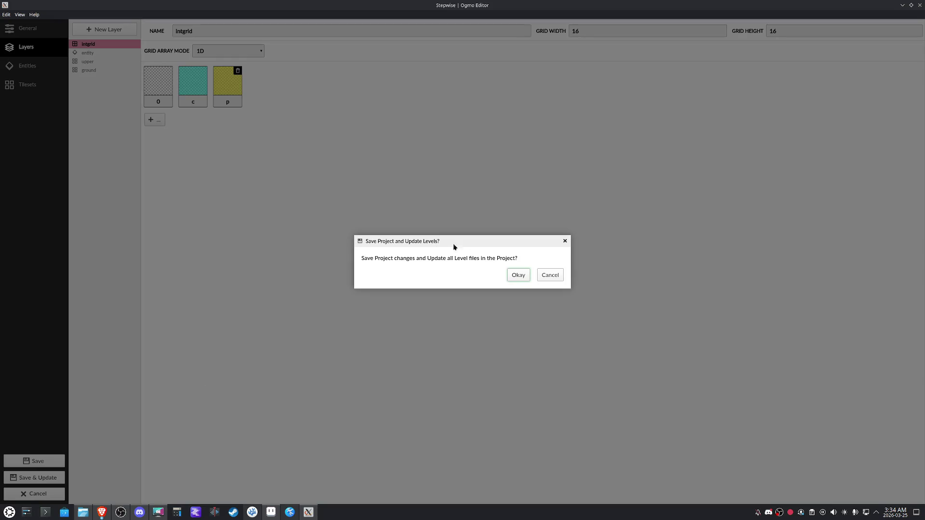
click(517, 278)
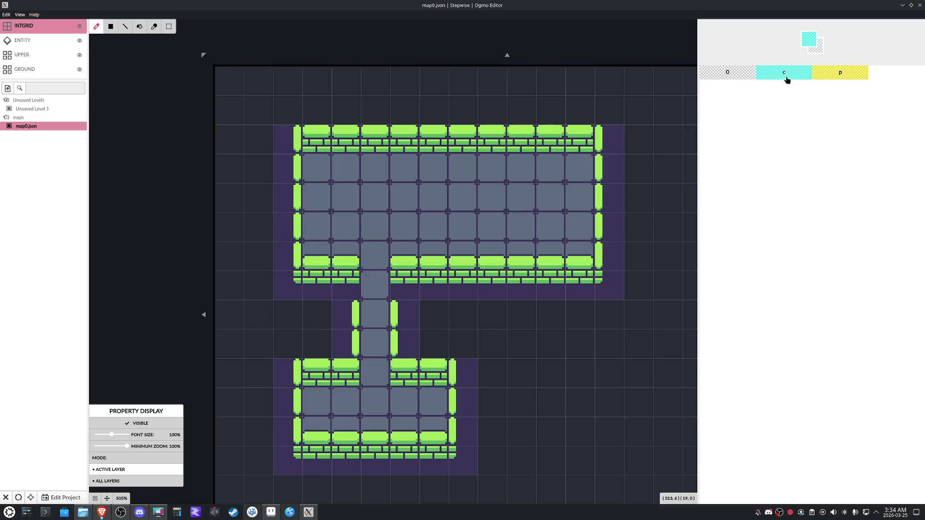
Mark every wall cell around both rooms and the corridor with c, save, and return to GROUND
click(583, 136)
drag(582, 136, 295, 253)
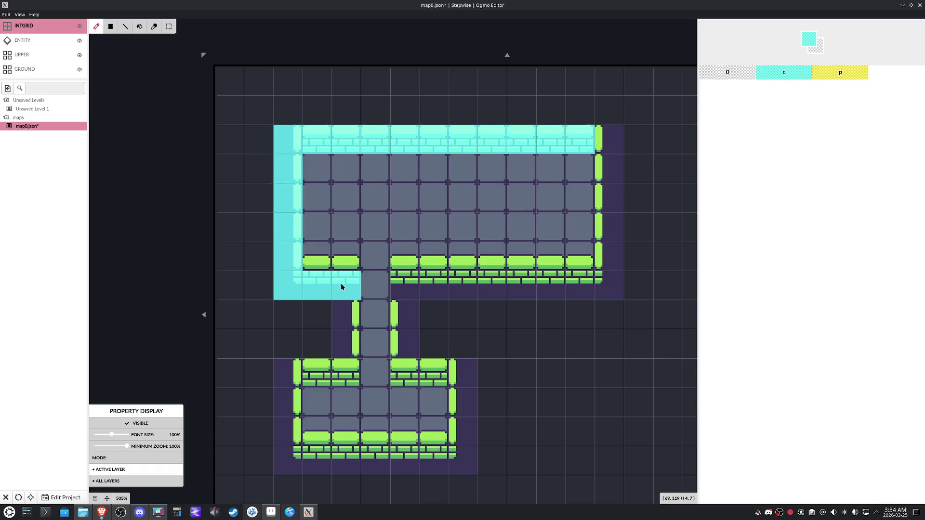
mouse_move(294, 253)
mouse_down()
mouse_move(564, 288)
mouse_move(611, 255)
mouse_move(616, 141)
mouse_move(647, 162)
mouse_up()
mouse_move(405, 309)
mouse_down()
mouse_move(452, 380)
mouse_move(463, 444)
mouse_move(329, 461)
mouse_move(290, 433)
mouse_move(311, 374)
mouse_move(343, 373)
mouse_move(342, 326)
mouse_up()
key(ctrl+s)
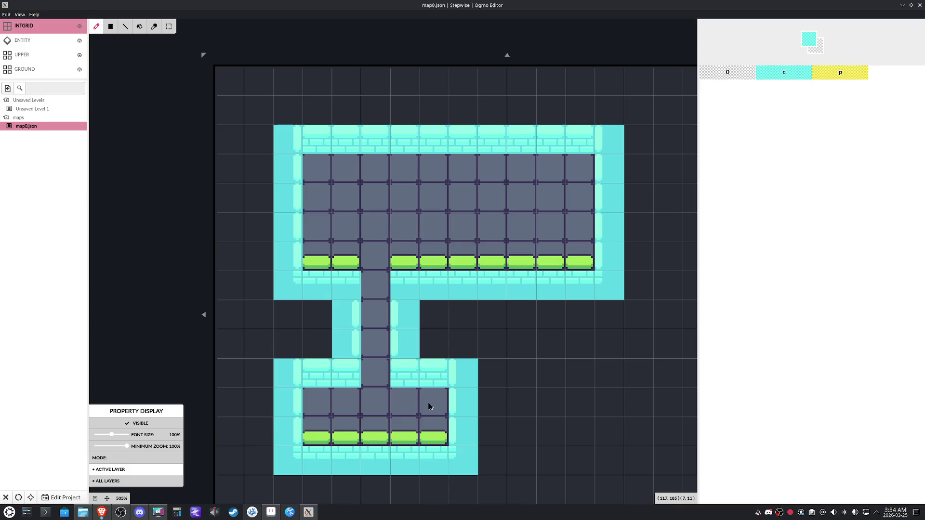
click(46, 73)
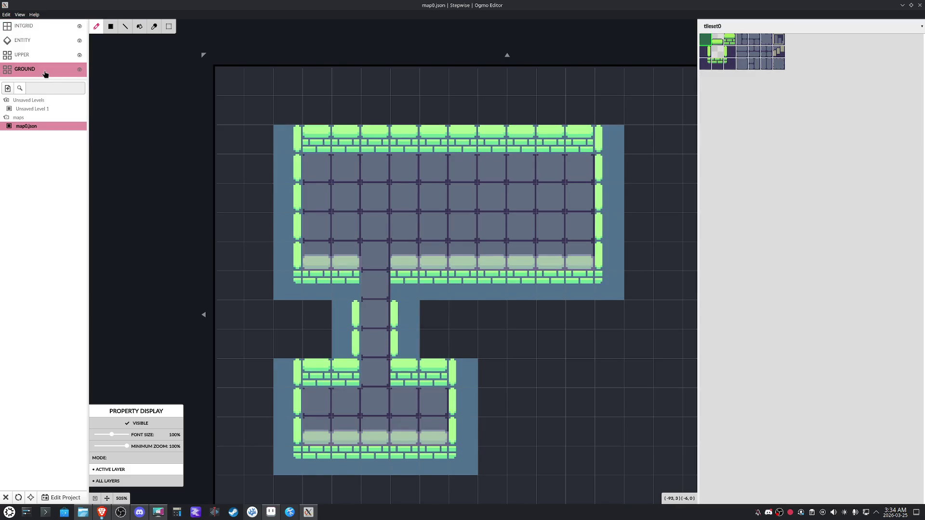
Place a dark alcove tile in the lower room, stairs in the top room's corner and a T-shaped tile on its floor
click(782, 41)
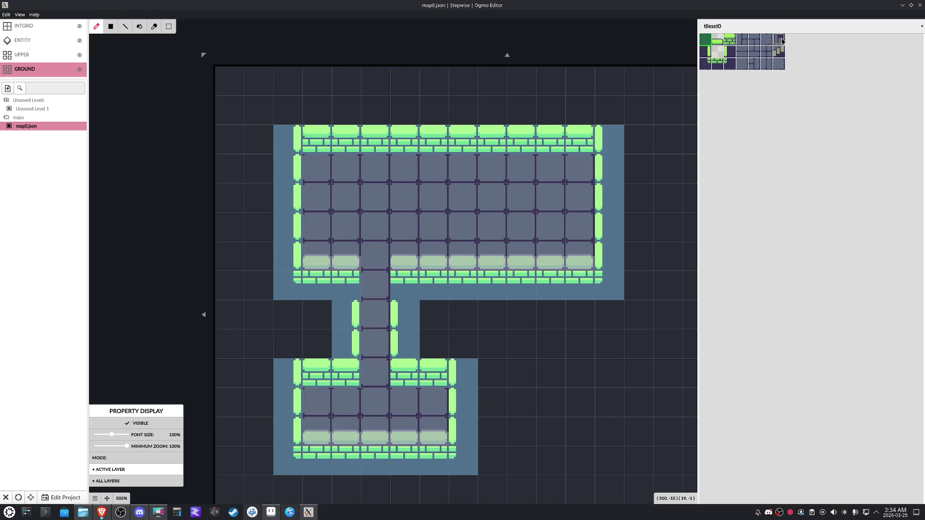
click(438, 398)
click(782, 55)
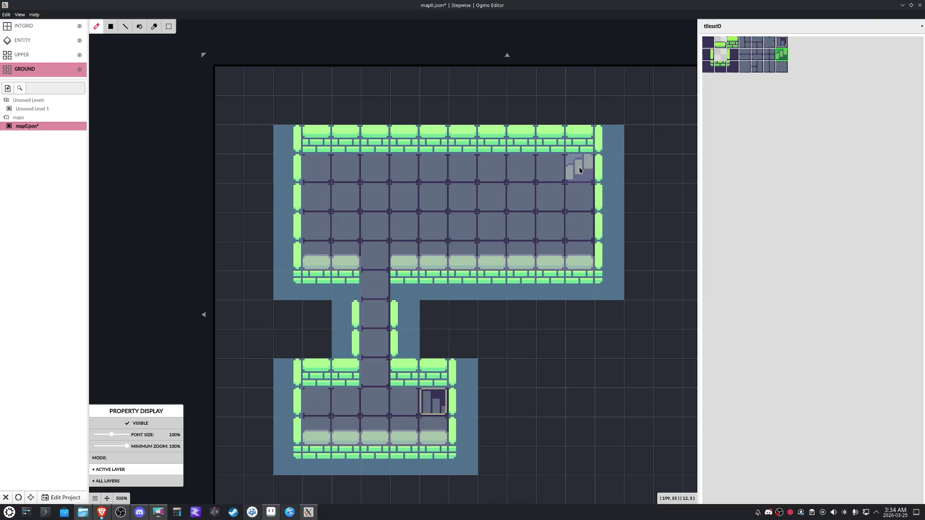
click(579, 170)
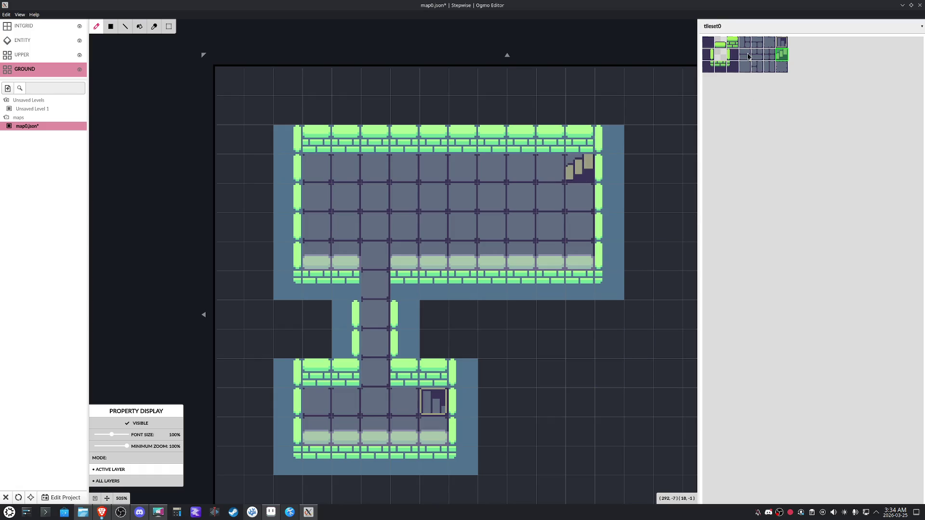
click(761, 45)
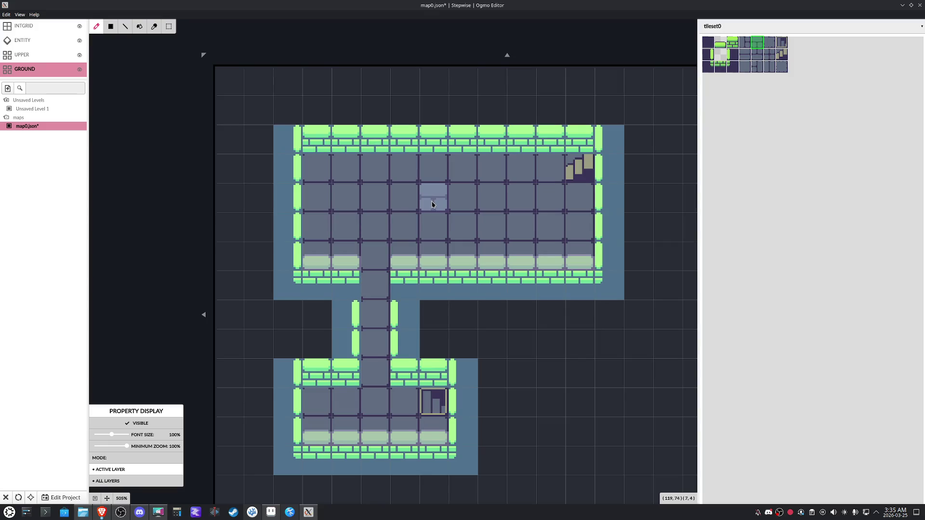
click(373, 200)
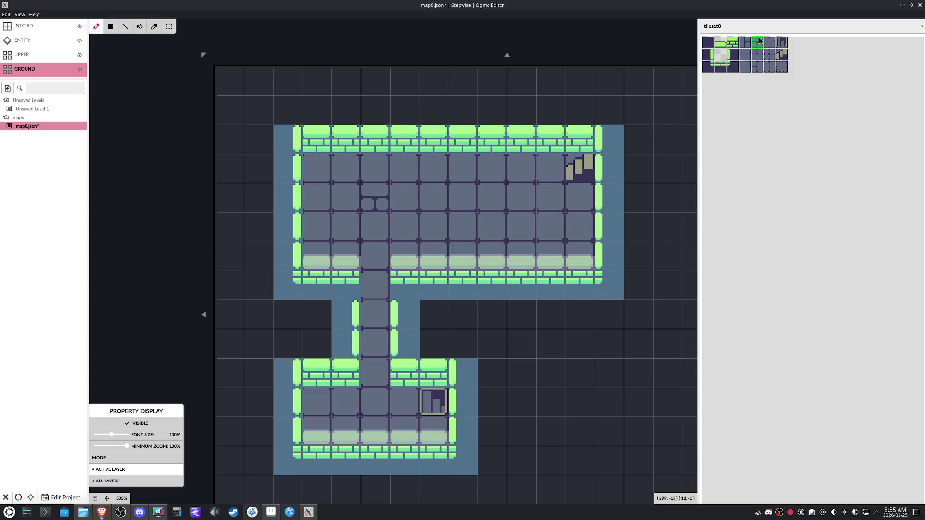
Pick a 3x3 tile block, then a single tile, from tileset0 for further painting
drag(742, 39, 776, 71)
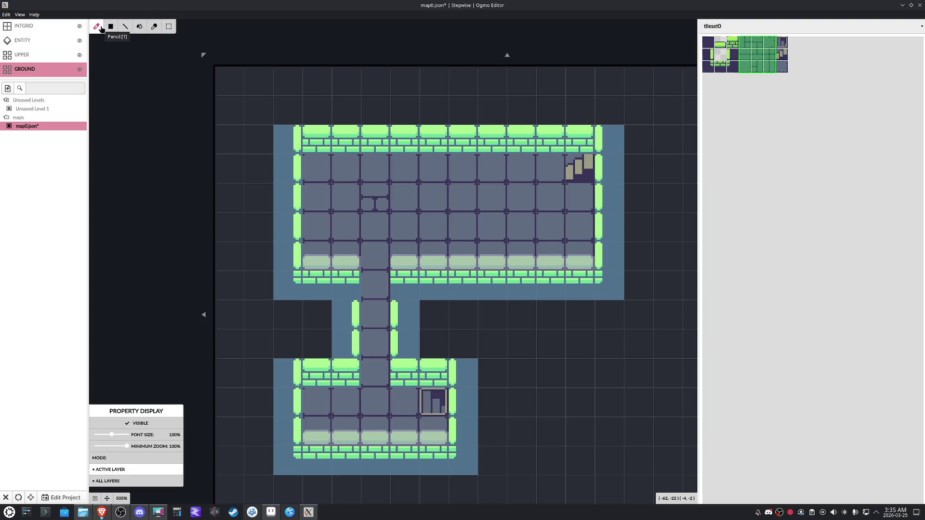
click(767, 65)
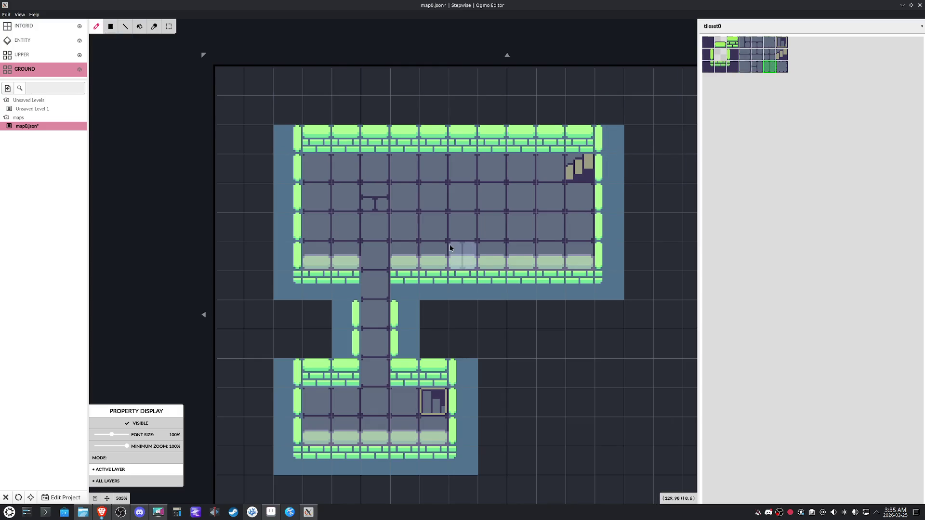
Paint crossroad, wall-segment, divider and corner tiles into the floors and corridor
click(469, 247)
click(492, 228)
click(741, 54)
click(437, 229)
click(760, 67)
click(769, 67)
click(405, 429)
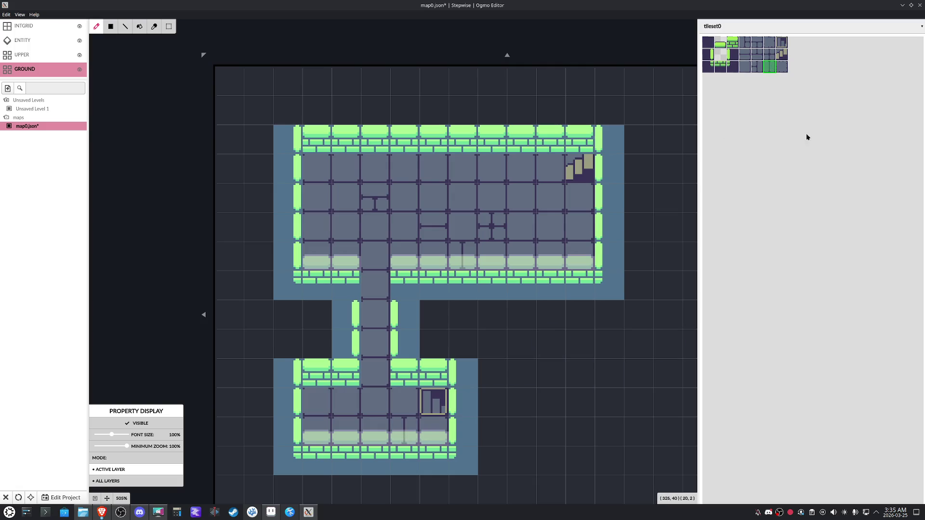
click(769, 42)
click(318, 406)
click(781, 66)
click(375, 373)
Repaint the lower room's bottom row and add cross and line tiles to the upper room
click(758, 55)
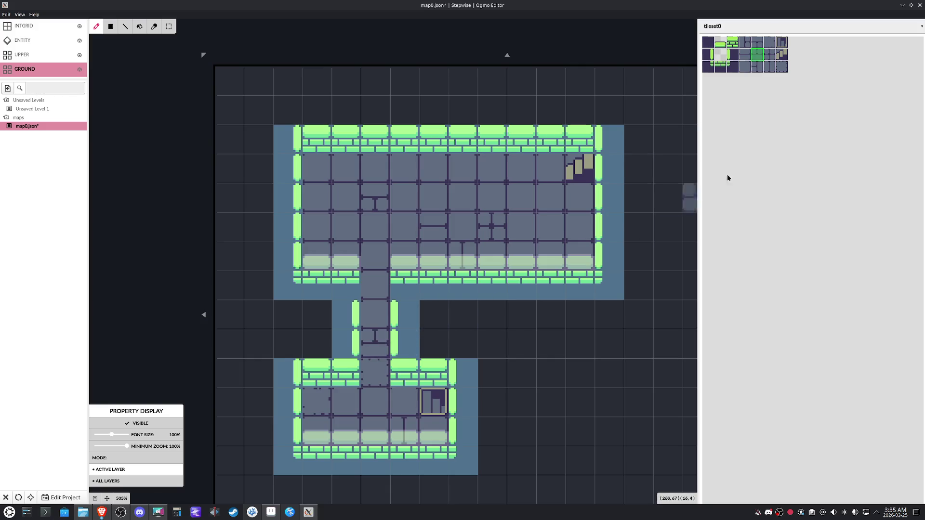
click(758, 43)
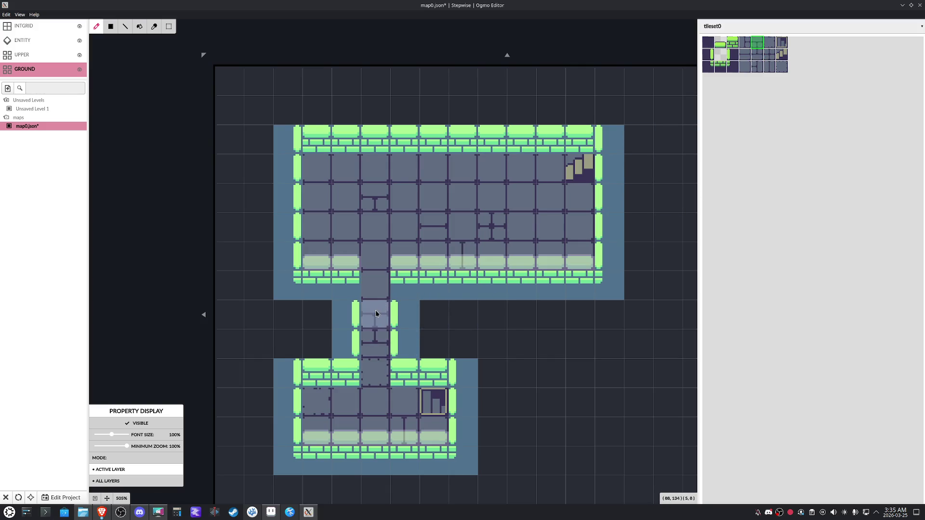
click(768, 54)
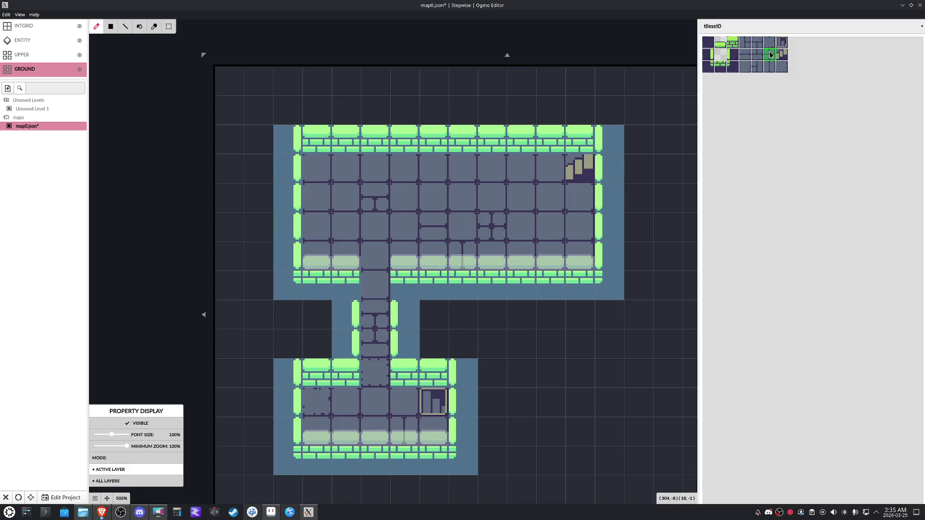
drag(401, 422, 337, 427)
click(454, 200)
click(748, 57)
click(318, 225)
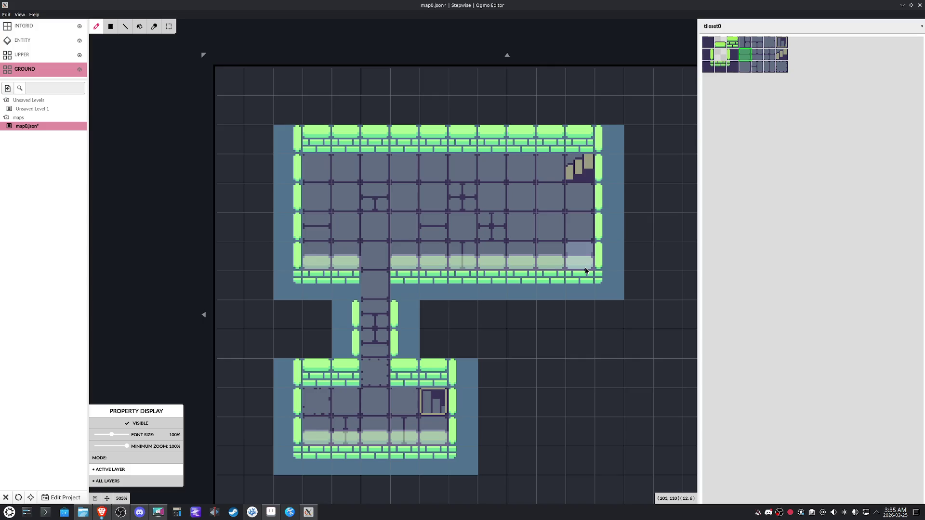
click(755, 71)
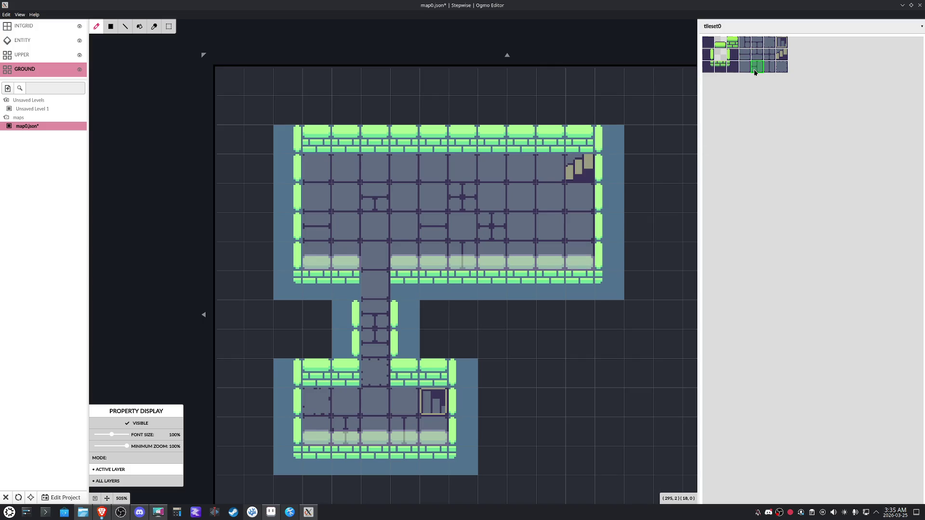
click(563, 241)
Flip through the UPPER and GROUND layers and make ENTITY the active layer
click(25, 58)
click(26, 68)
click(32, 40)
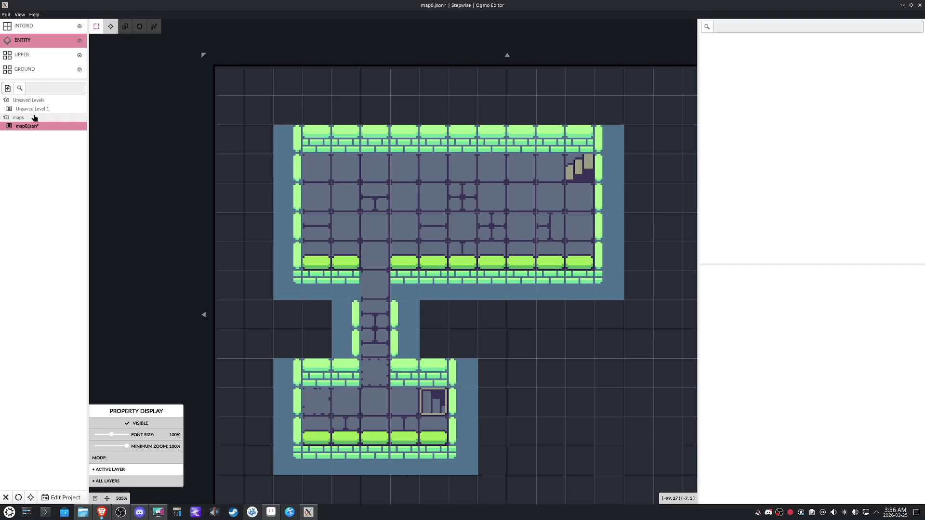
Save map0.json and check in its Properties that the level offset is 0, 0
key(ctrl+s)
right_click(40, 129)
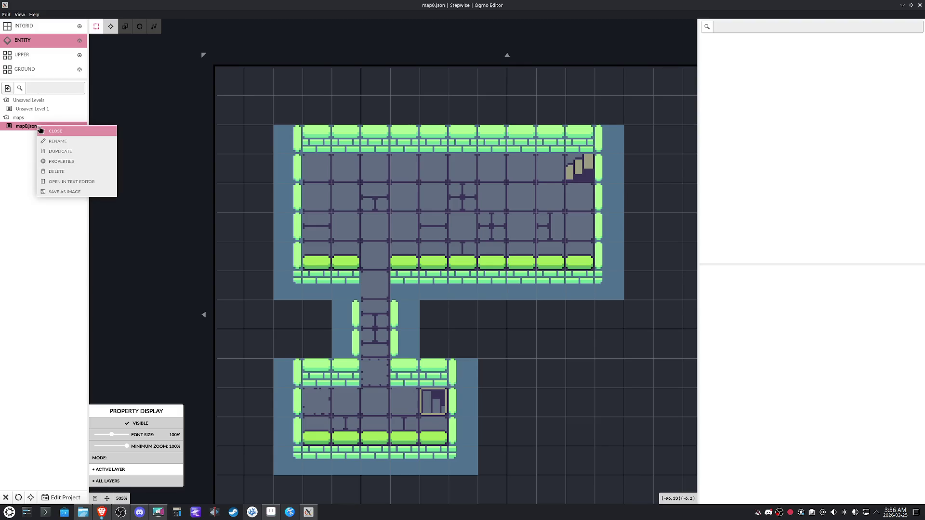
click(79, 162)
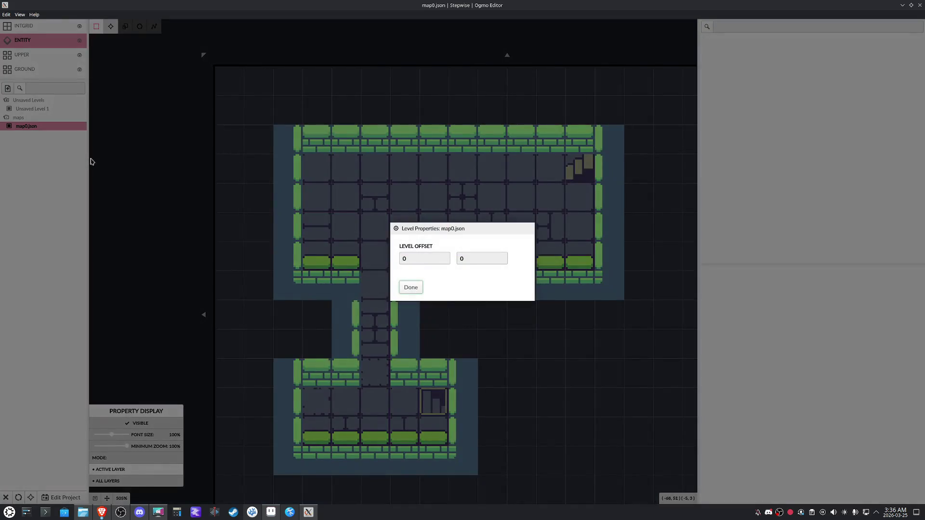
click(409, 287)
scroll(409, 294, down, 3)
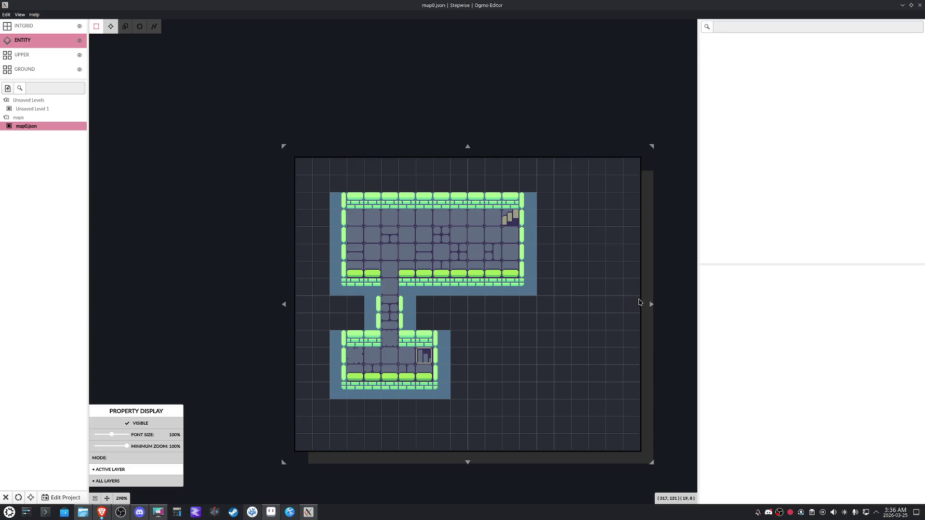
Pull the level's right, top-left and bottom edges inward to a tight square, save, and switch to VSCodium
drag(652, 306, 566, 304)
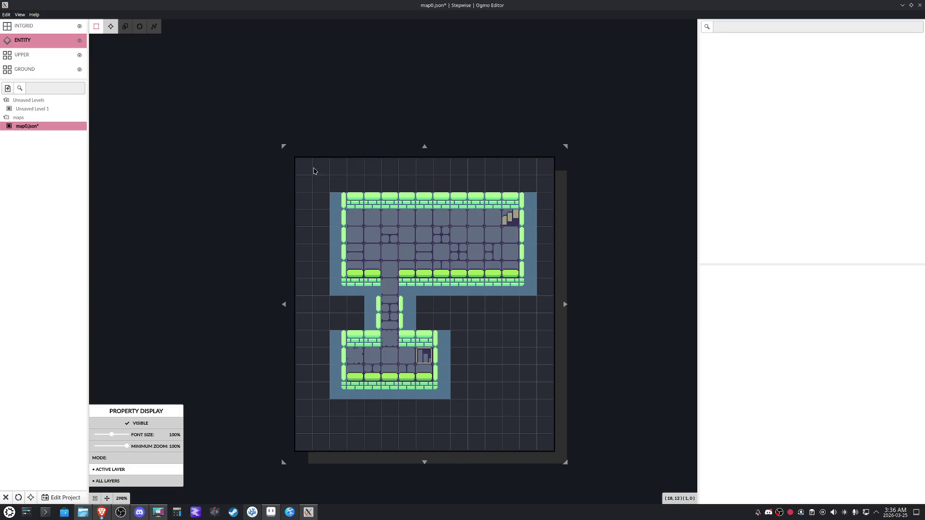
drag(283, 147, 295, 157)
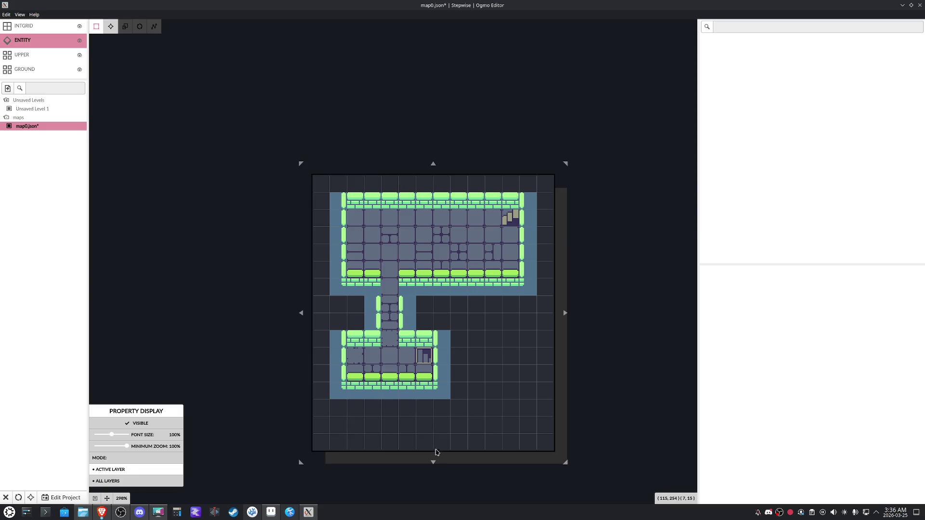
drag(434, 464, 434, 429)
key(ctrl+s)
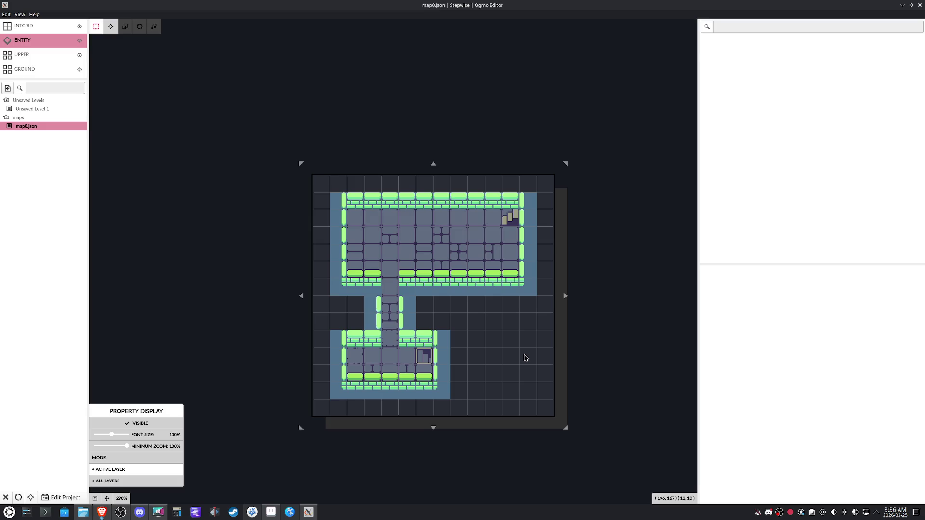
scroll(526, 358, up, 2)
scroll(501, 351, up, 1)
mouse_move(501, 352)
mouse_down()
mouse_move(563, 367)
mouse_move(551, 327)
mouse_up()
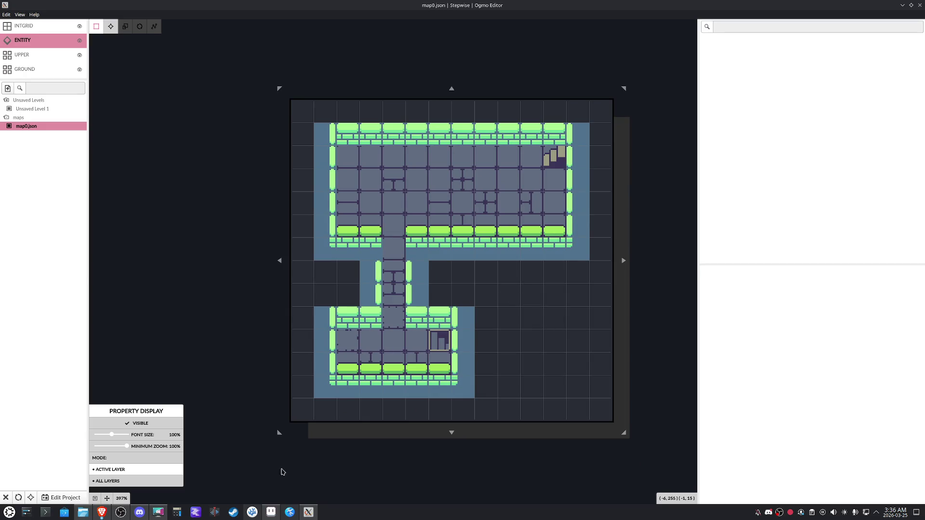
click(252, 514)
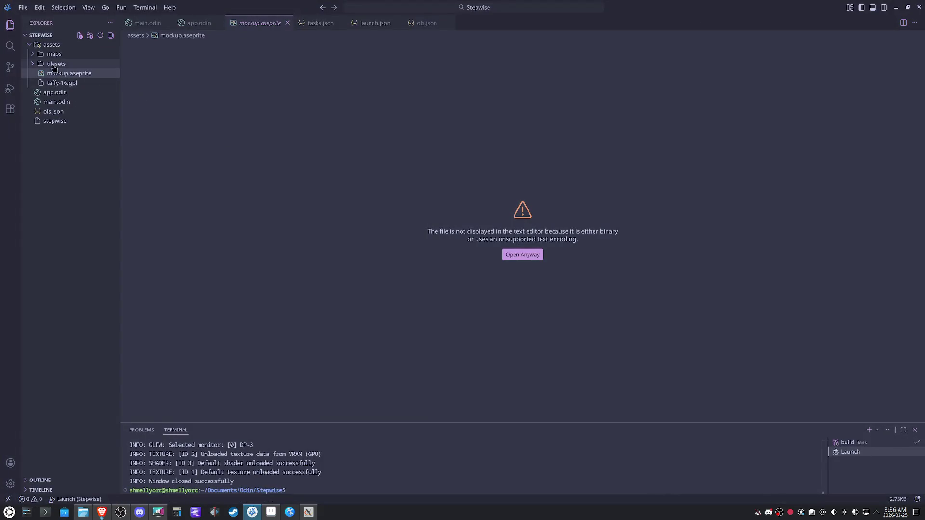
Open assets/maps/map0.json and check its 224 by 224 size and 14-cell grid counts, then return to Ogmo
click(34, 54)
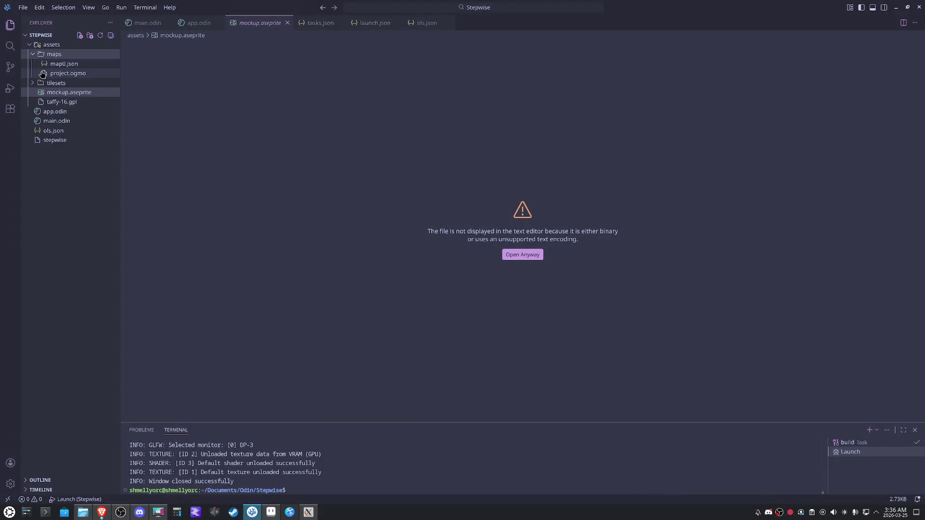
click(64, 64)
scroll(445, 246, down, 4)
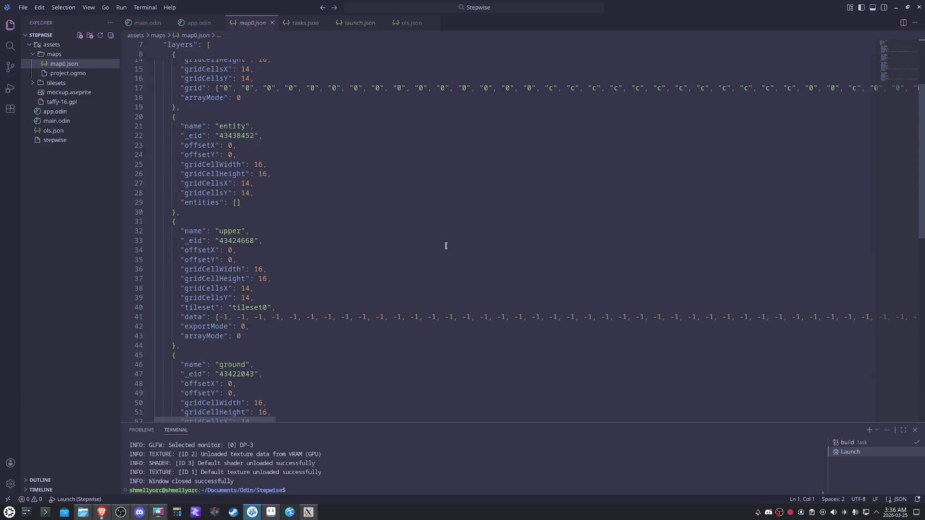
scroll(446, 246, down, 4)
scroll(247, 293, up, 4)
scroll(252, 283, up, 4)
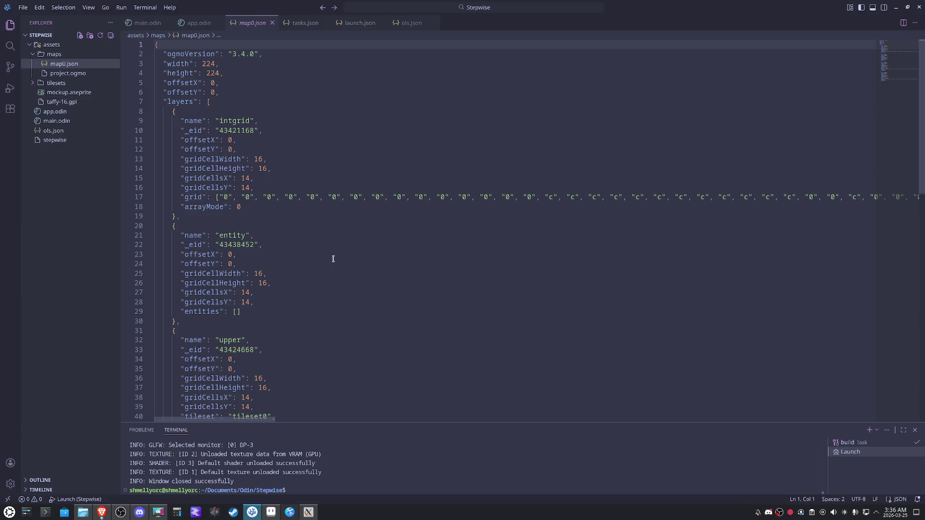
drag(226, 73, 165, 64)
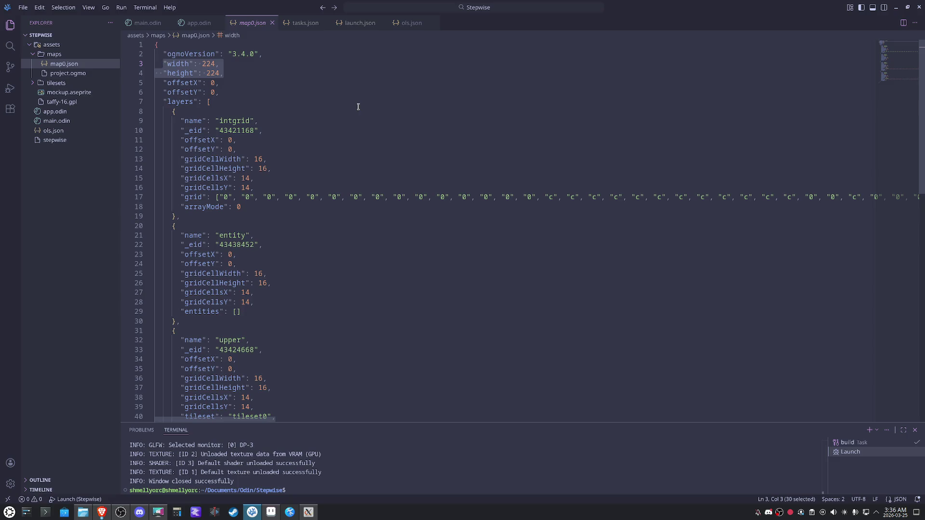
drag(237, 73, 164, 65)
scroll(313, 246, down, 2)
scroll(313, 246, down, 2)
scroll(314, 246, down, 3)
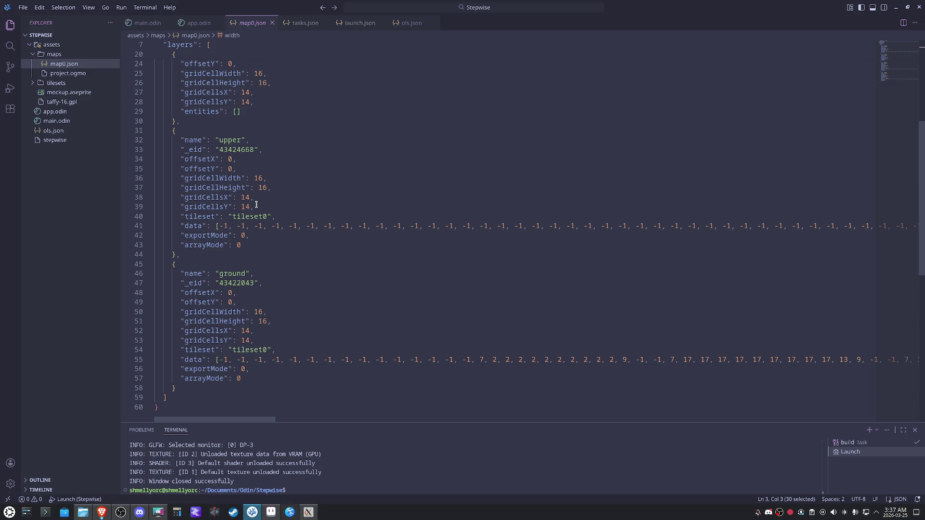
drag(256, 207, 181, 198)
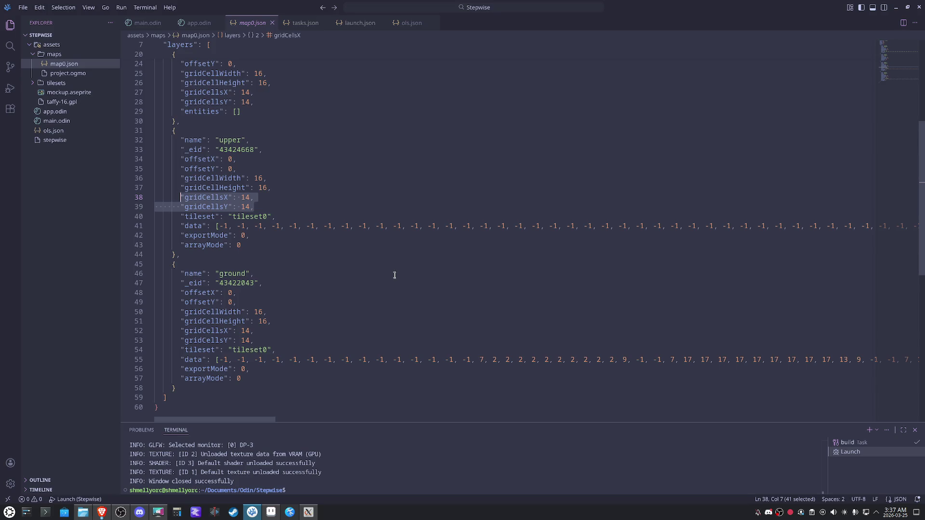
click(309, 513)
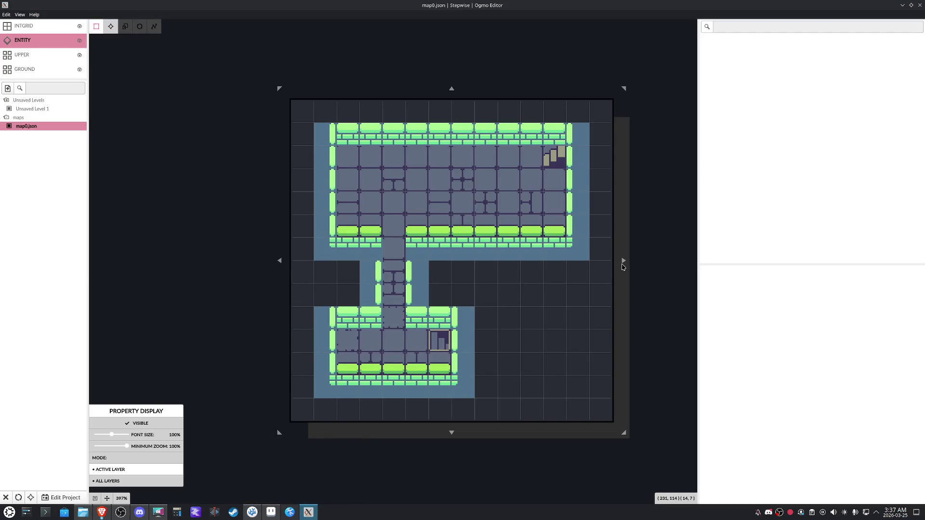
Read the level's 224 x 224 size from its resize handle and return to map0.json in VSCodium
click(625, 261)
click(252, 512)
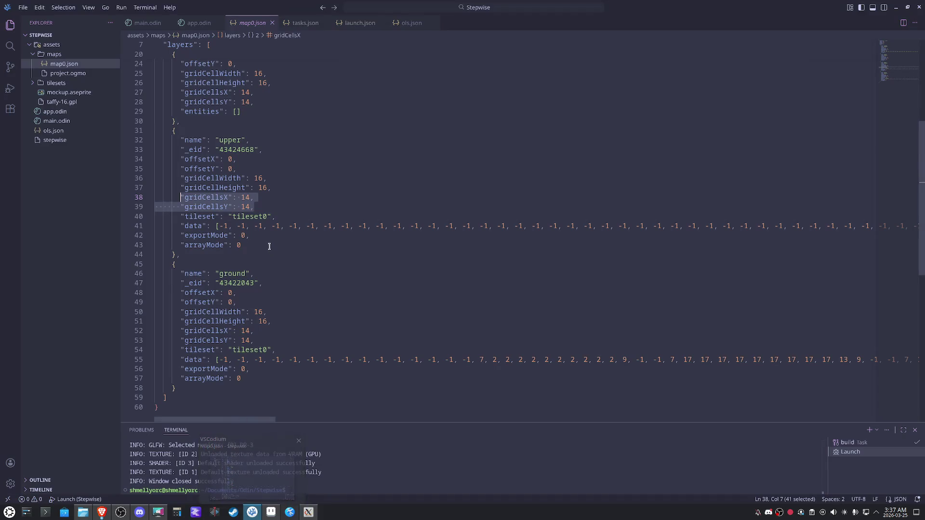
Check the upper layer's gridCellWidth and offsetX/offsetY (both 0) in map0.json, then return to Ogmo Editor
drag(267, 178, 180, 178)
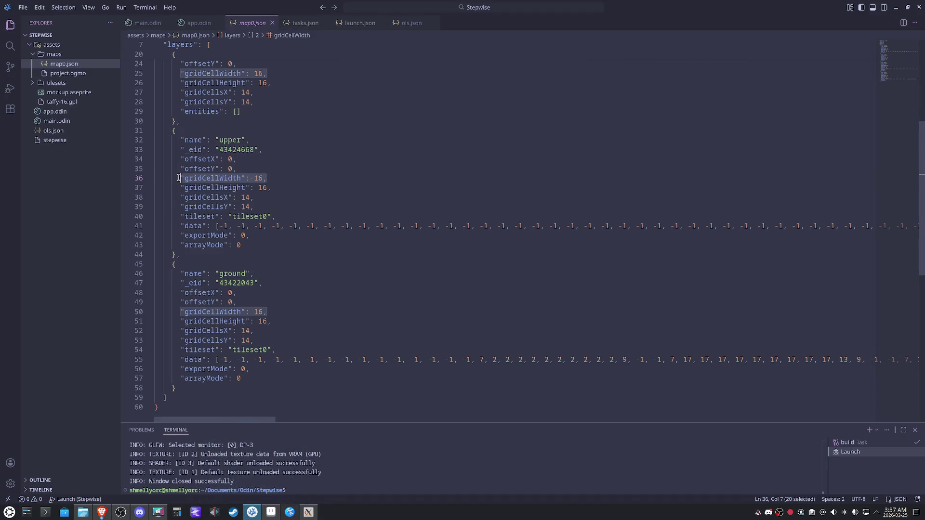
click(280, 185)
drag(237, 168, 180, 159)
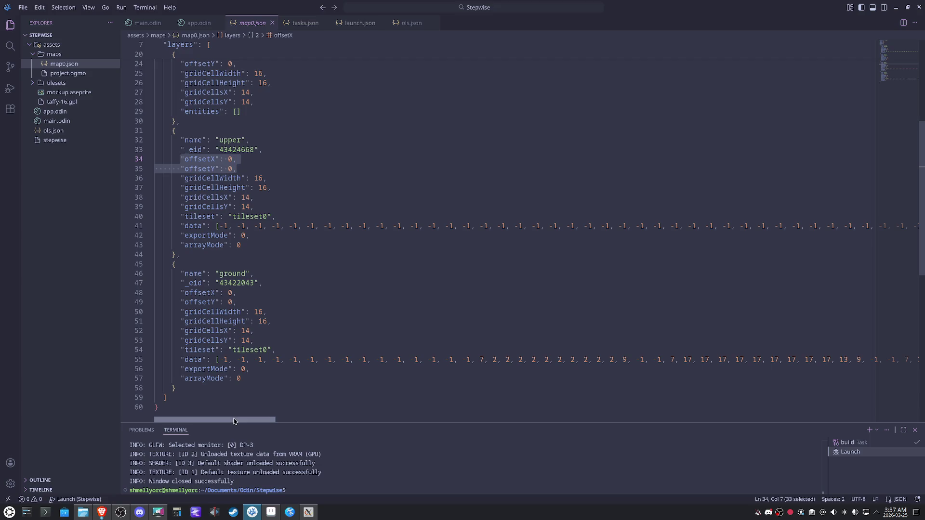
mouse_move(224, 420)
mouse_down()
mouse_move(462, 418)
mouse_move(541, 406)
mouse_move(205, 417)
mouse_up()
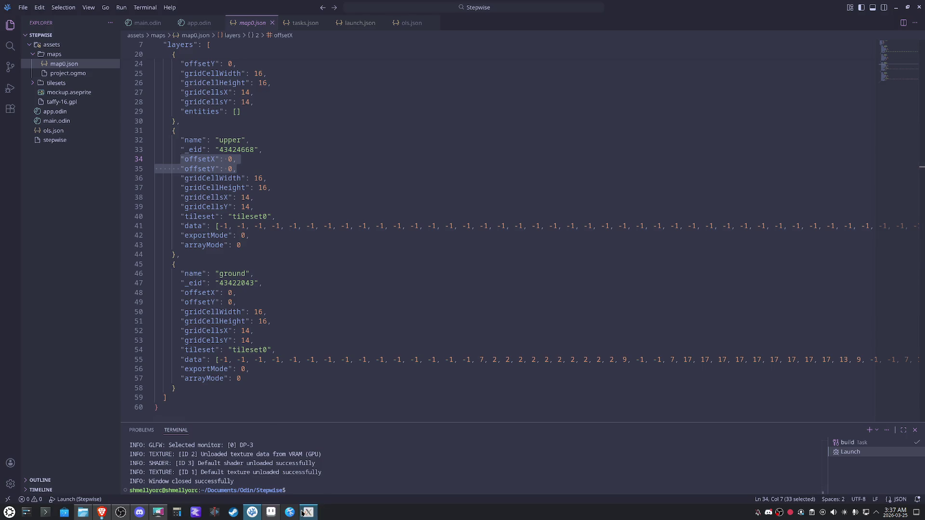
mouse_move(309, 513)
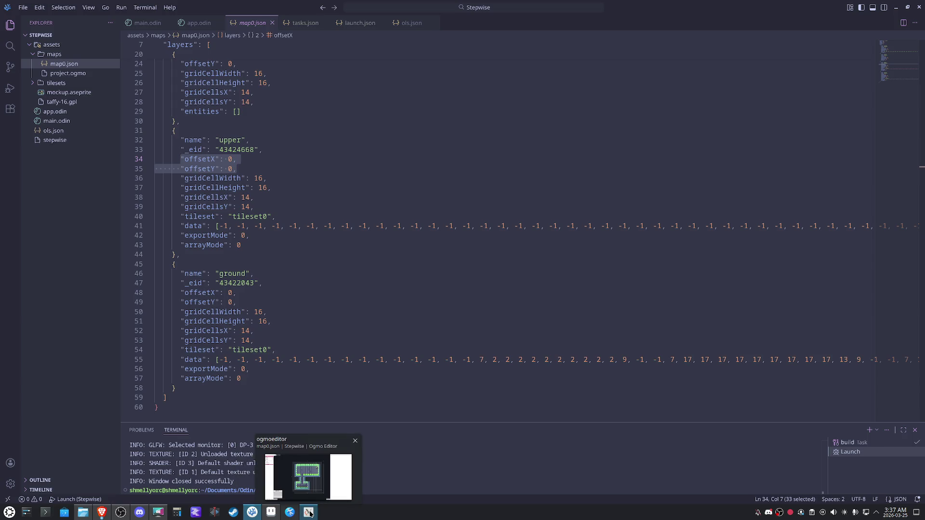
click(309, 513)
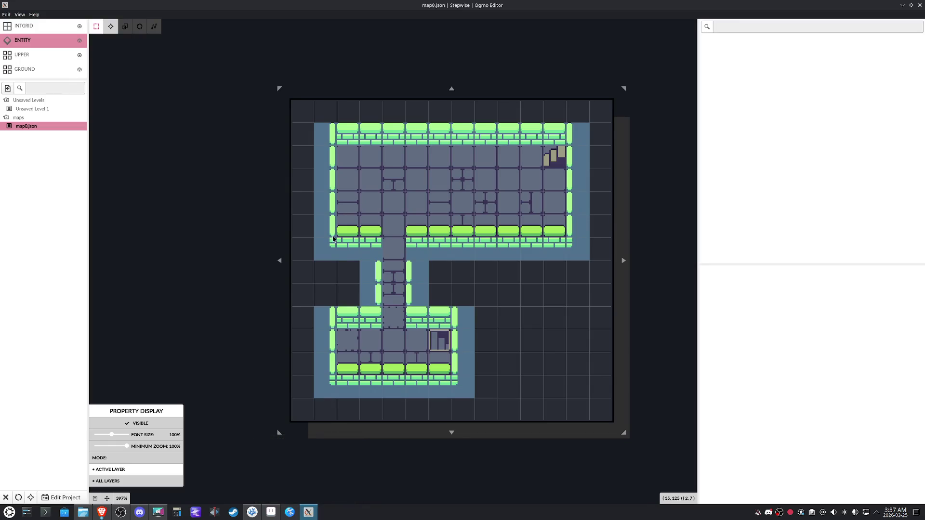
Drag the level's corner and bottom handles inward to 192x192 and save the level
drag(280, 91, 302, 111)
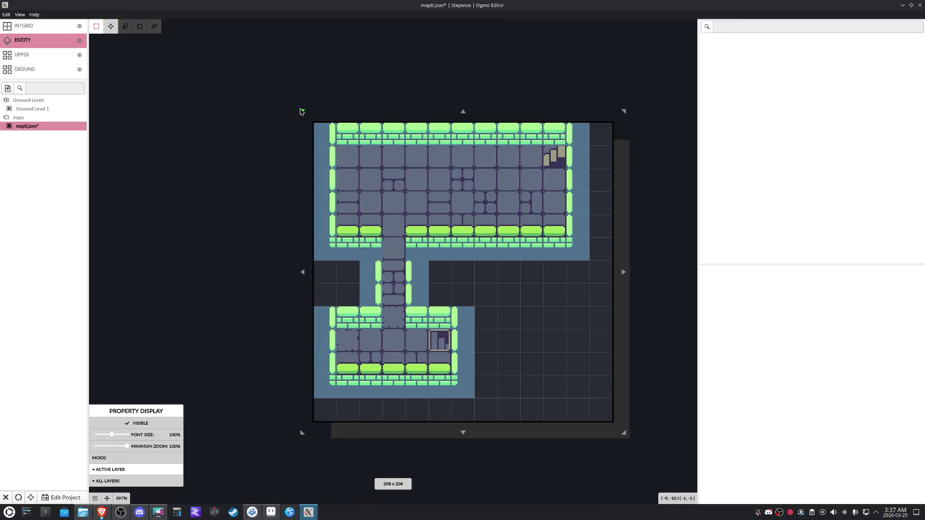
drag(624, 433, 608, 410)
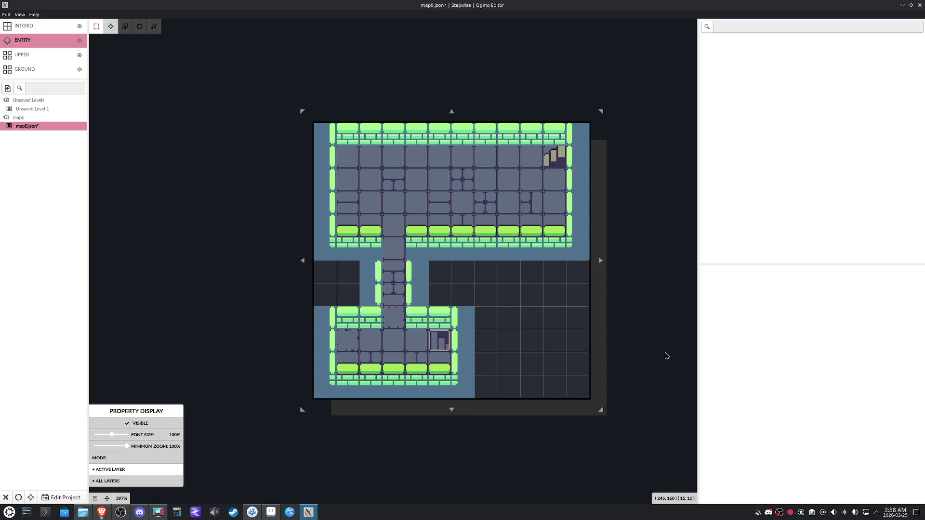
key(ctrl+s)
mouse_move(271, 512)
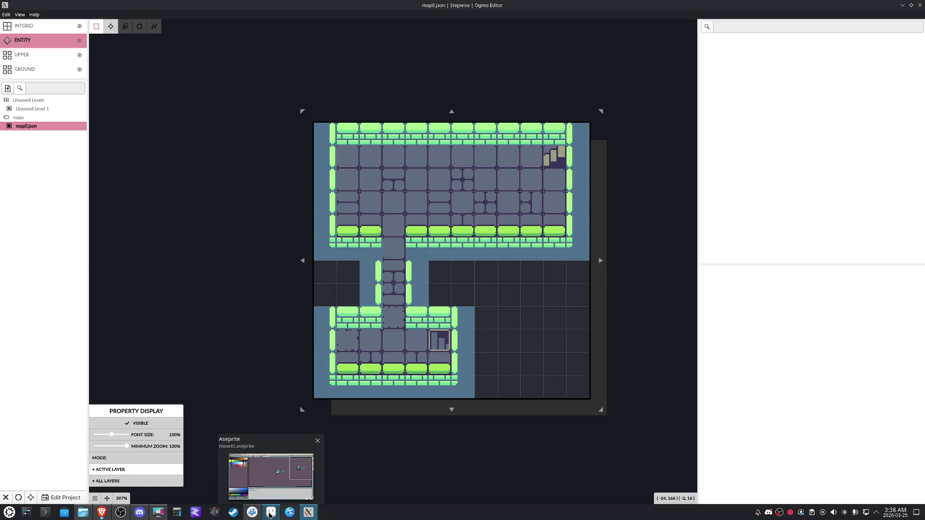
Move the Ogmo Editor taskbar entry two places earlier, then switch to map0.json in VSCodium
drag(308, 512, 290, 513)
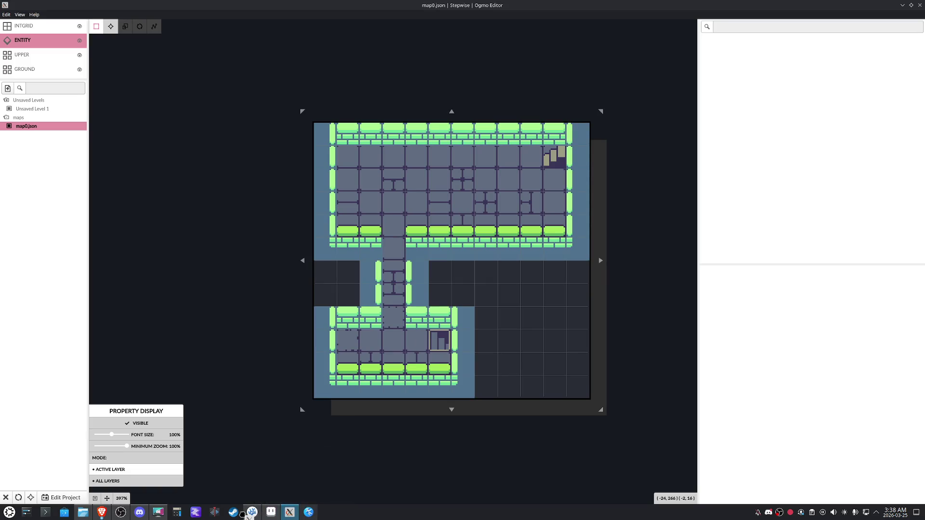
right_click(289, 512)
click(287, 511)
drag(287, 512, 253, 512)
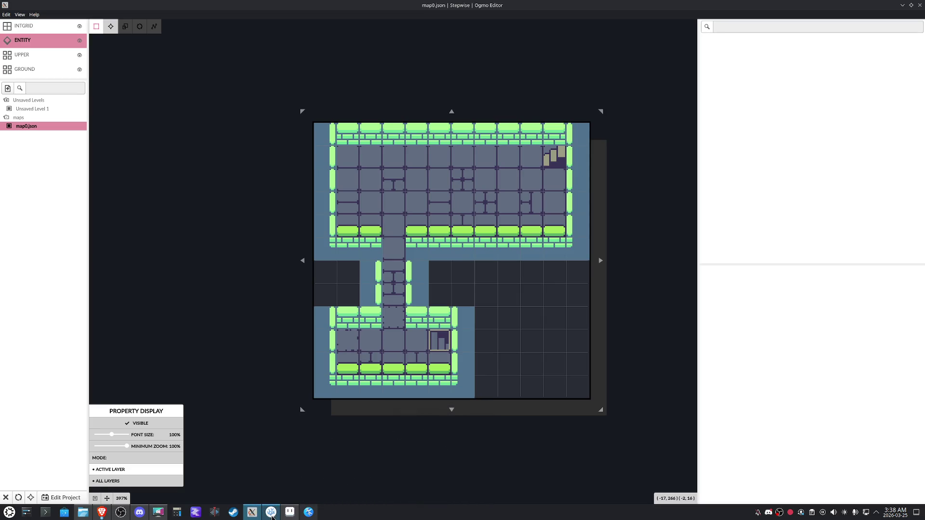
click(271, 512)
scroll(324, 258, up, 5)
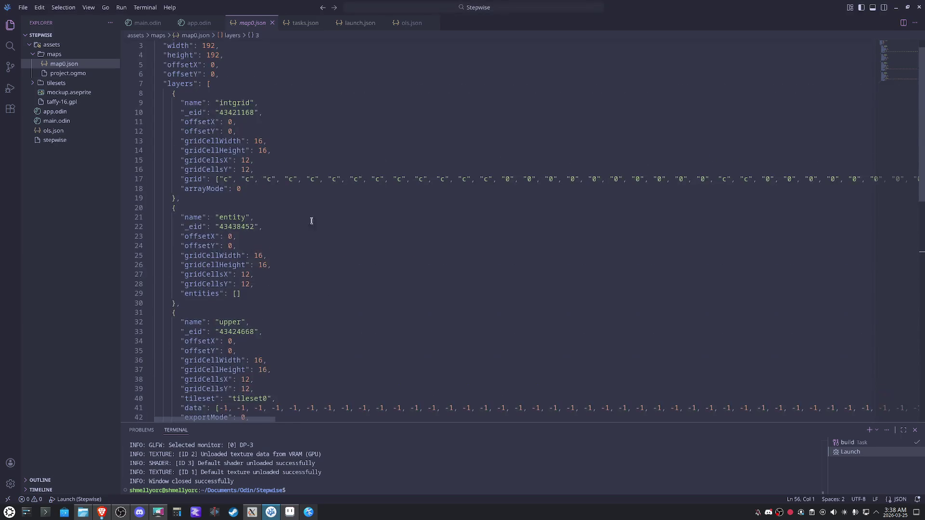
scroll(252, 274, up, 1)
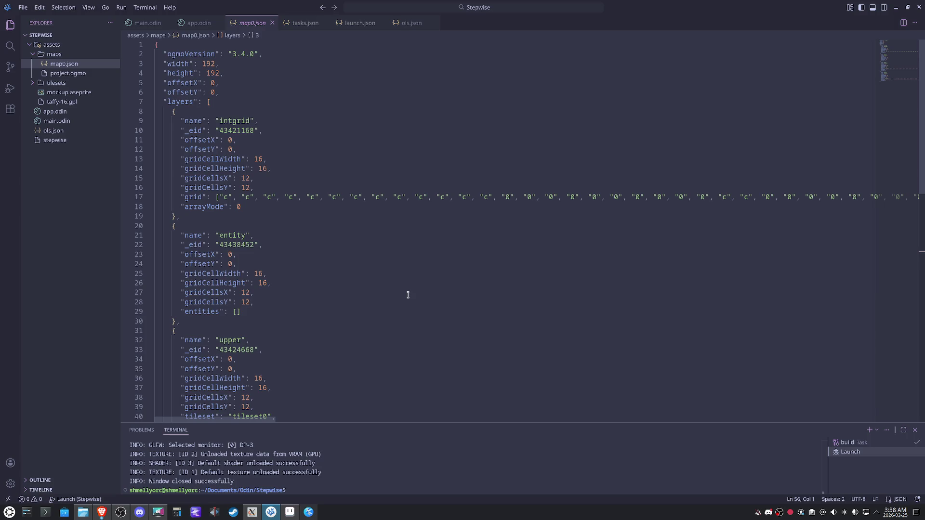
Review the intgrid, entity, upper and ground layer names and the ground layer's tileset0 line in map0.json
click(240, 122)
double_click(237, 236)
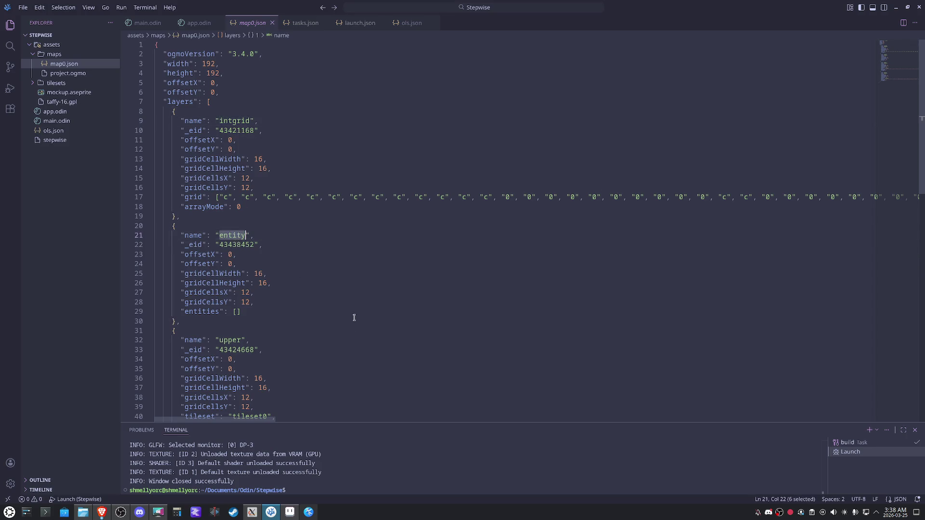
scroll(355, 316, down, 2)
double_click(233, 269)
scroll(343, 297, down, 3)
double_click(233, 294)
scroll(381, 314, down, 1)
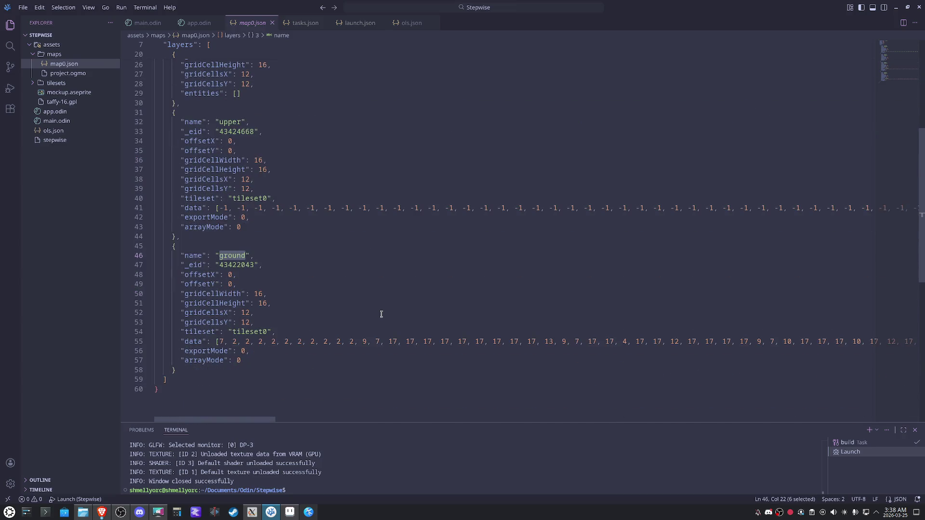
double_click(259, 332)
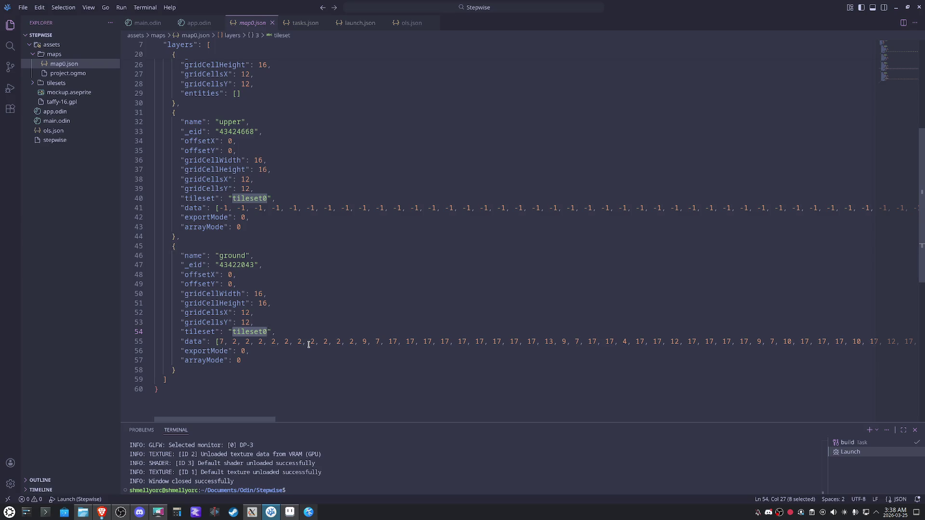
click(294, 341)
drag(275, 341, 216, 341)
click(281, 341)
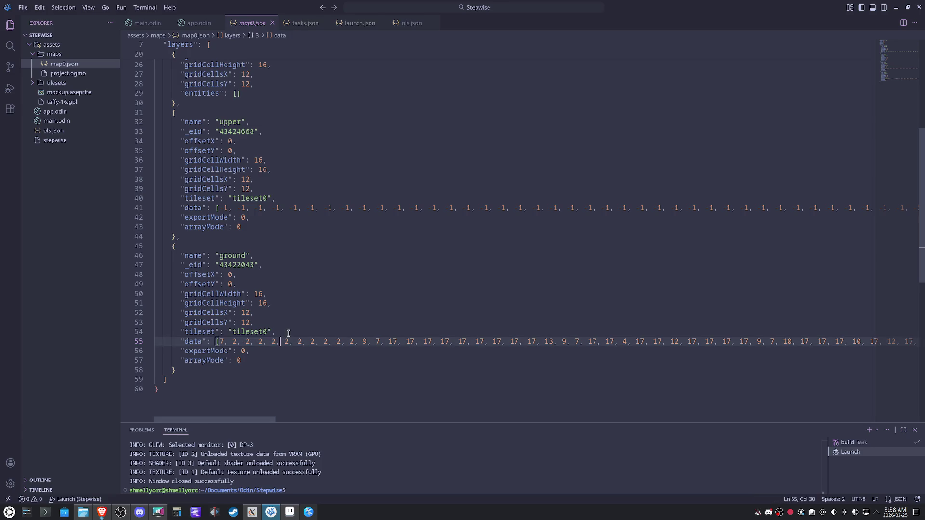
drag(288, 333, 175, 331)
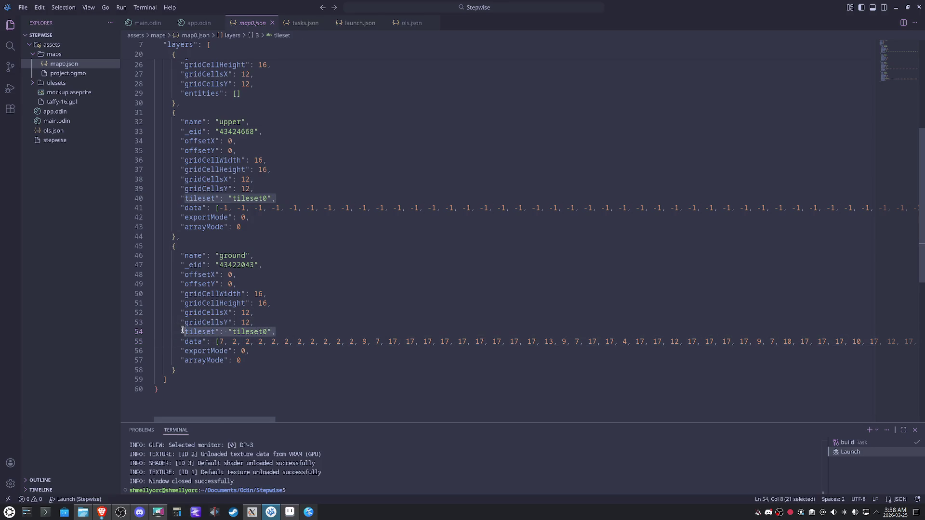
click(347, 309)
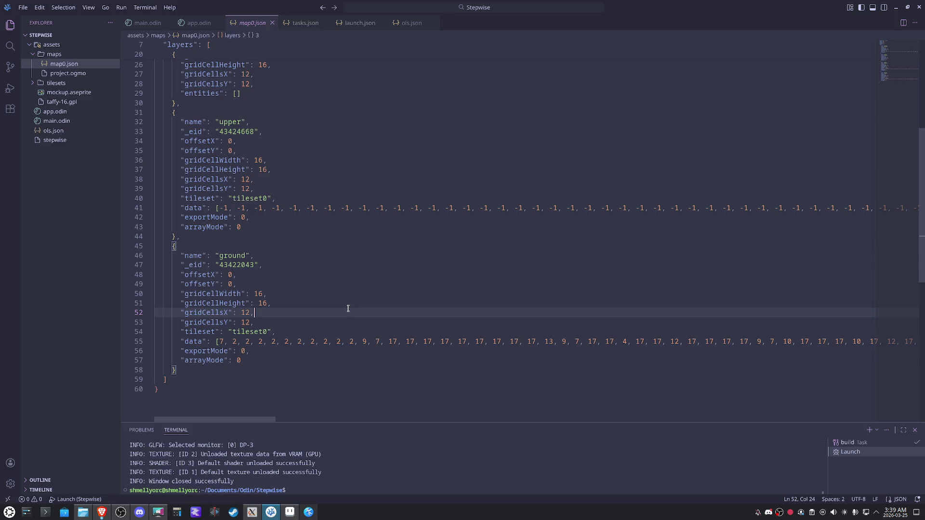
scroll(347, 308, up, 3)
scroll(346, 300, up, 3)
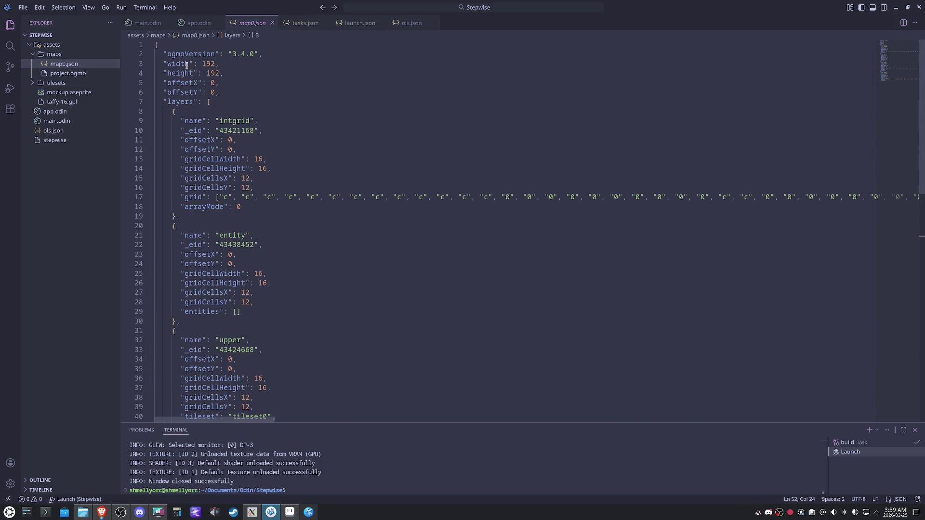
Review the level size and offsets, ogmoVersion, and the intgrid layer's offsets, cell size, gridCells and 'c' grid entries
drag(213, 101, 164, 65)
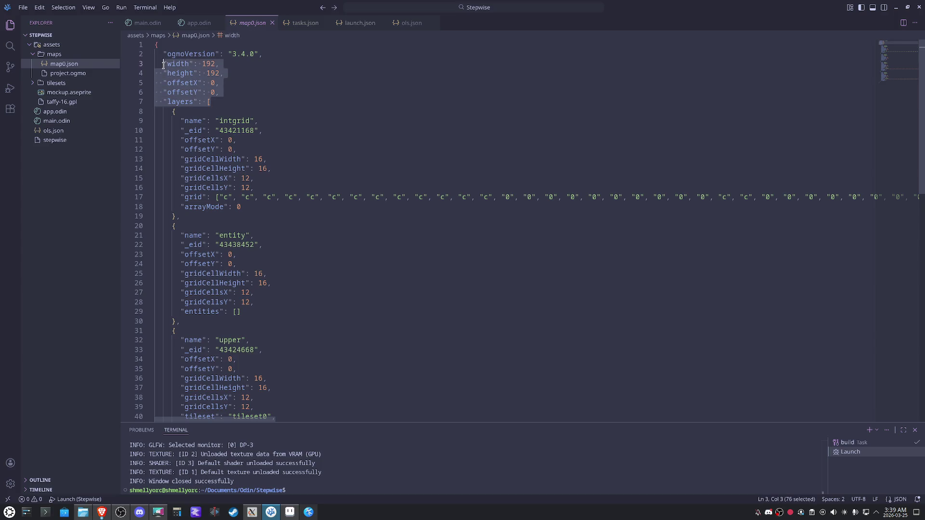
drag(265, 55, 175, 54)
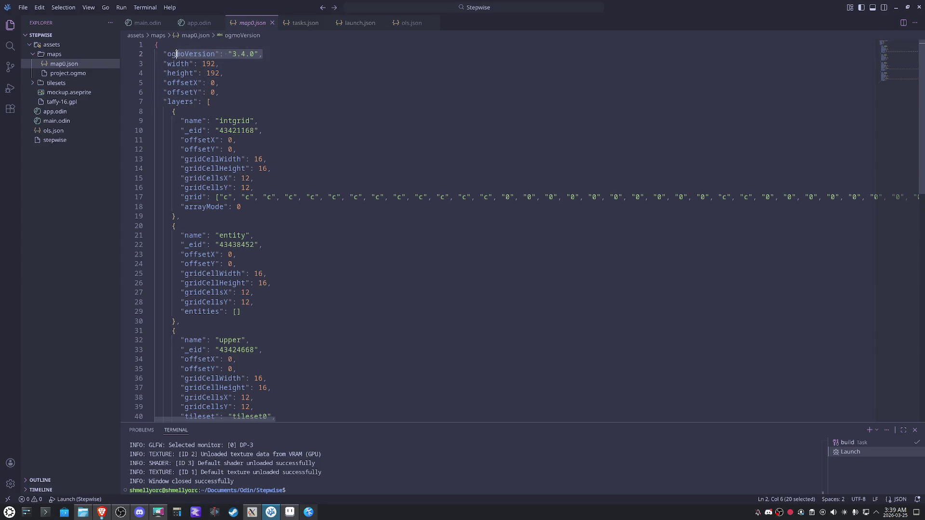
drag(230, 88, 155, 82)
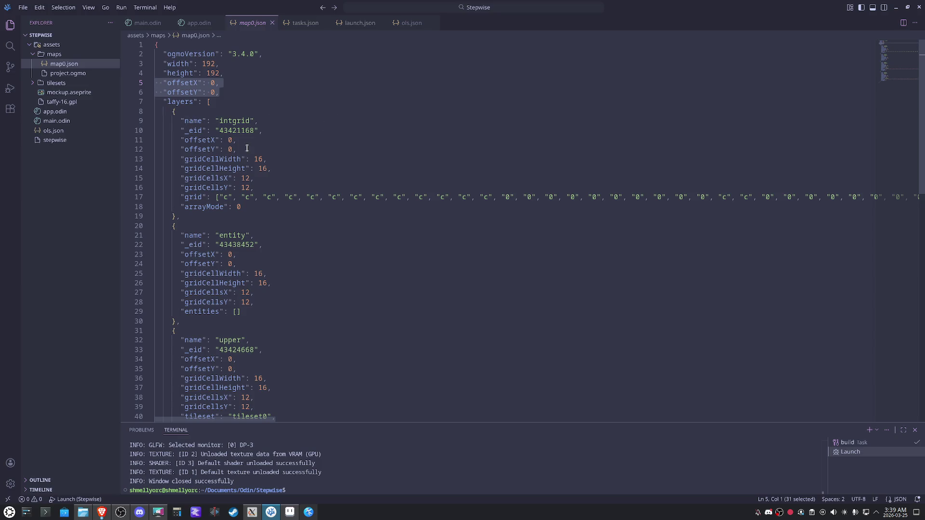
drag(247, 148, 174, 140)
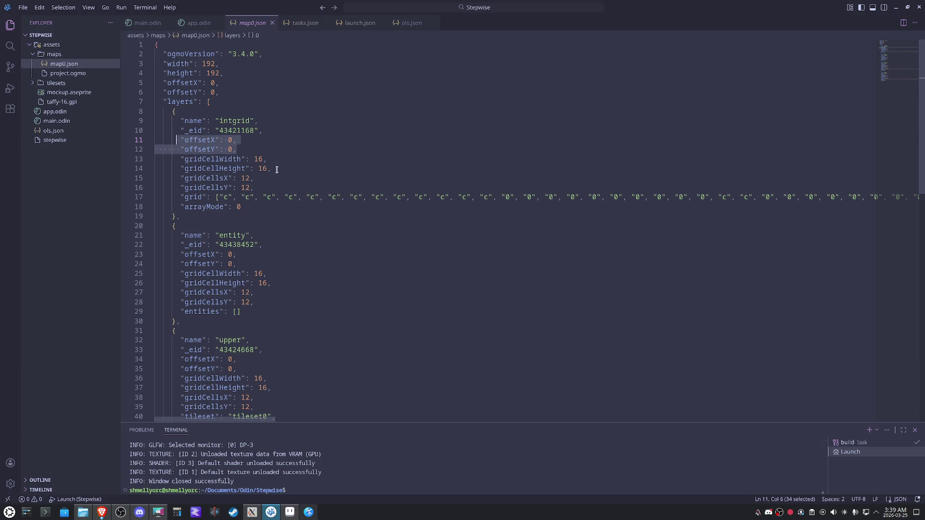
drag(276, 169, 180, 155)
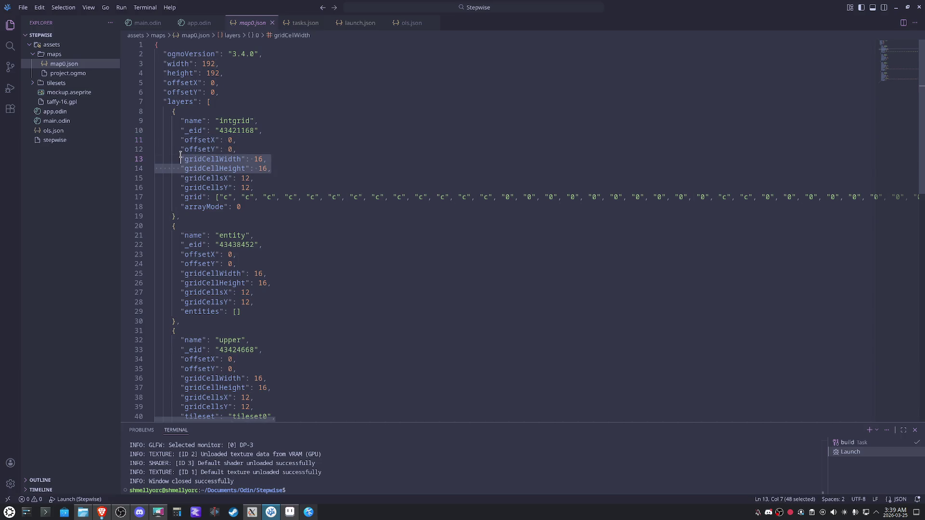
drag(259, 188, 176, 179)
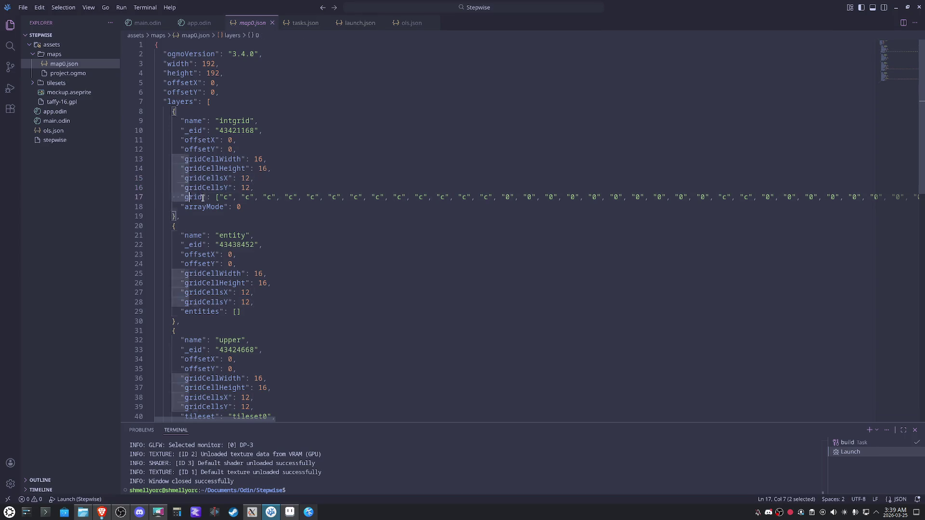
drag(181, 197, 311, 197)
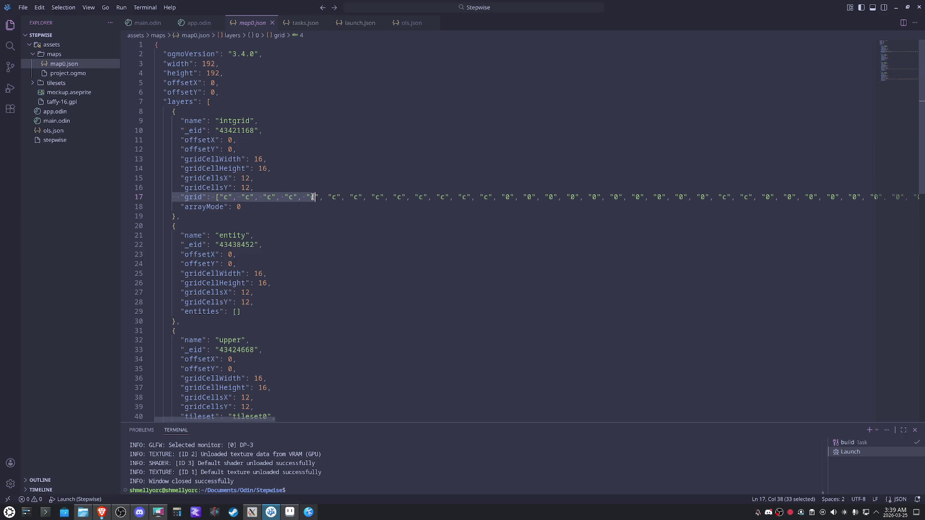
double_click(334, 197)
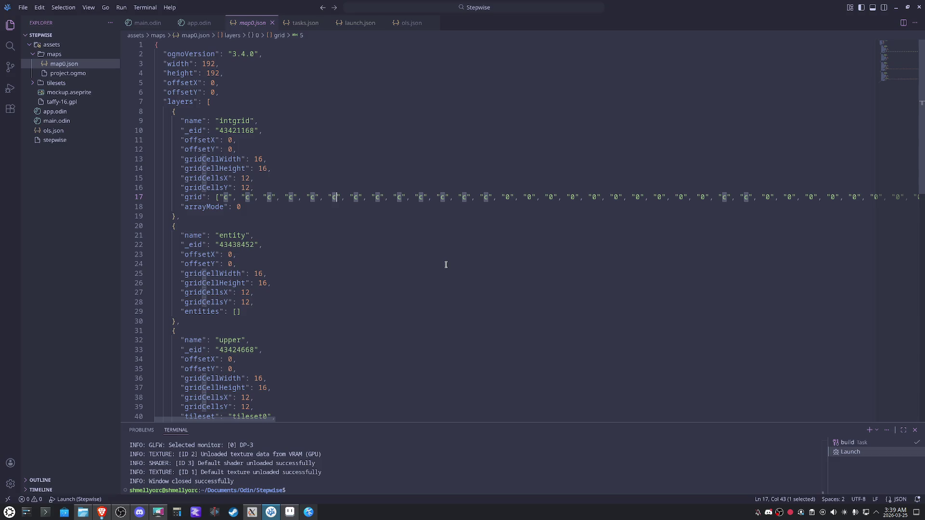
Return to Ogmo Editor and paint value-1 cells along the rooms' right and bottom edges
key(alt+Tab)
mouse_move(578, 249)
mouse_down()
mouse_move(422, 252)
mouse_move(341, 383)
mouse_up()
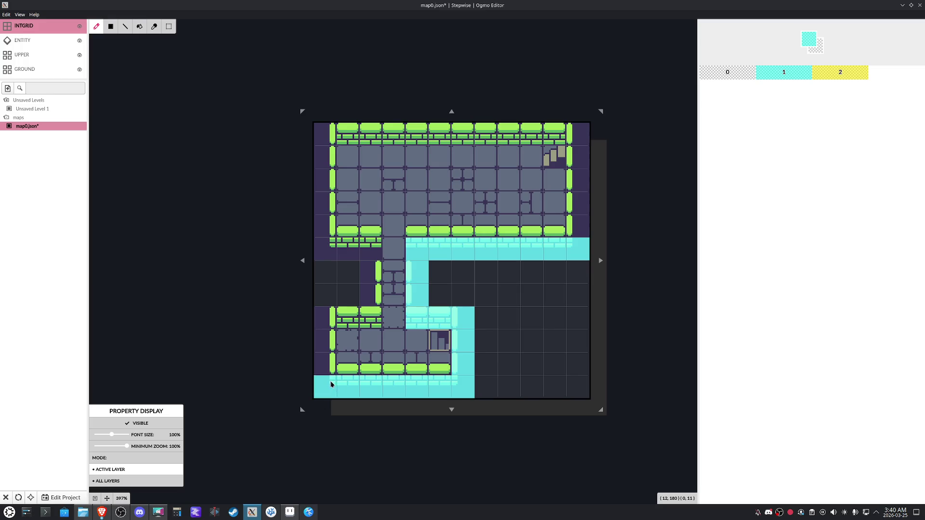
Paint value-1 cells up the lower room's left edge and across the top, then save the level
drag(331, 384, 350, 324)
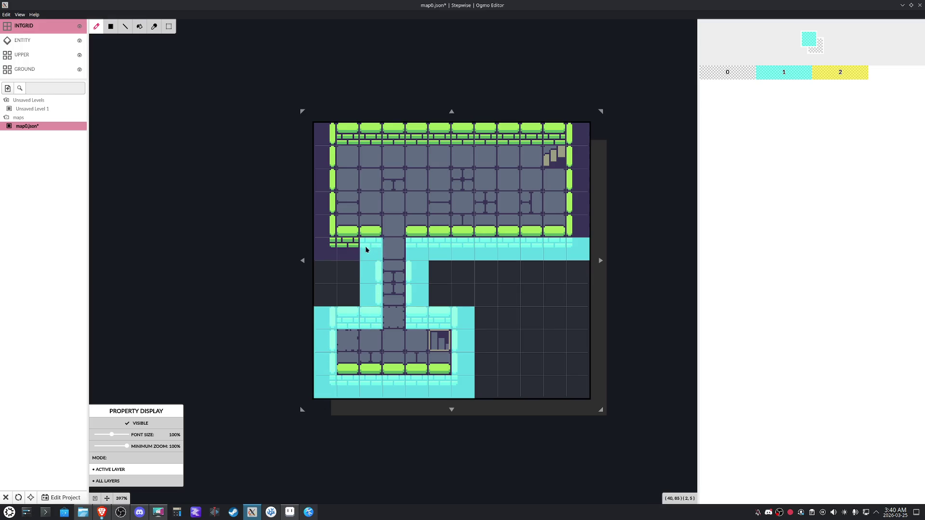
drag(325, 247, 551, 131)
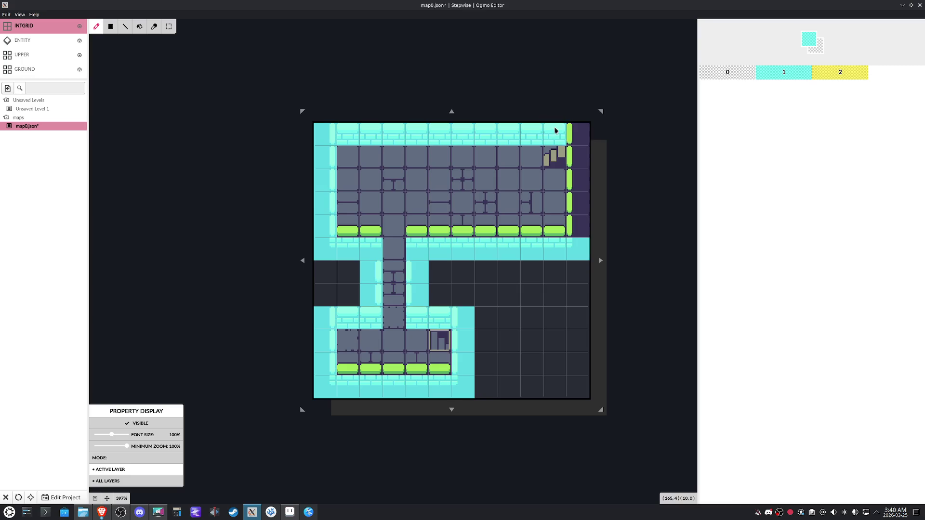
key(ctrl+s)
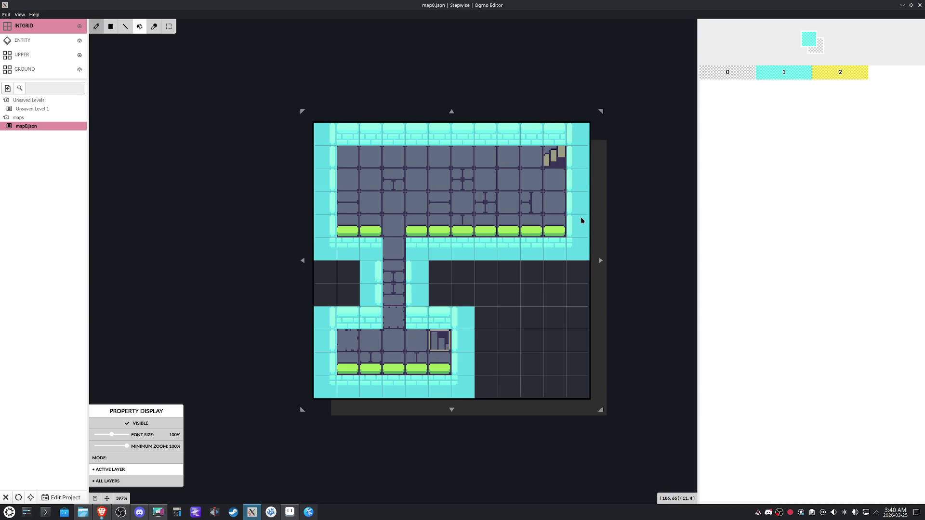
click(64, 498)
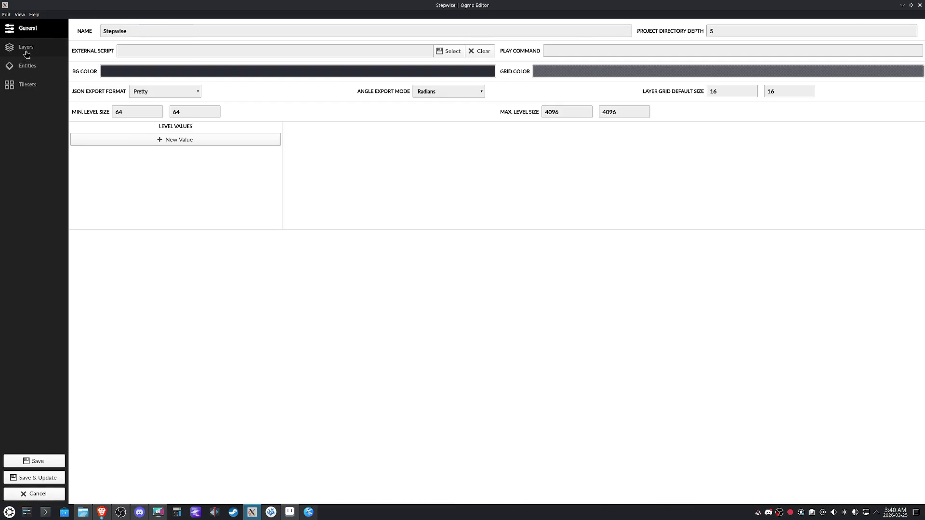
In the project's layer settings, edit the colours of grid values 1 and 2
click(26, 51)
click(186, 87)
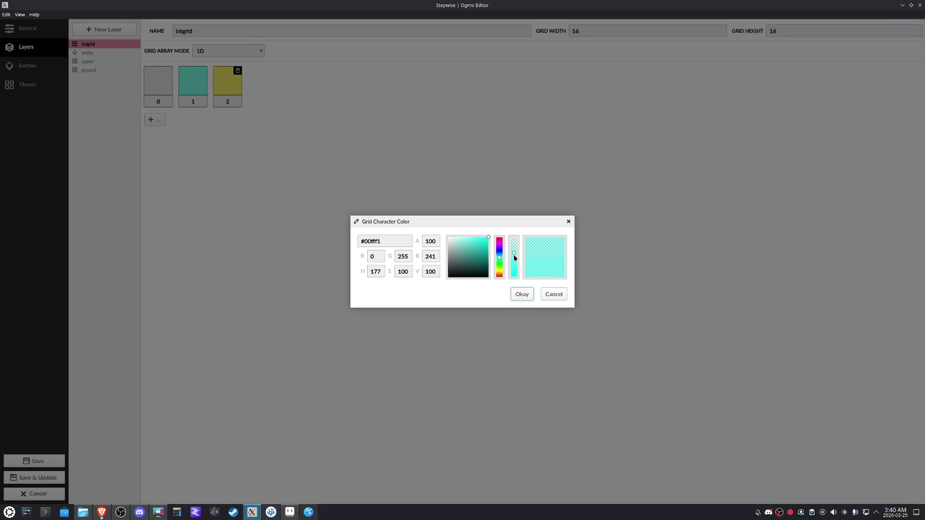
click(521, 292)
click(232, 94)
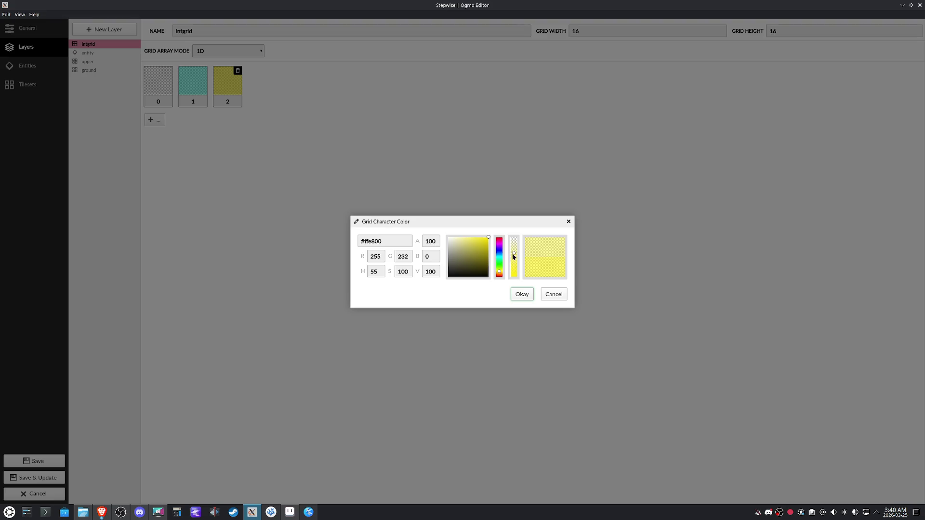
click(524, 294)
Save & Update the project and its levels, undo a test wall stroke, and save map0.json
click(40, 477)
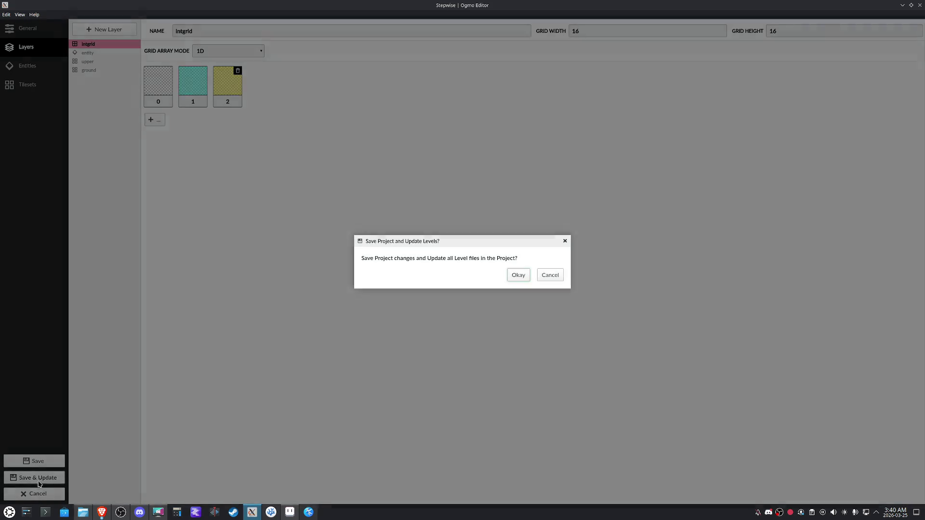
click(511, 277)
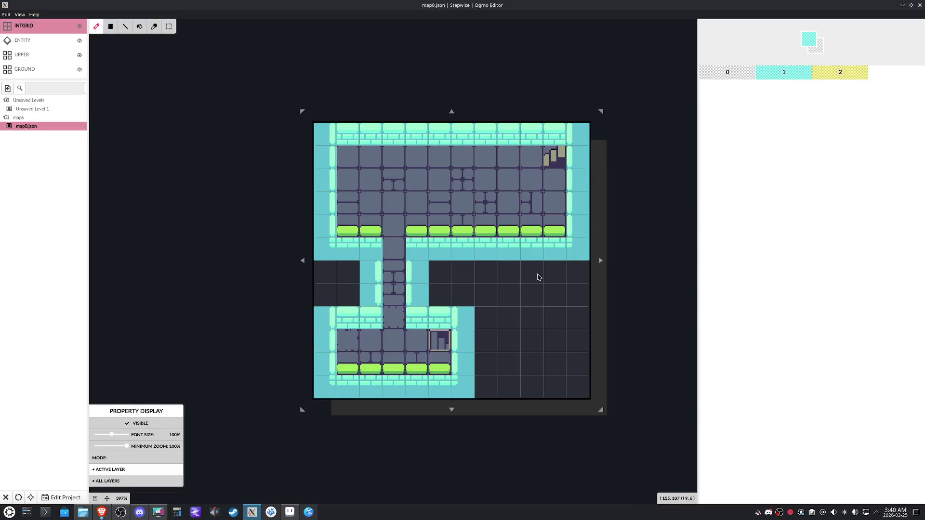
mouse_move(547, 262)
mouse_down()
mouse_move(509, 252)
mouse_move(548, 251)
mouse_up()
key(ctrl+z)
key(ctrl+s)
mouse_move(271, 513)
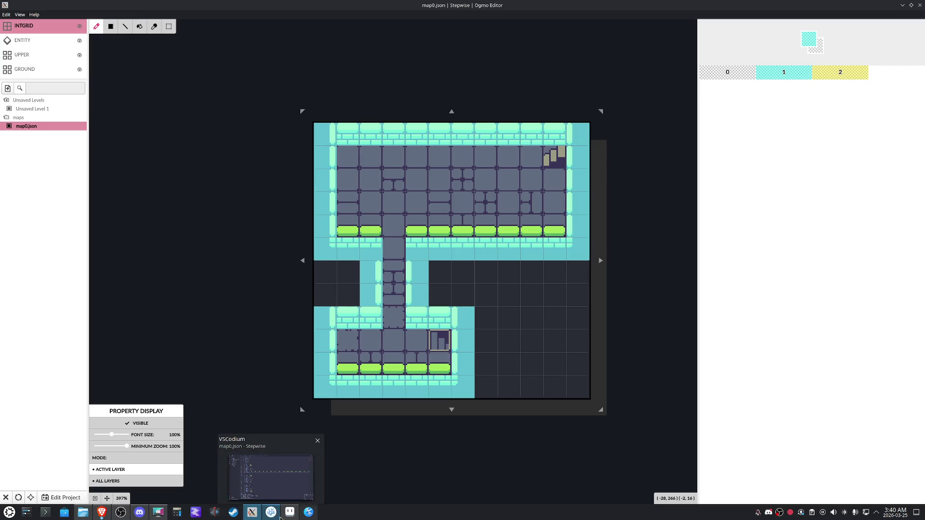
Bring Aseprite's tileset0 to the front and select the grey tile
click(289, 513)
scroll(571, 205, up, 3)
click(457, 214)
scroll(458, 215, up, 2)
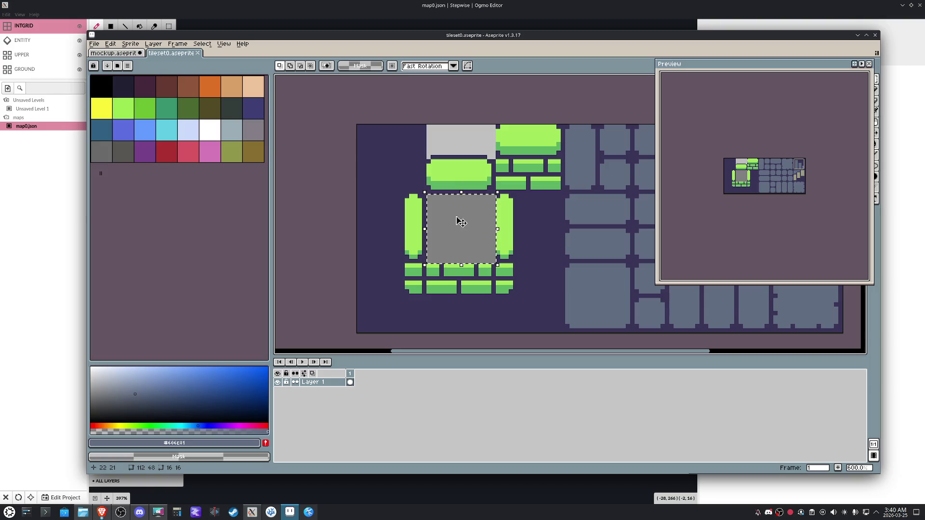
Copy the brick tile from below and place it over the grey square, then deselect
drag(457, 222, 457, 299)
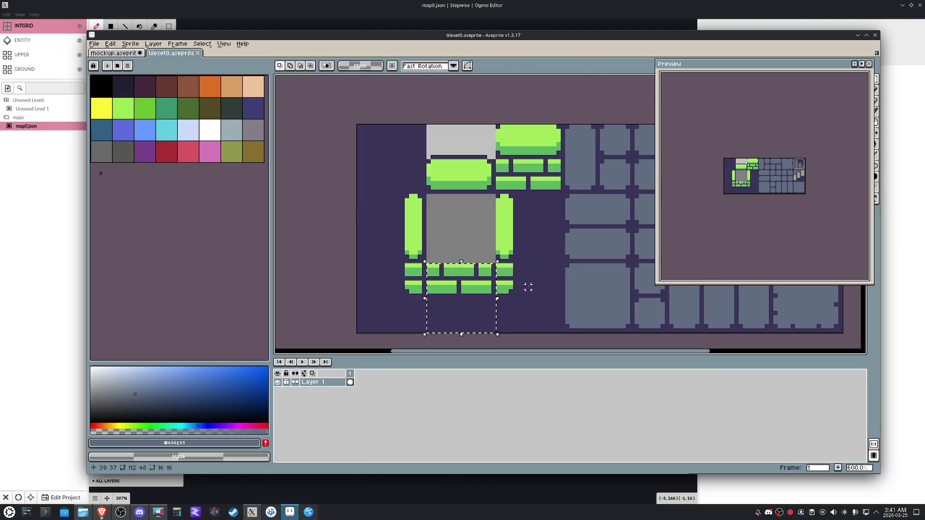
key(ctrl+v)
key(shift+Up)
drag(365, 221, 384, 225)
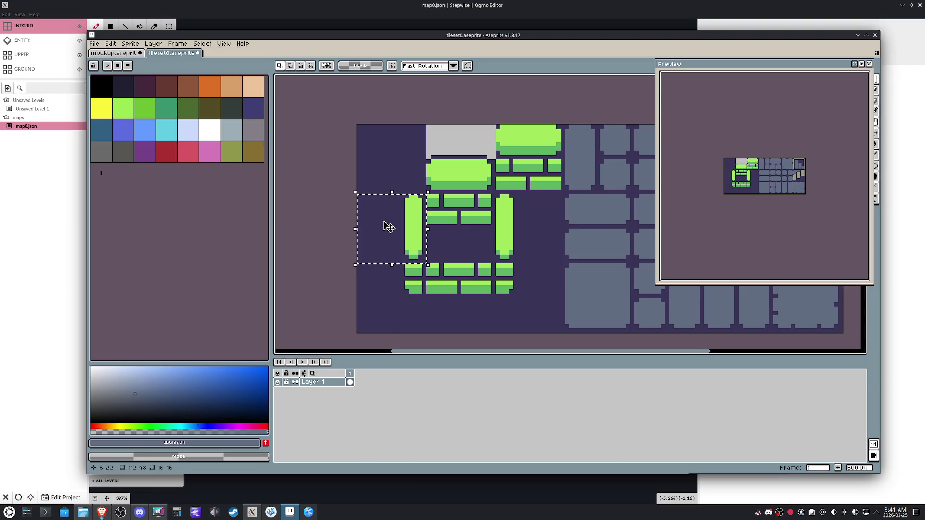
key(ctrl+d)
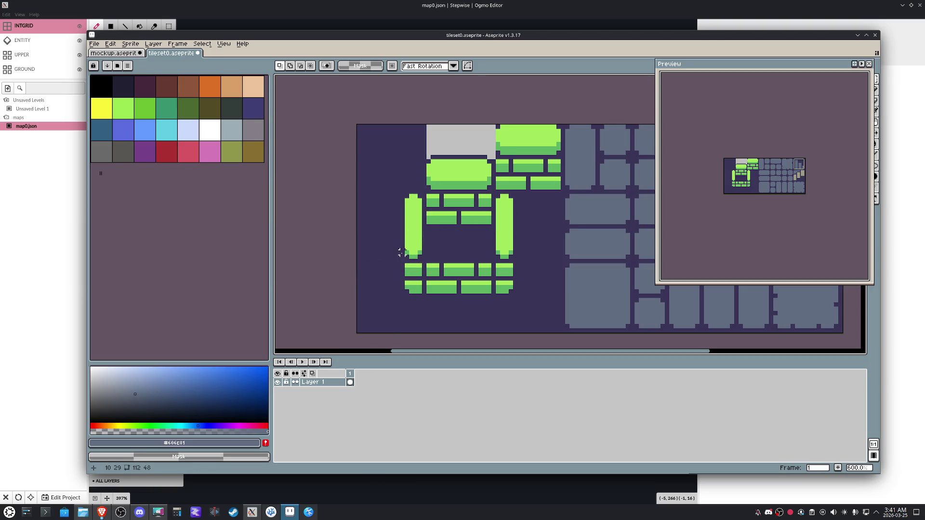
Fill the area left of the green pillar with light grey and extend the grey block upward
drag(402, 258, 355, 197)
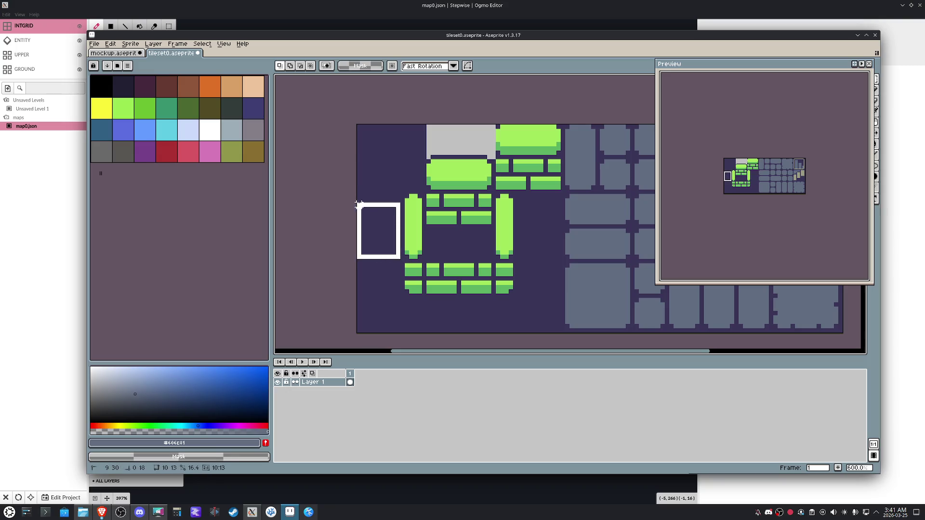
key(Delete)
click(425, 227)
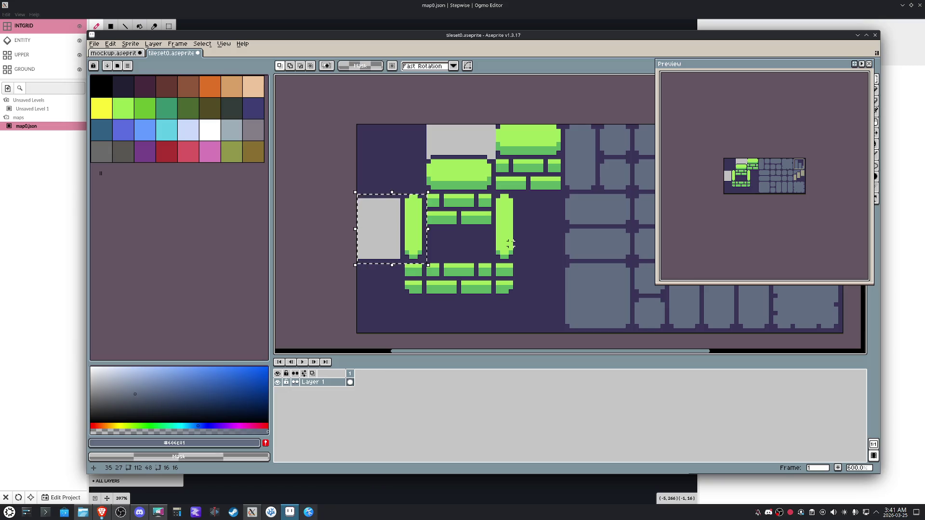
click(450, 231)
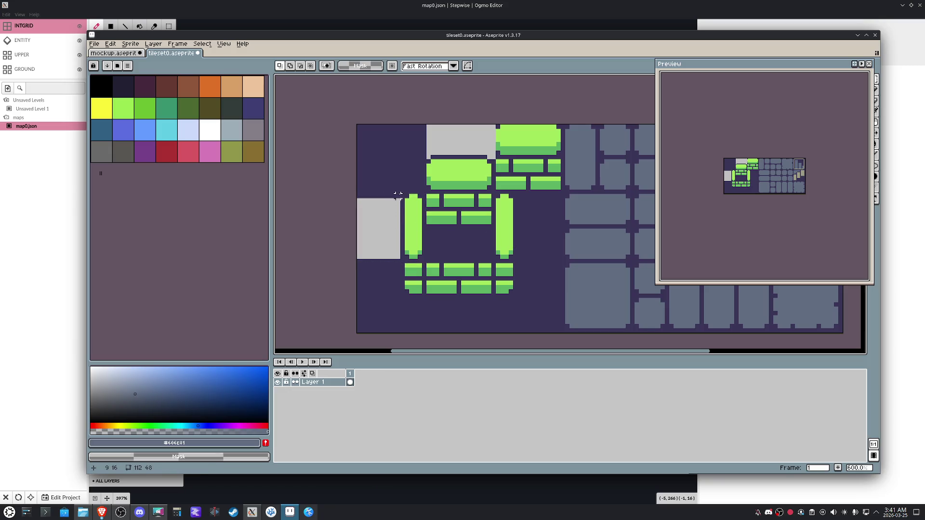
drag(358, 195, 399, 196)
click(367, 227)
Reselect the grey tile and paste a copy of it
drag(402, 265, 355, 245)
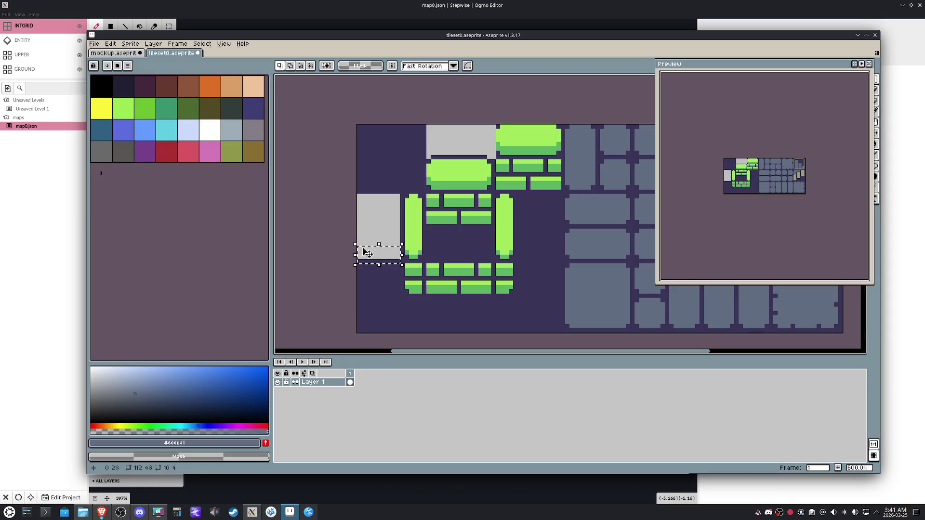
key(ctrl+z)
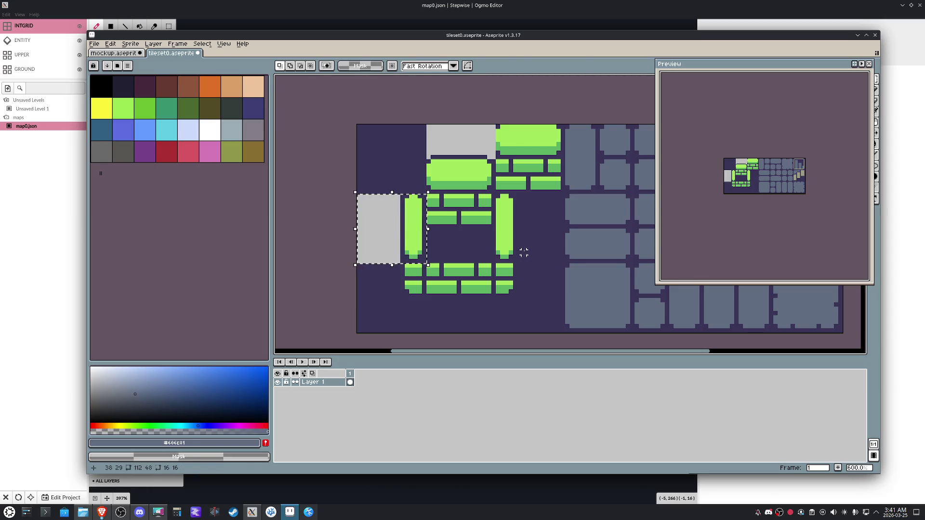
key(ctrl+c)
key(ctrl+v)
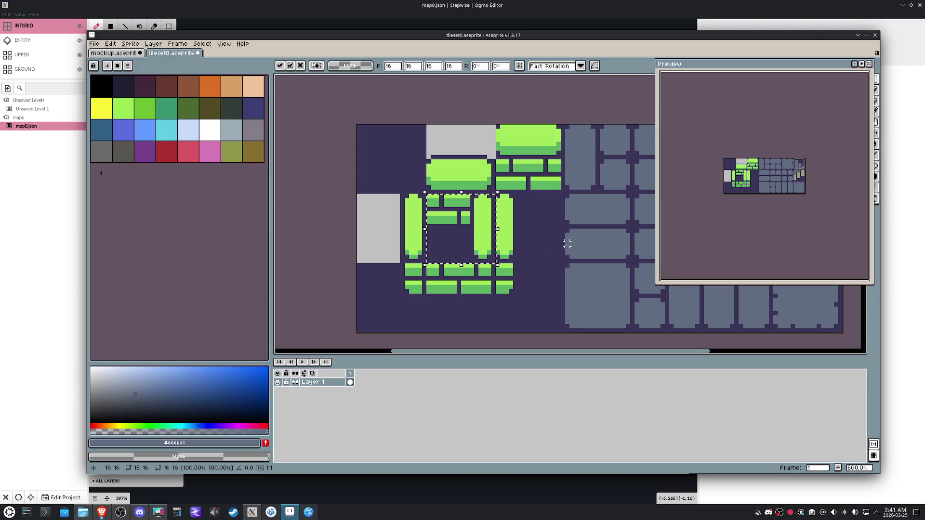
scroll(495, 202, up, 3)
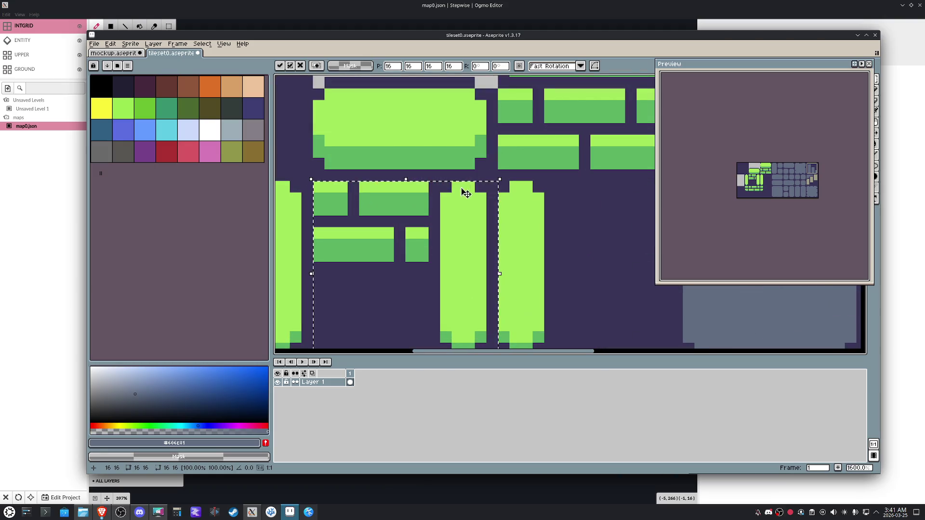
Pick light green, commit the paste, paint light-green pixels and delete the pasted bricks so the centre tile is solid grey
alt+click(432, 193)
key(Return)
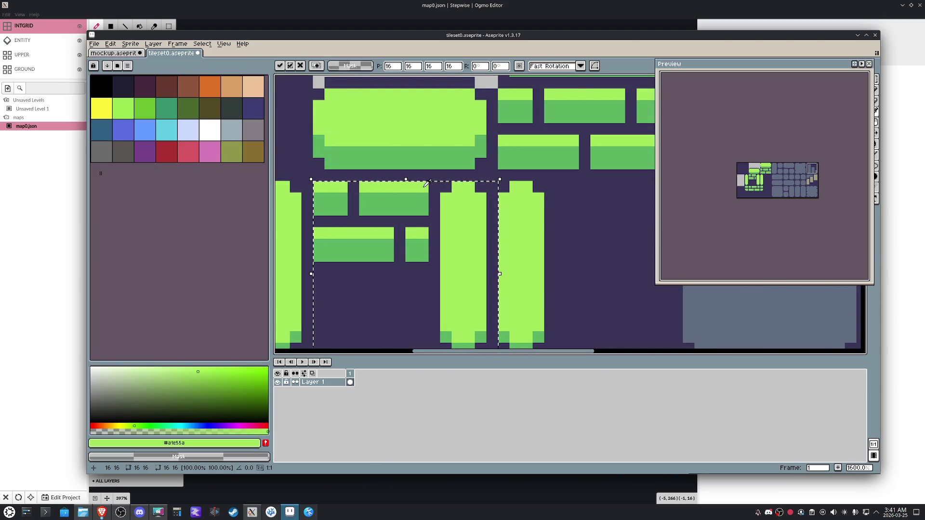
key(b)
click(434, 188)
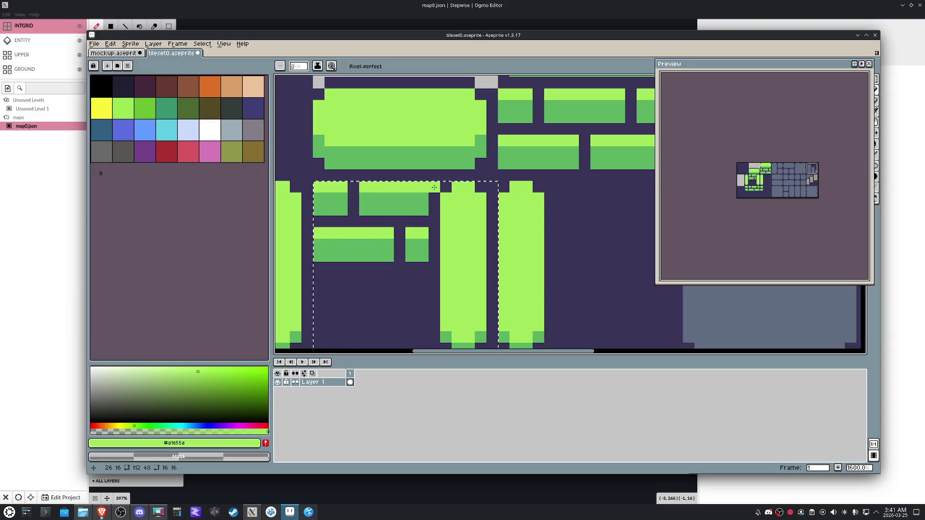
scroll(434, 188, down, 4)
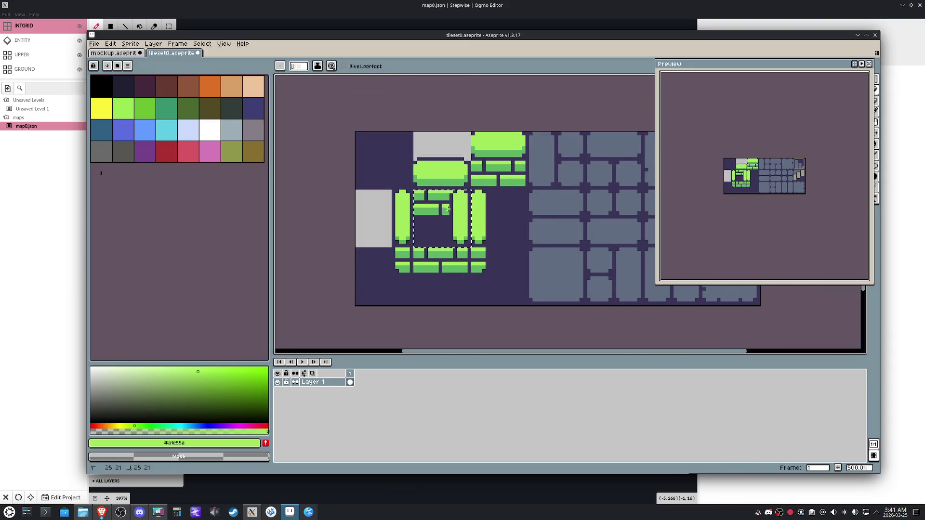
key(Delete)
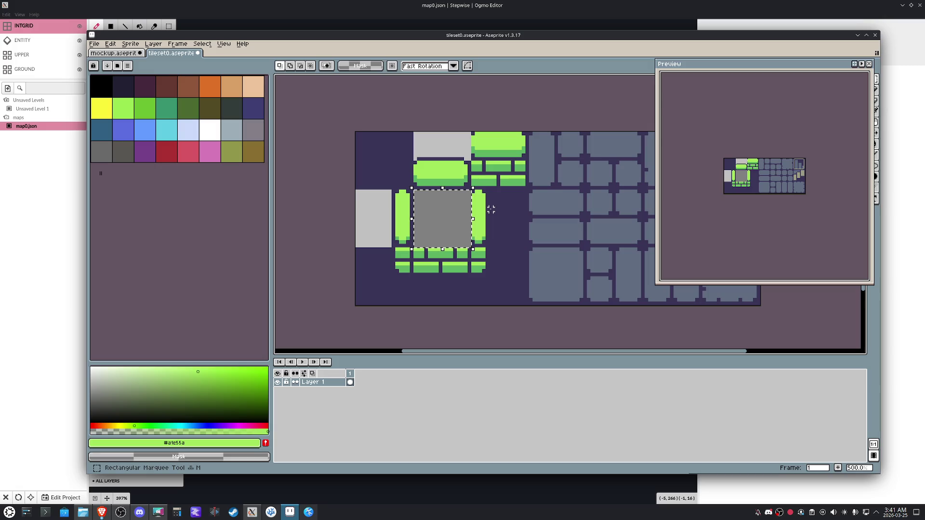
mouse_move(488, 215)
mouse_down()
mouse_move(462, 263)
mouse_move(576, 278)
mouse_up()
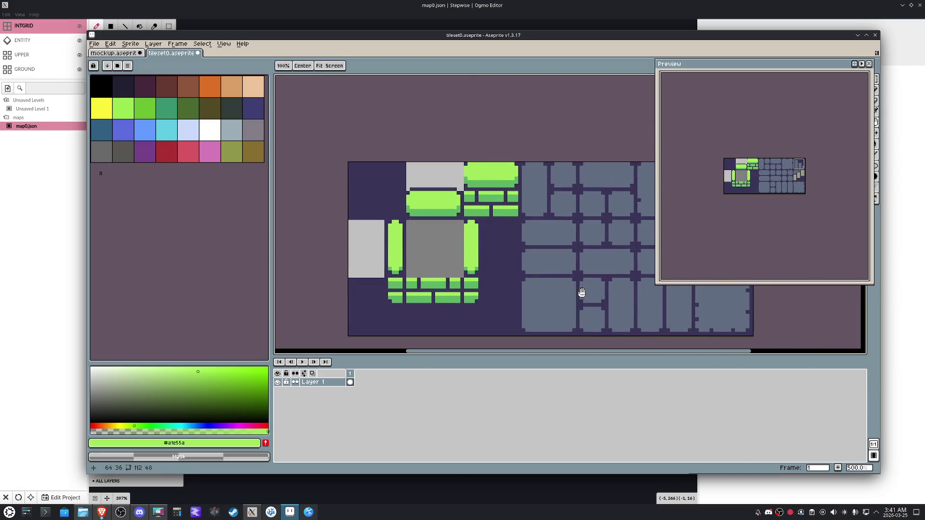
scroll(363, 240, up, 4)
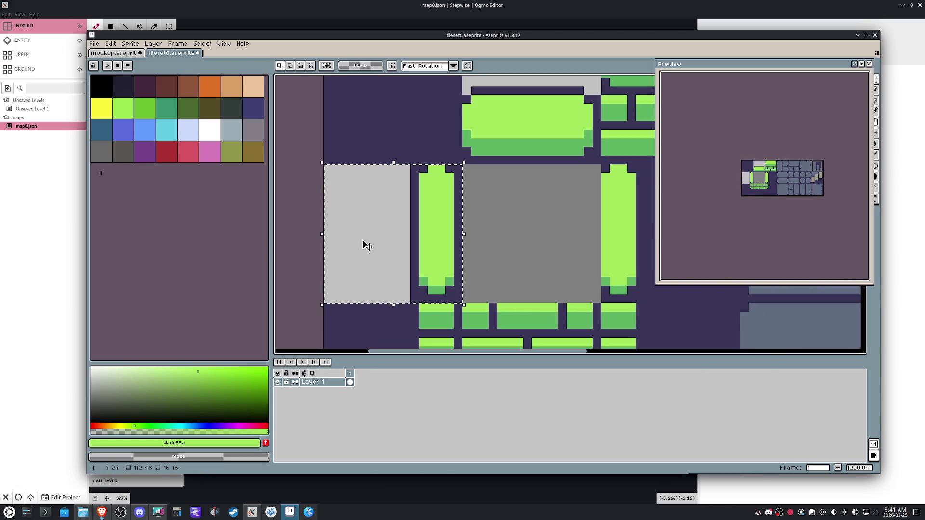
key(b)
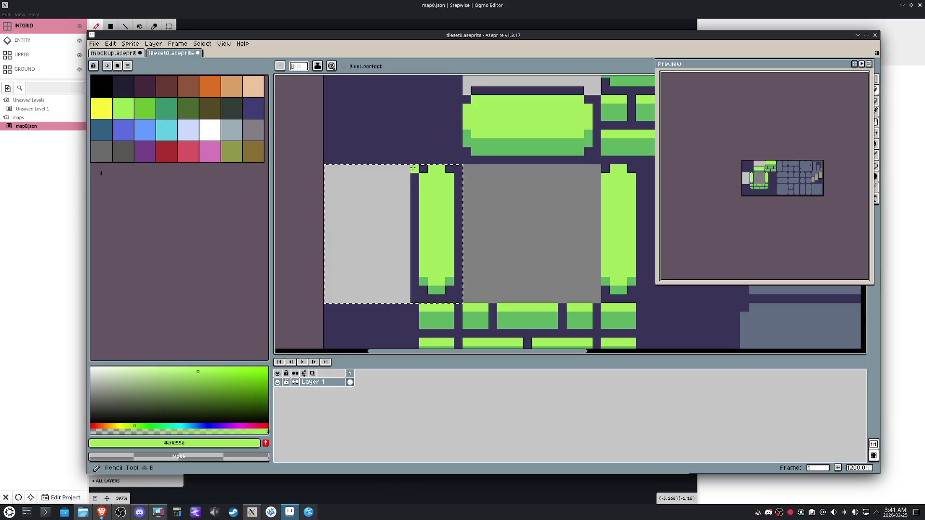
scroll(357, 231, down, 2)
scroll(357, 232, up, 2)
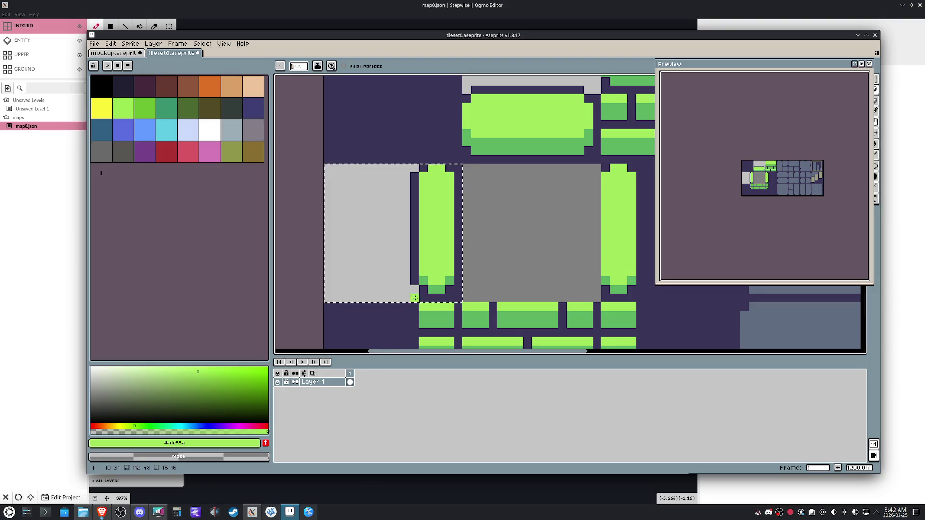
scroll(364, 245, down, 2)
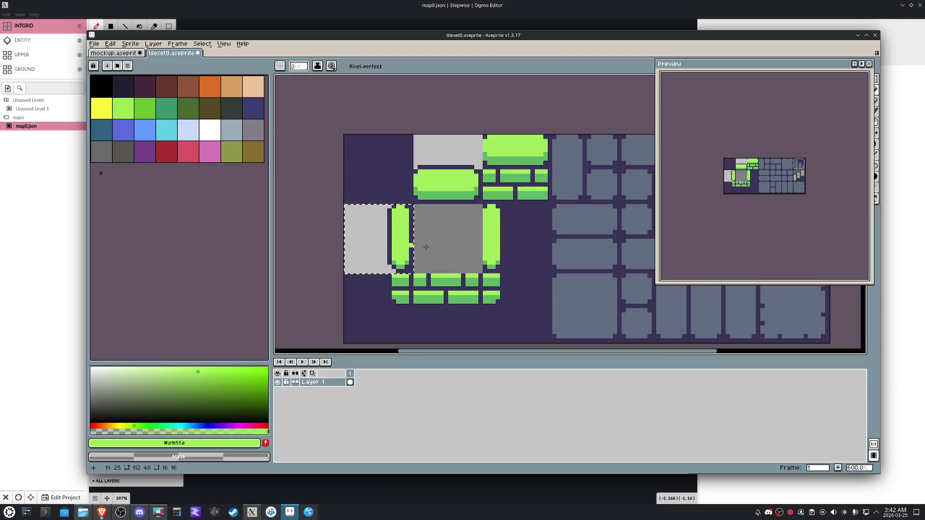
scroll(505, 254, up, 1)
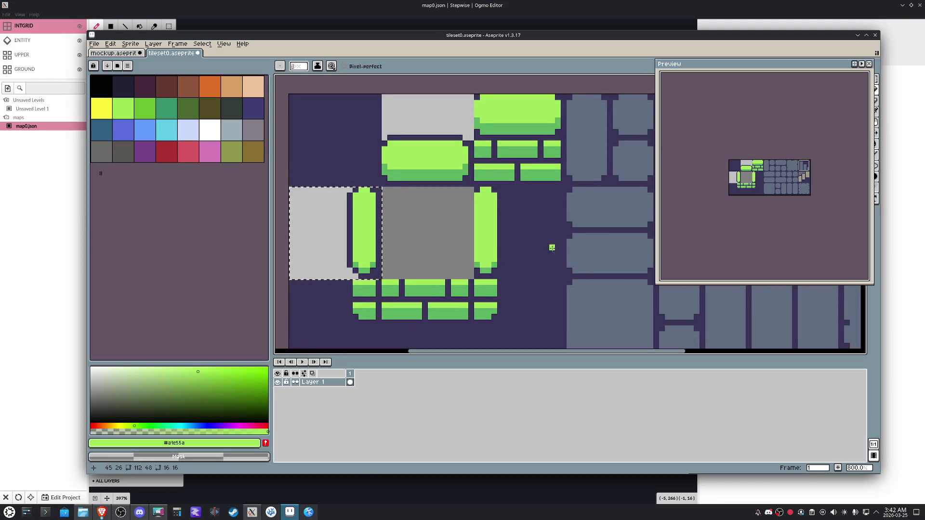
Paste the light-grey tile into the cell right of the pillar, then undo the last selection change
key(m)
click(517, 236)
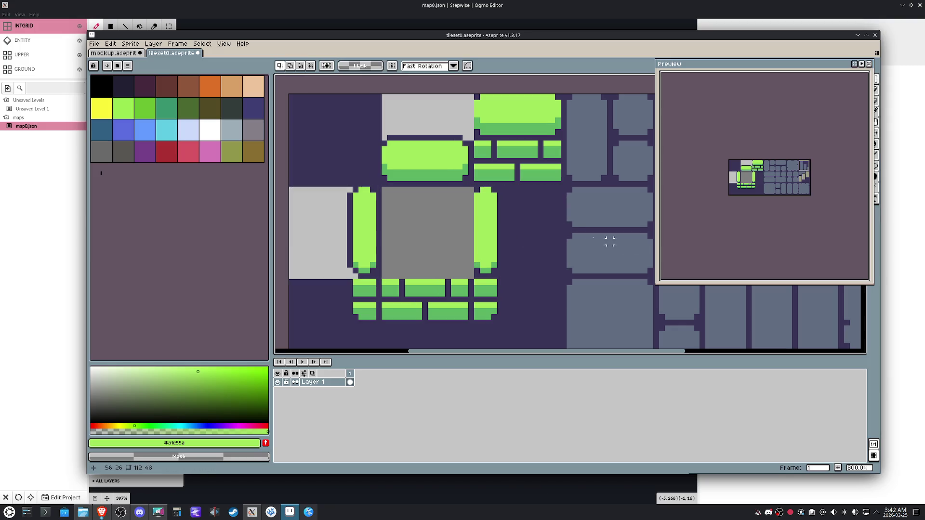
drag(506, 189, 557, 275)
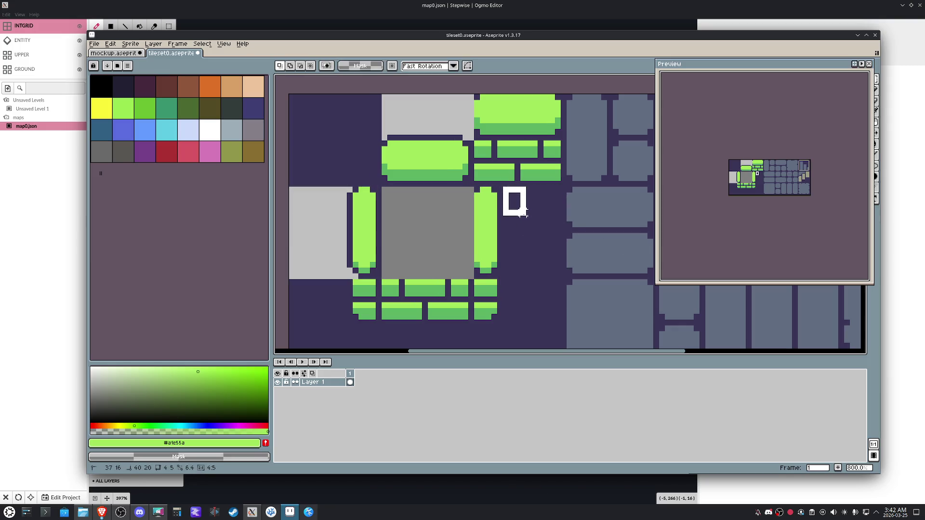
key(ctrl+v)
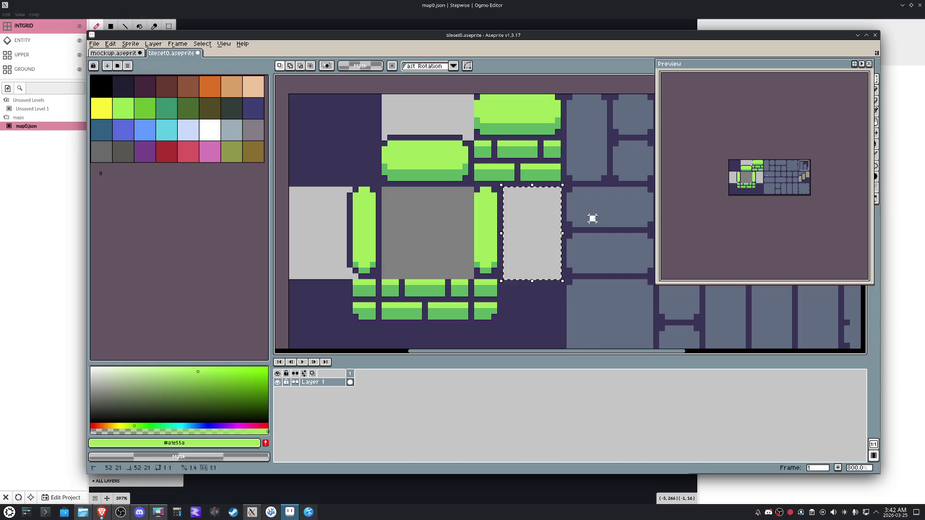
click(525, 231)
click(586, 229)
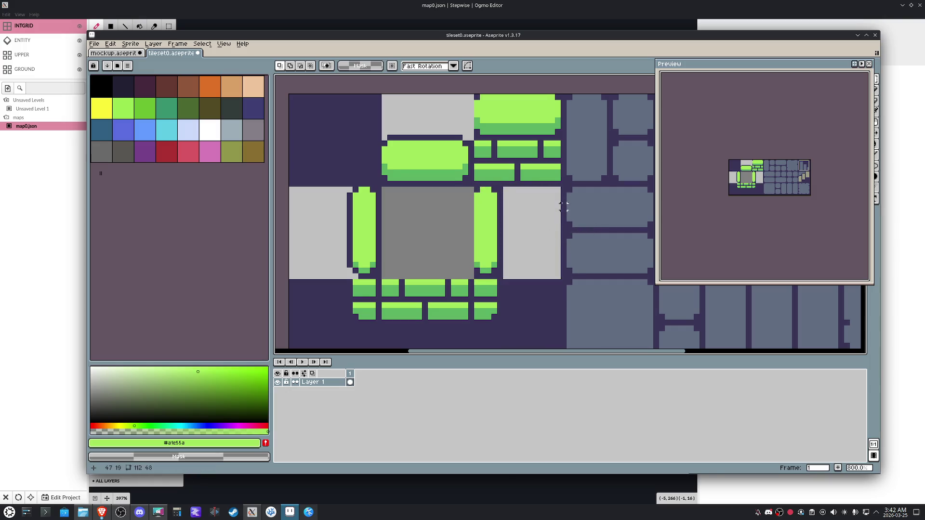
drag(567, 187, 557, 270)
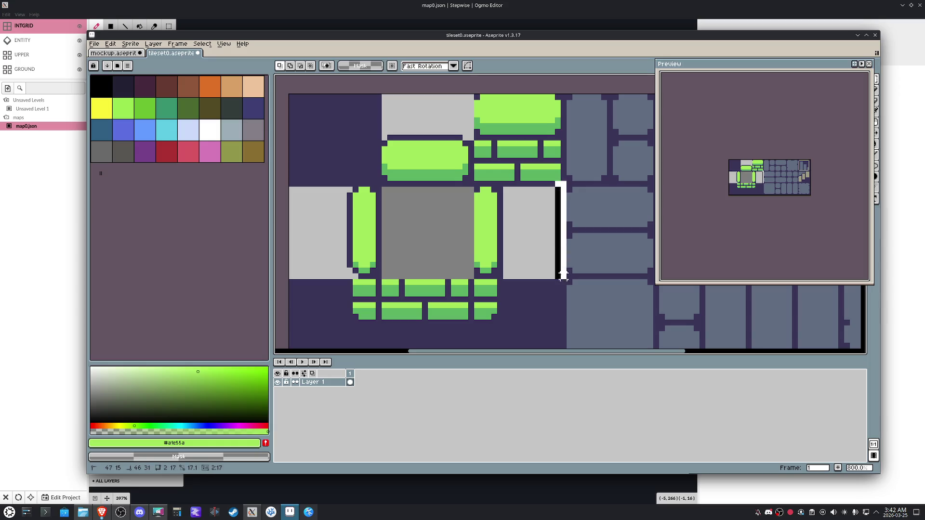
key(ctrl+z)
key(ctrl+z)
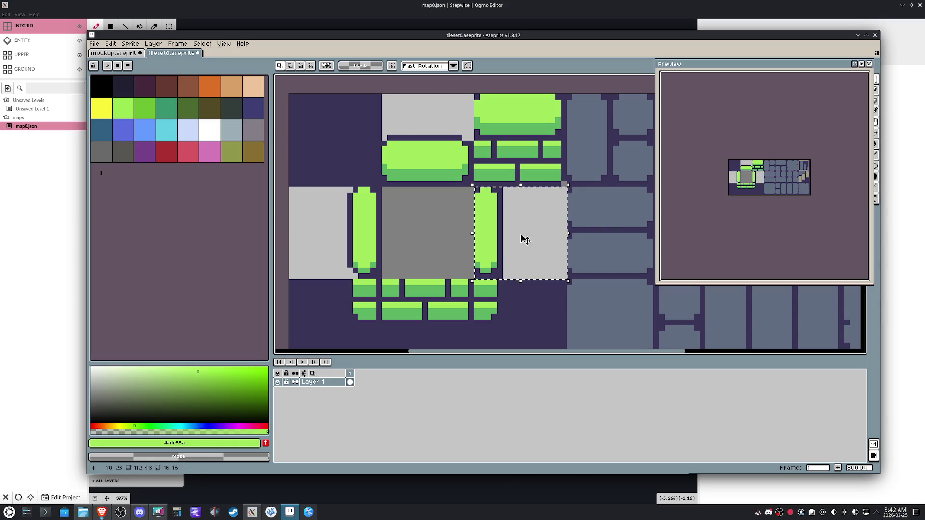
scroll(528, 233, up, 5)
Select and deselect the grey centre tile, then save tileset0
key(b)
scroll(491, 293, down, 3)
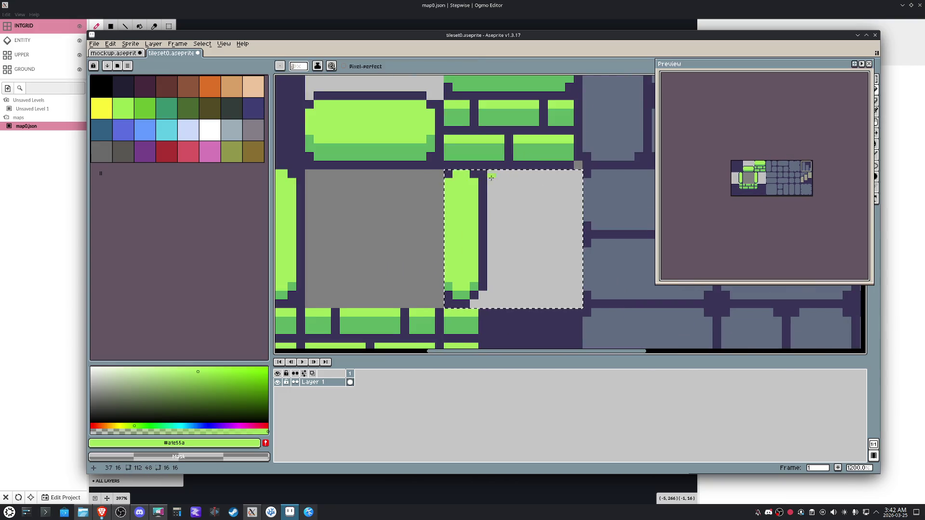
scroll(543, 234, down, 3)
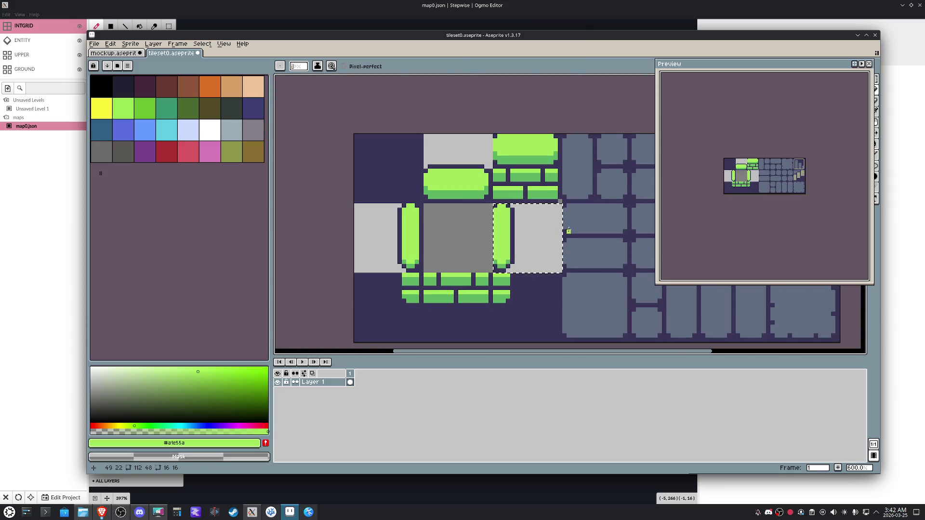
key(m)
key(ctrl+d)
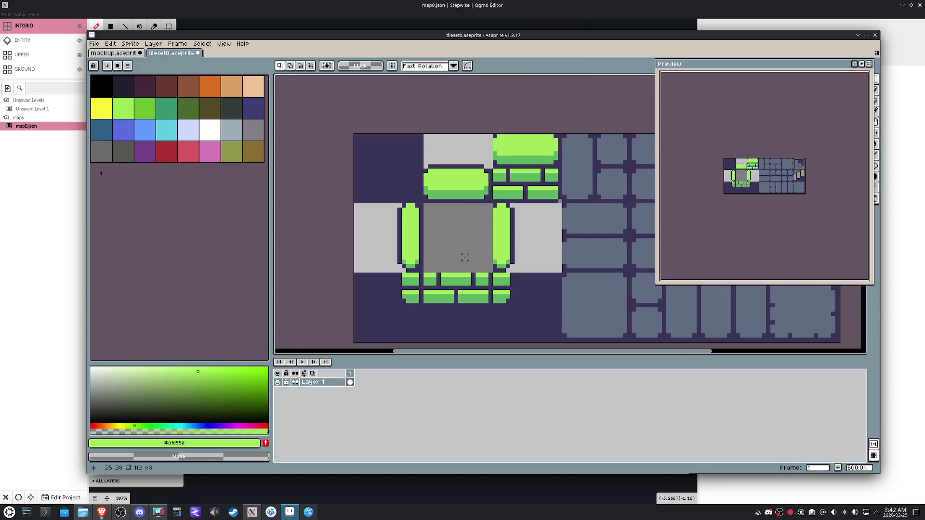
click(465, 245)
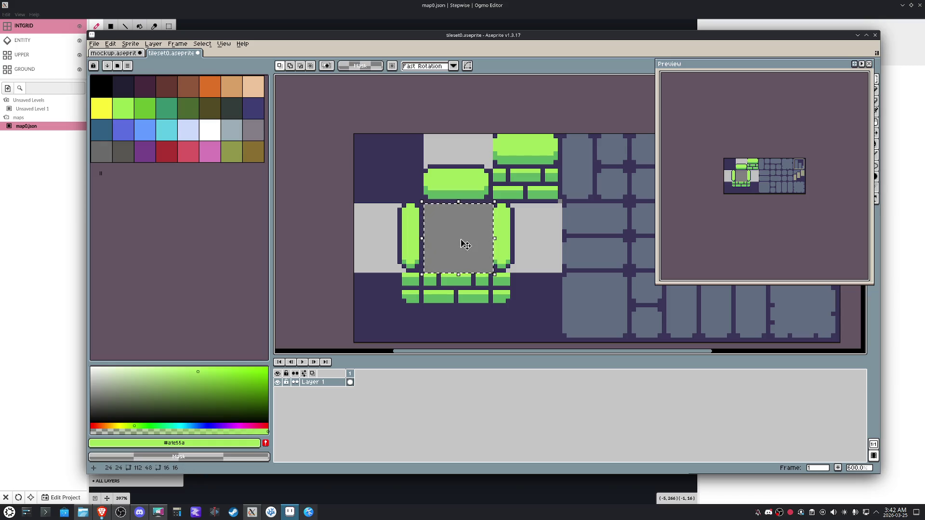
click(529, 218)
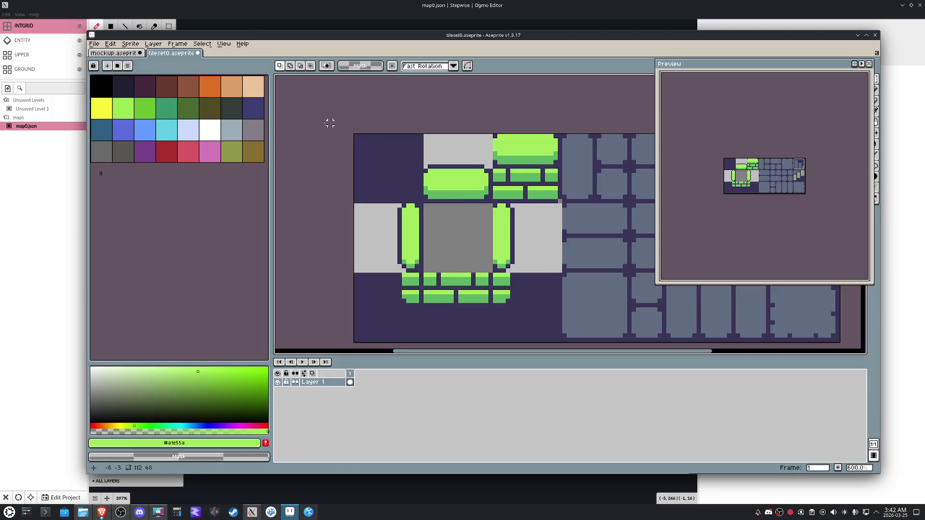
key(ctrl+s)
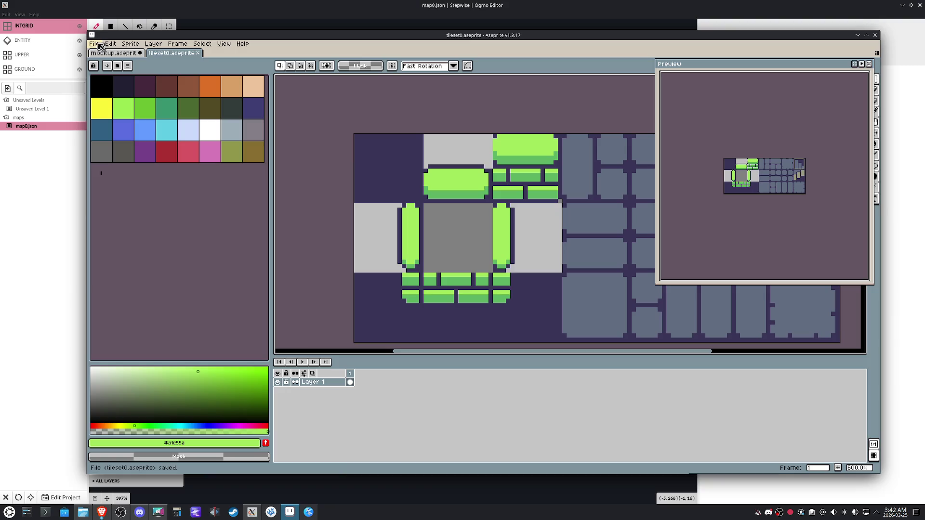
Export tileset0 as tileset0.png via File > Export As and return to Ogmo Editor
click(98, 44)
click(190, 119)
click(234, 279)
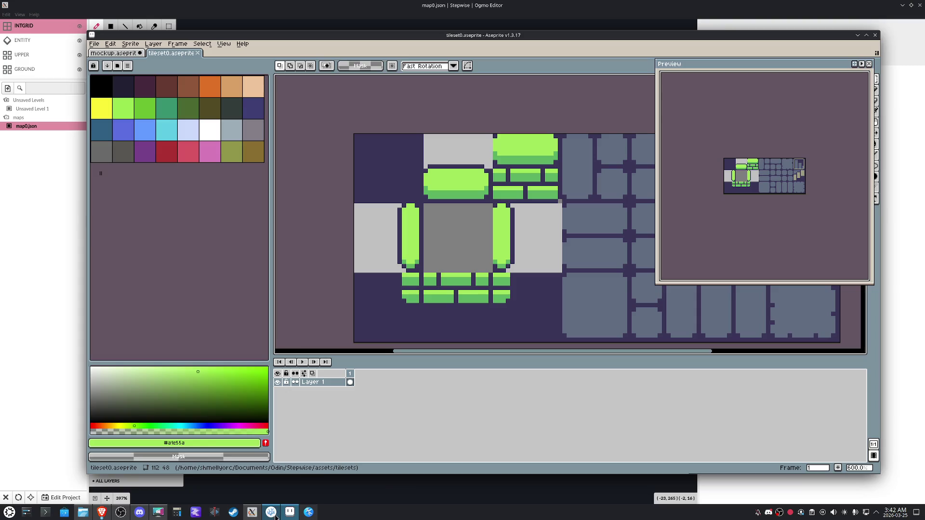
click(271, 513)
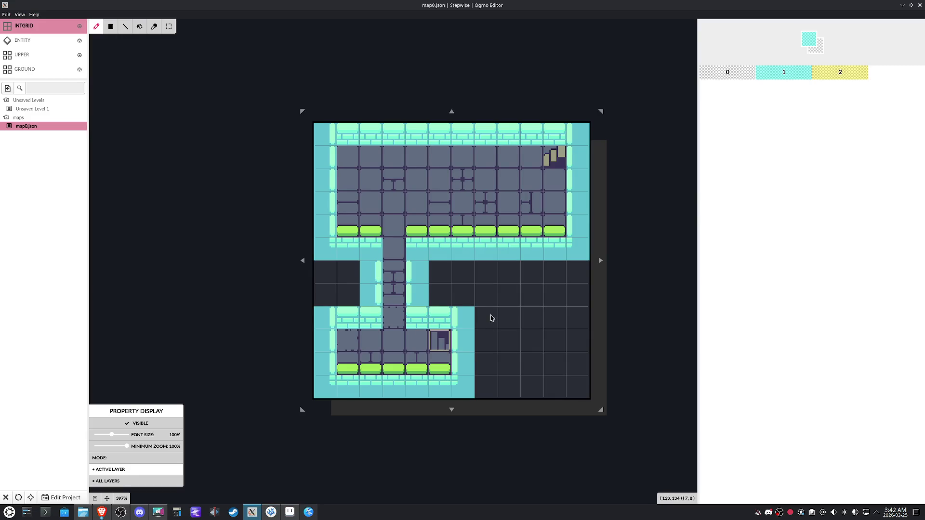
scroll(329, 271, up, 2)
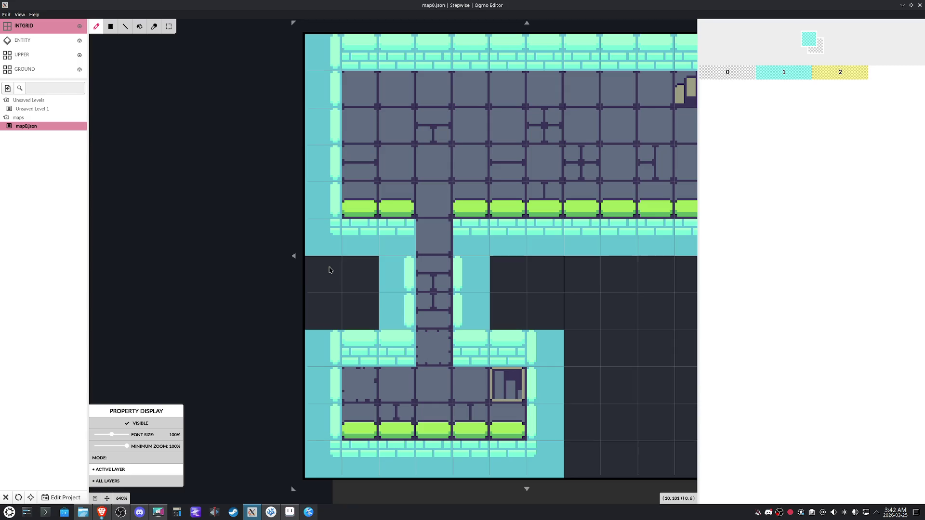
Make UPPER the edited layer and hide the INTGRID overlay
click(80, 27)
click(46, 57)
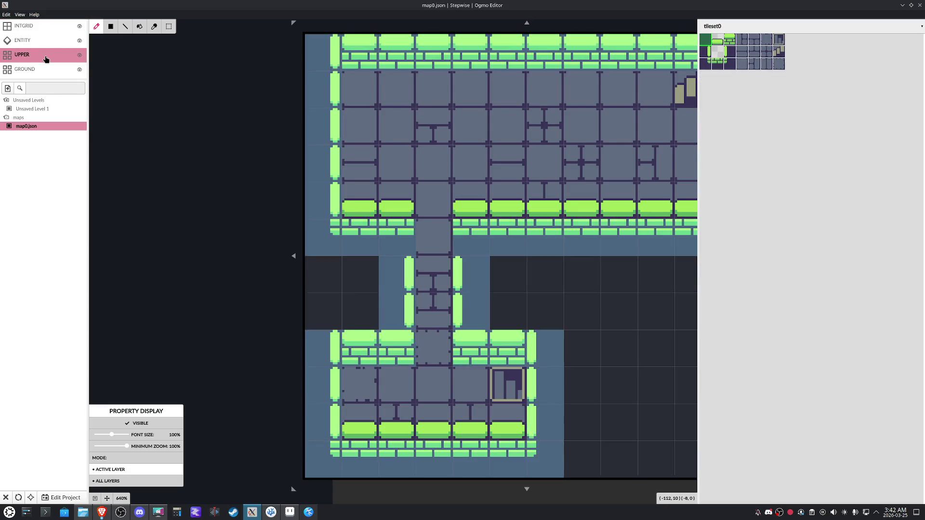
click(81, 27)
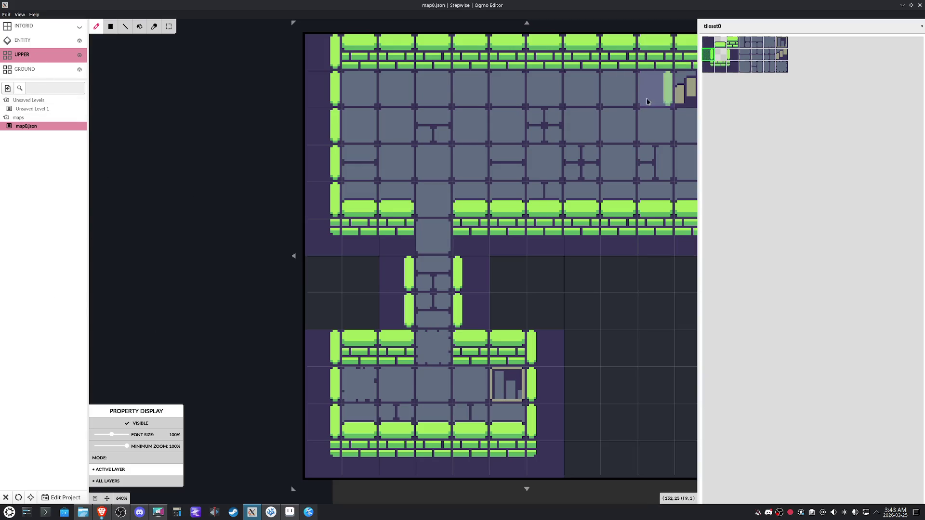
Place vertical wall tiles on both sides of the corridor top and save the map
click(384, 236)
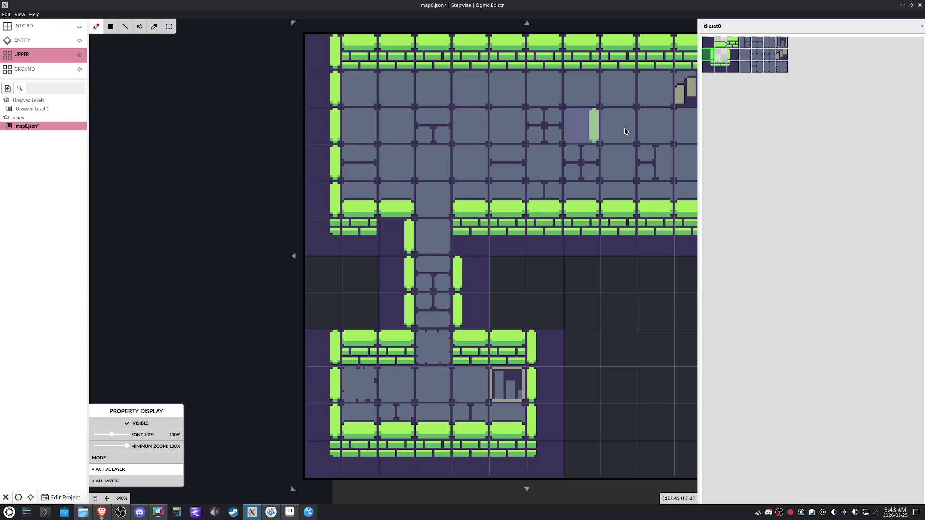
click(735, 56)
click(470, 237)
key(ctrl+s)
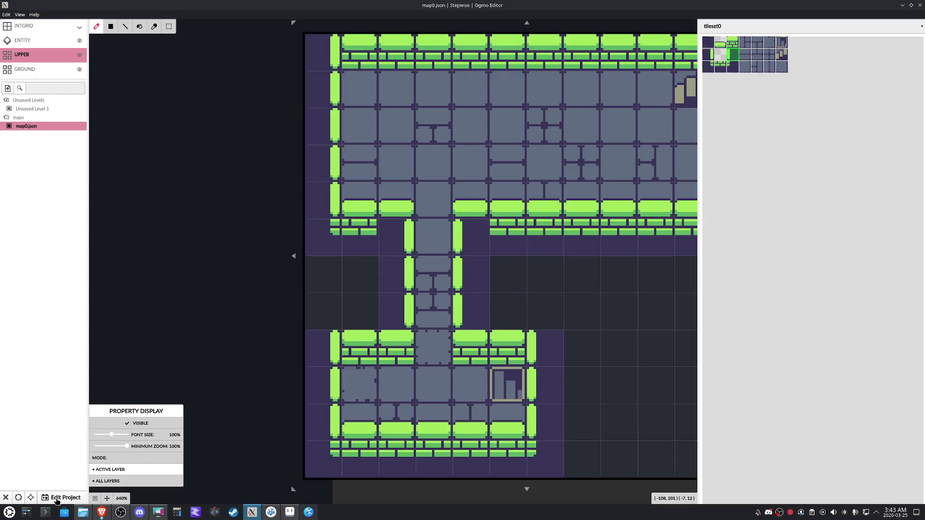
Save & Update the project from Edit Project, confirming all level files update
click(58, 499)
click(34, 477)
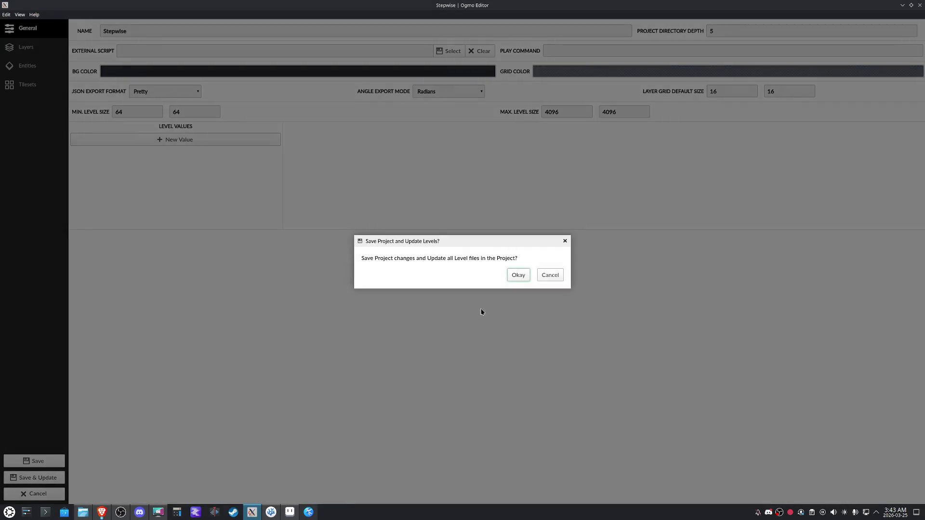
click(527, 275)
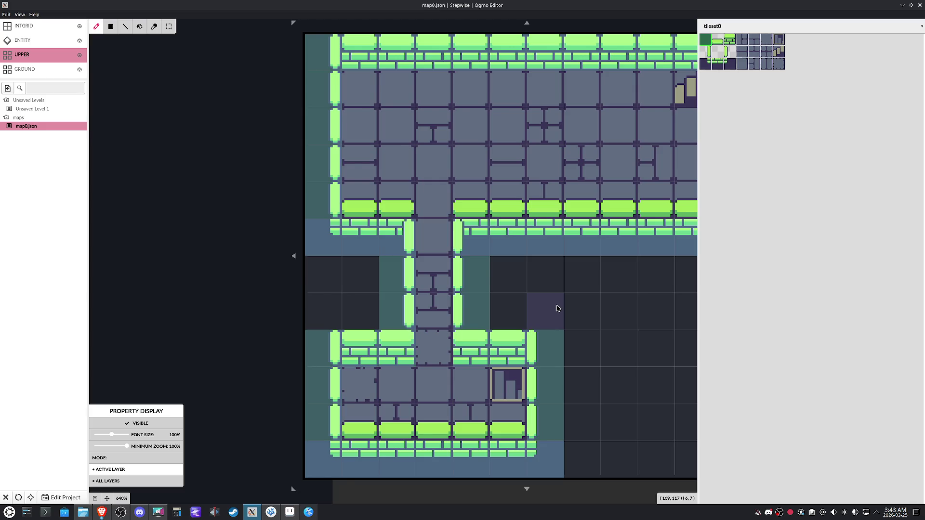
scroll(557, 309, up, 3)
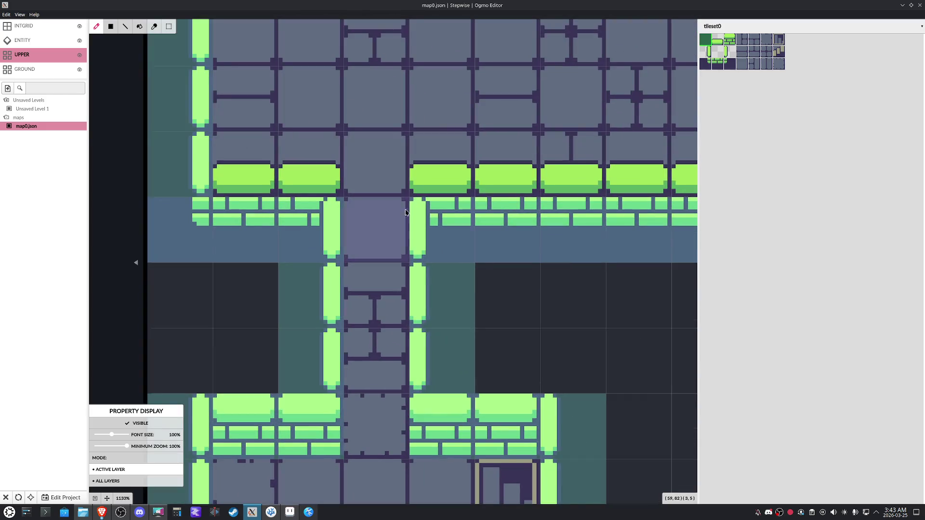
scroll(575, 319, down, 2)
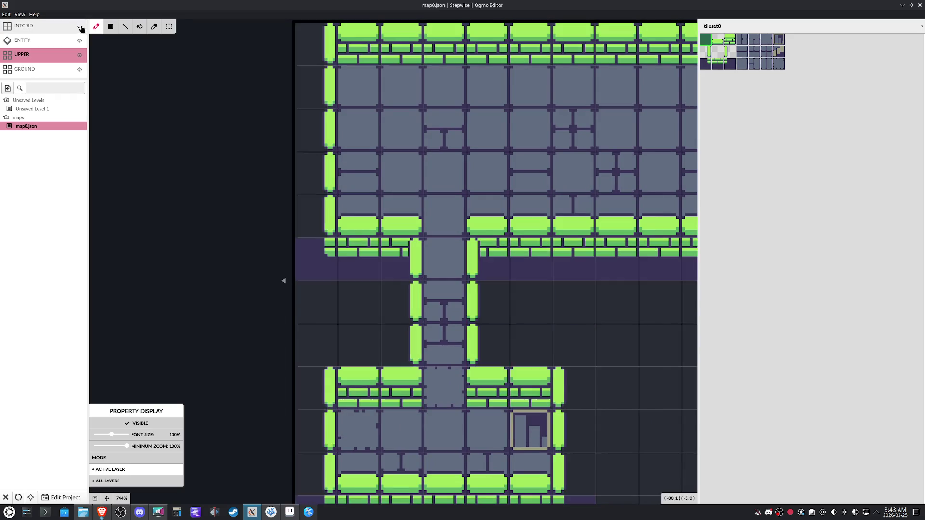
click(56, 40)
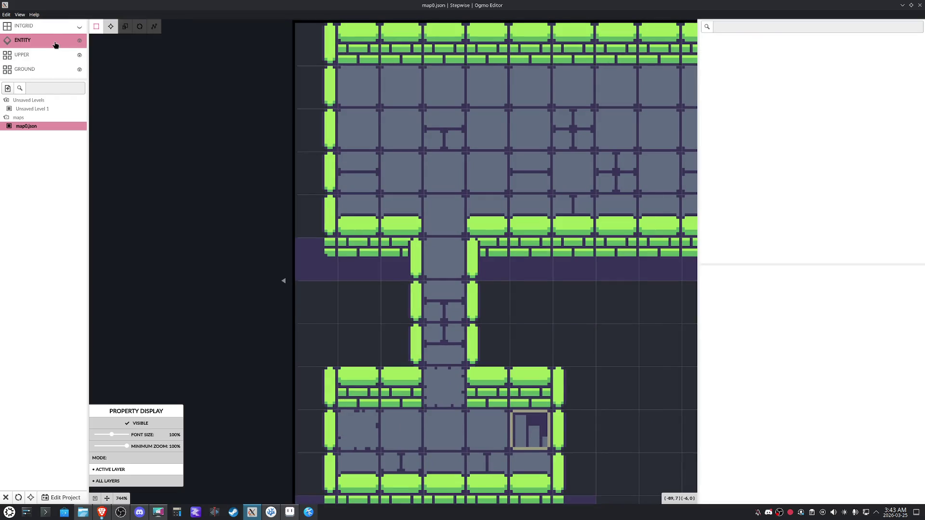
click(47, 58)
click(48, 29)
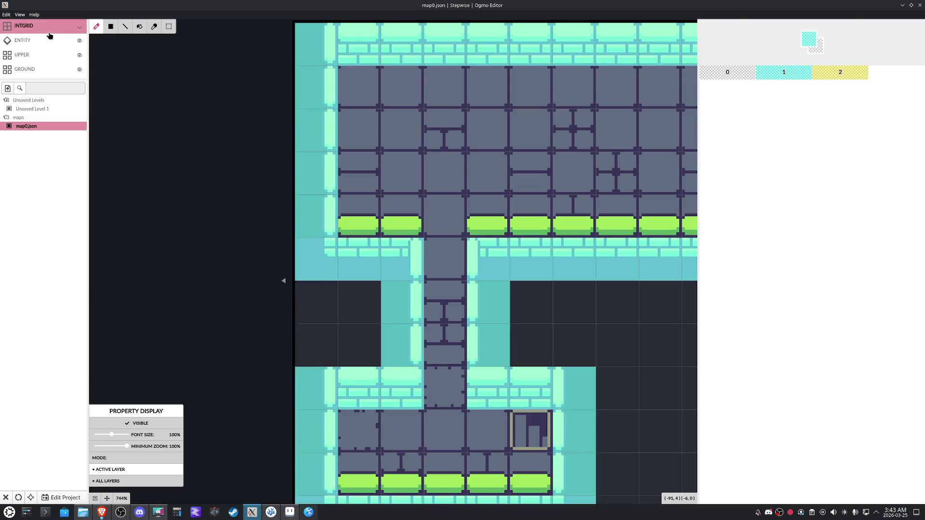
click(49, 41)
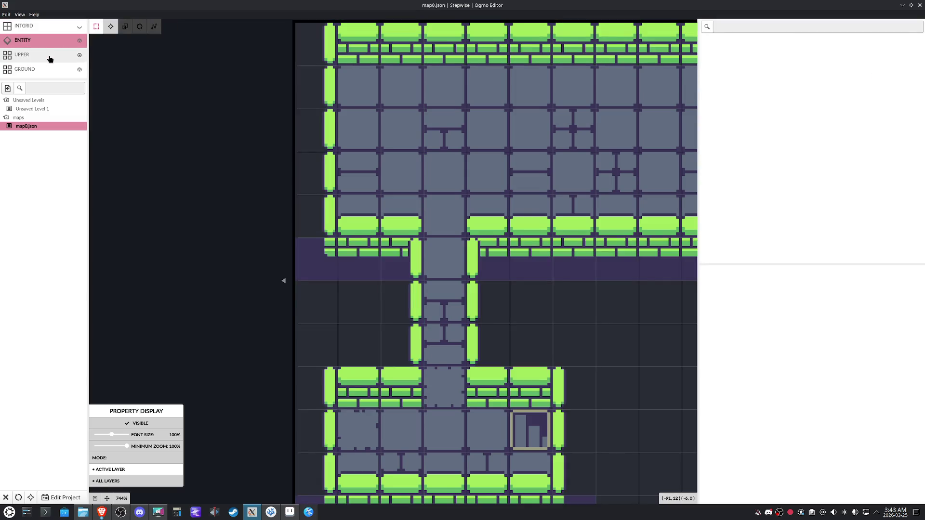
click(49, 56)
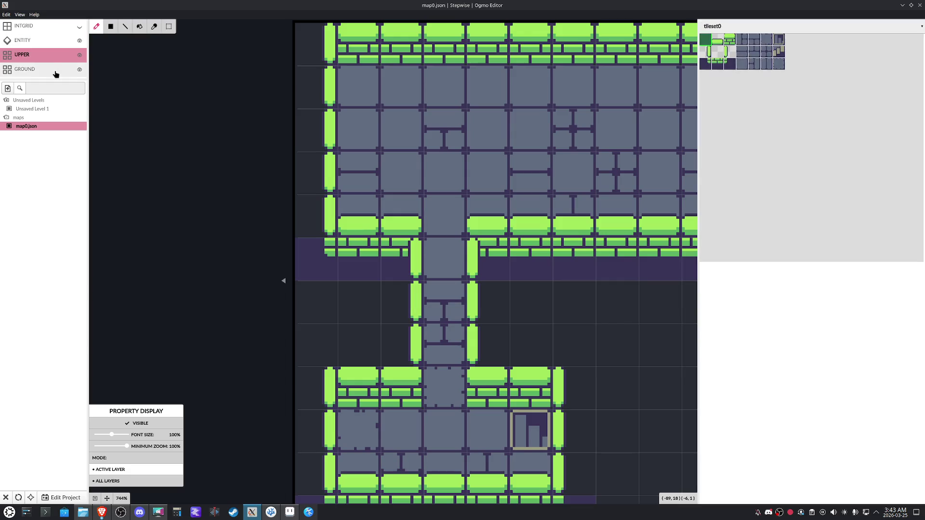
click(60, 58)
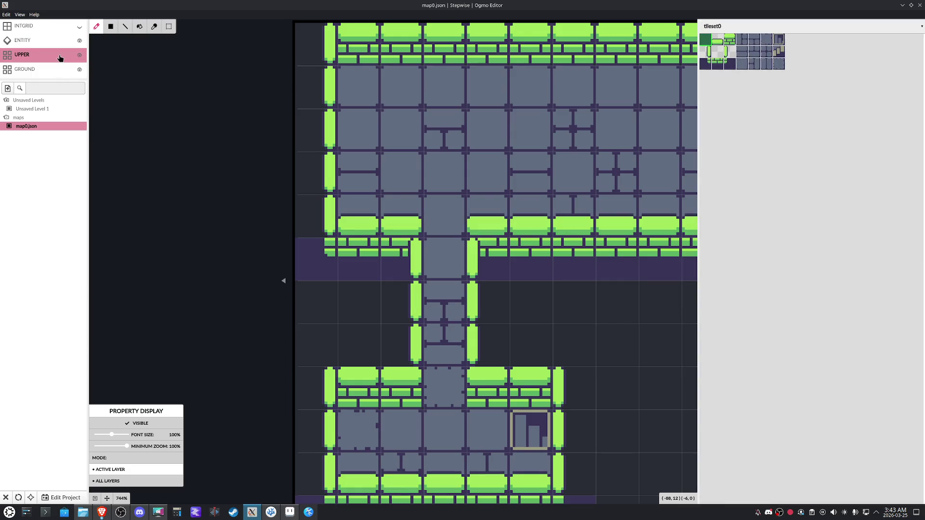
scroll(504, 297, down, 2)
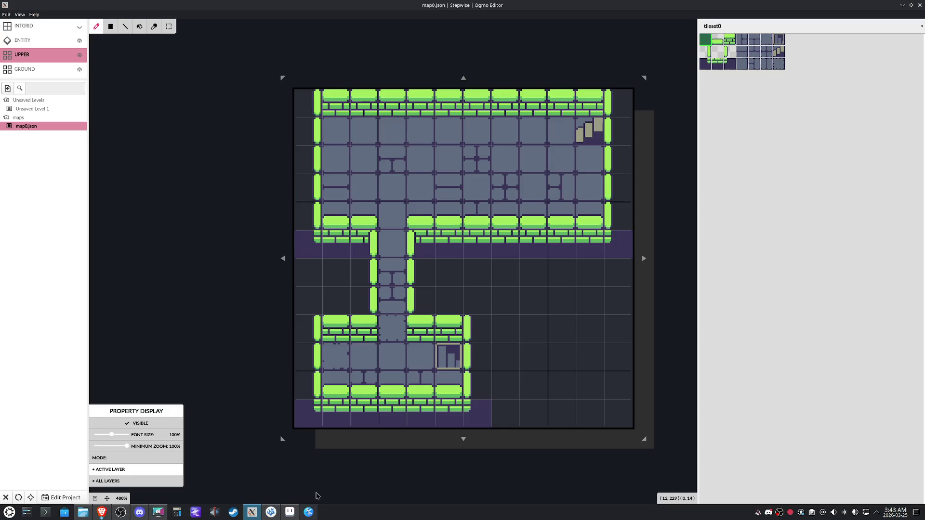
mouse_move(290, 512)
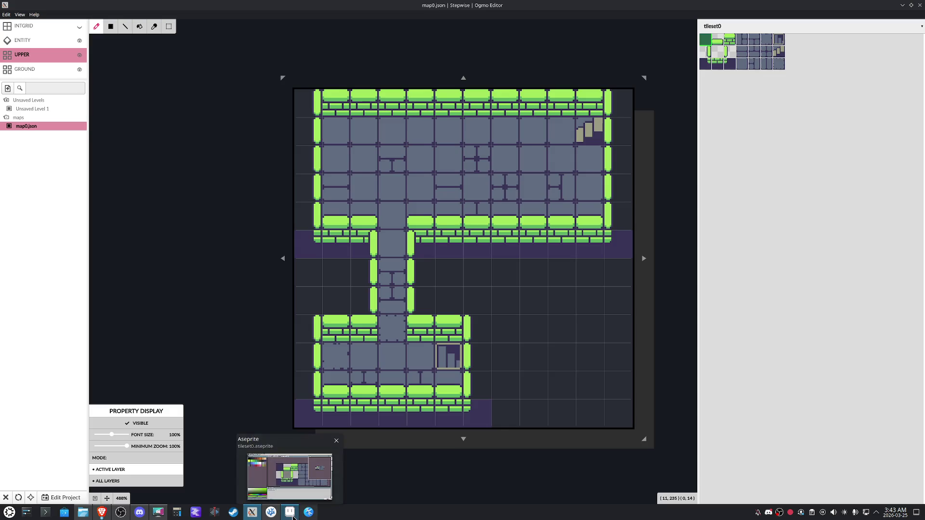
Sample the dark purple background colour from the Aseprite tileset and return to the level editor
click(291, 514)
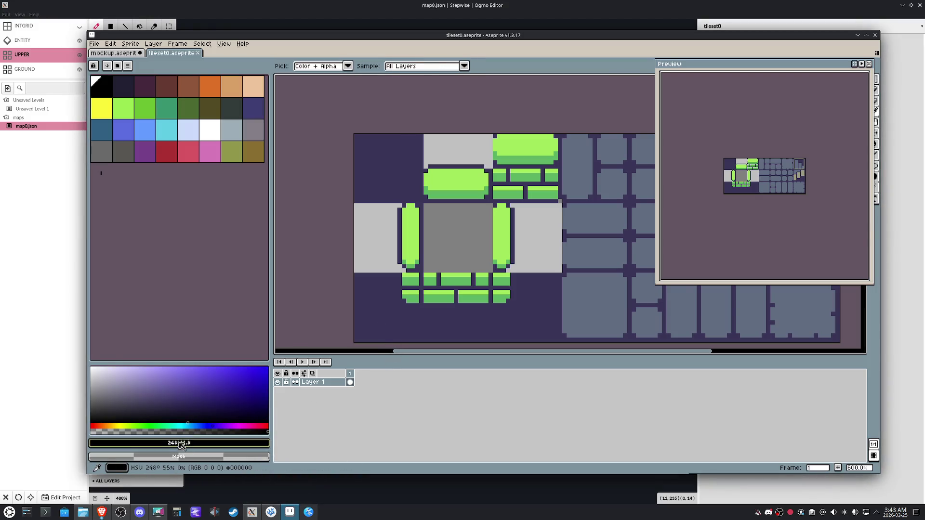
click(374, 318)
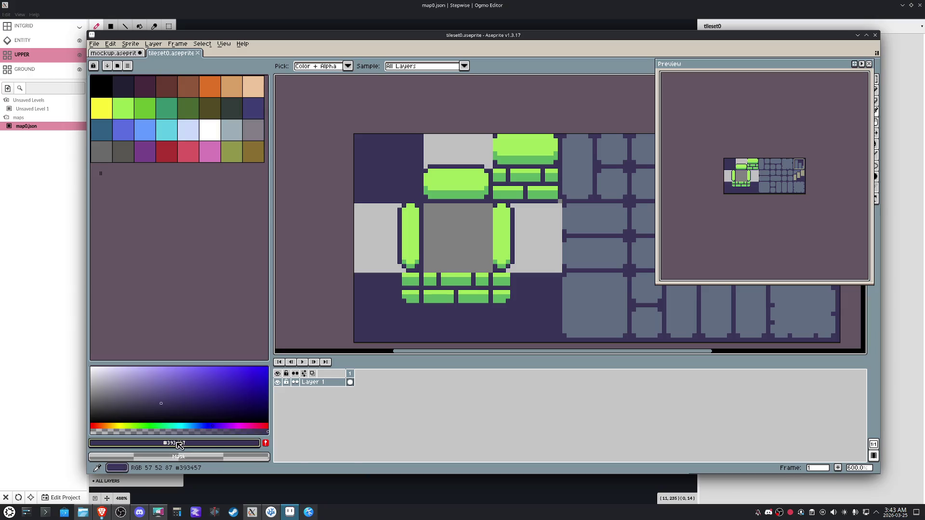
click(271, 512)
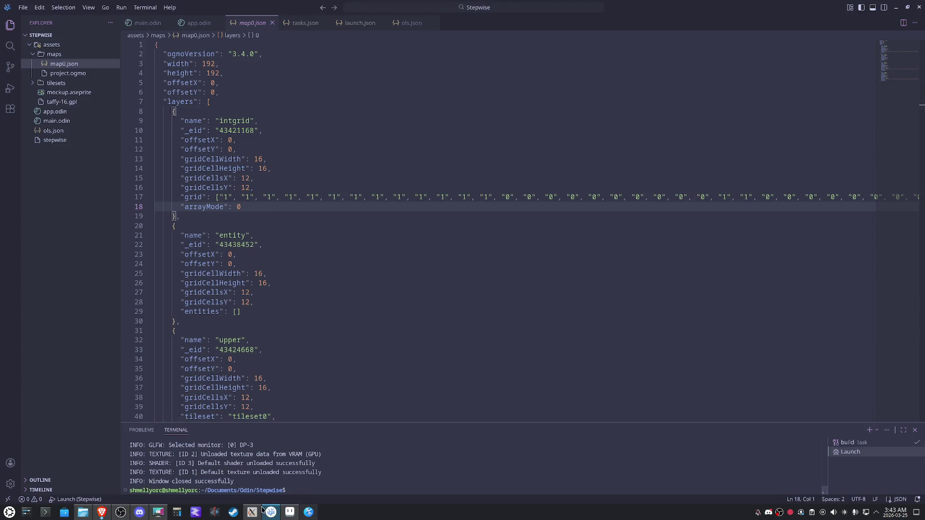
click(252, 512)
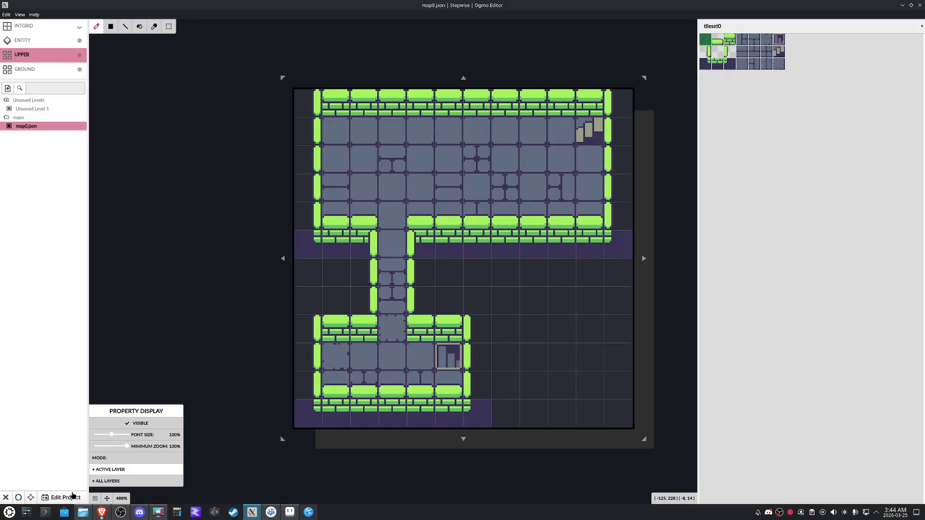
Apply background colour 393457 in project settings, then save and update all levels
click(65, 497)
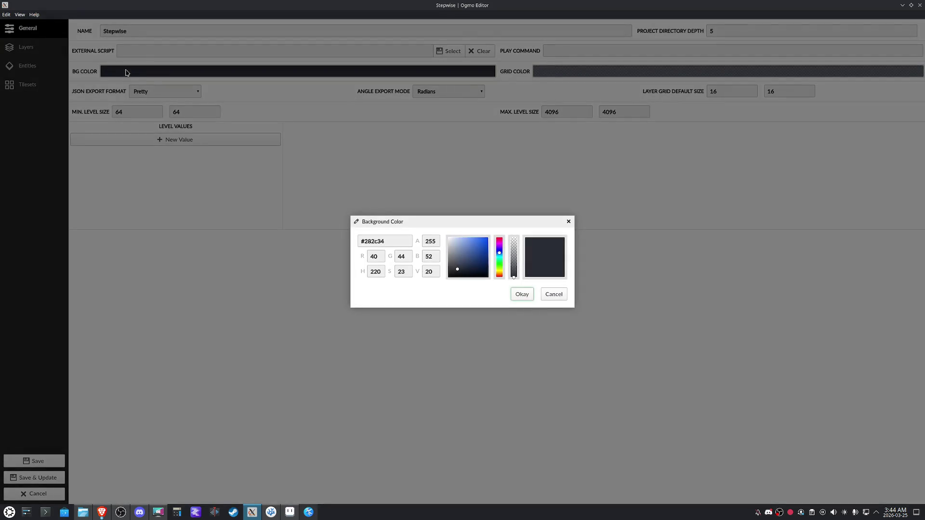
text(393457)
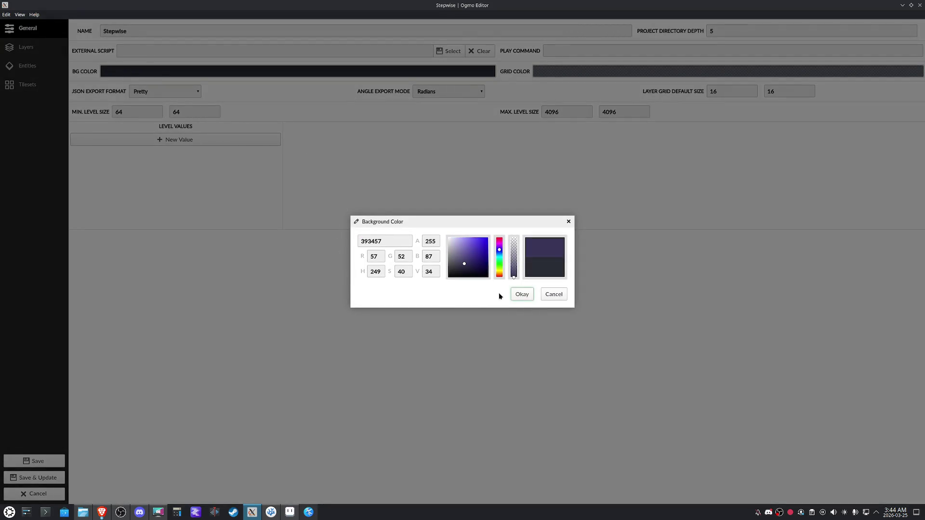
click(522, 293)
click(36, 477)
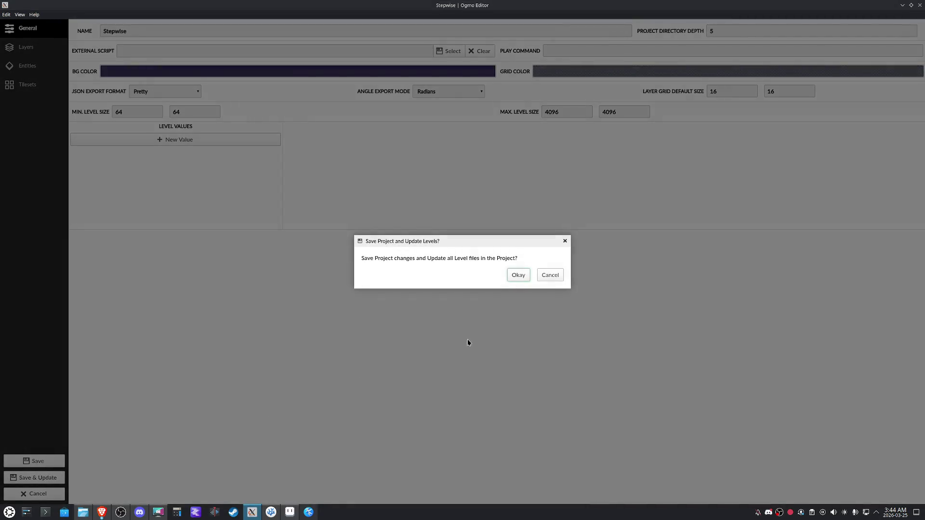
click(519, 275)
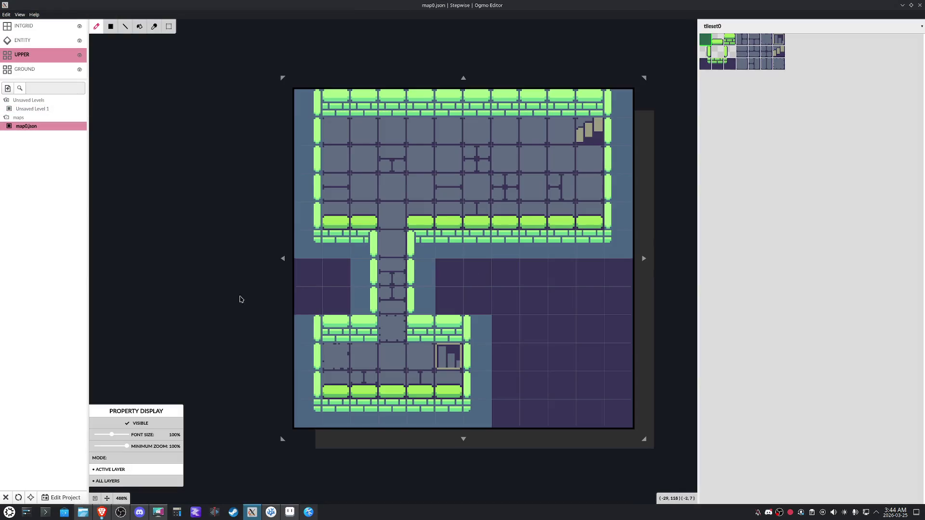
Hide the INTGRID overlay, reselect the UPPER layer, and bring tileset0 forward in Aseprite
click(25, 70)
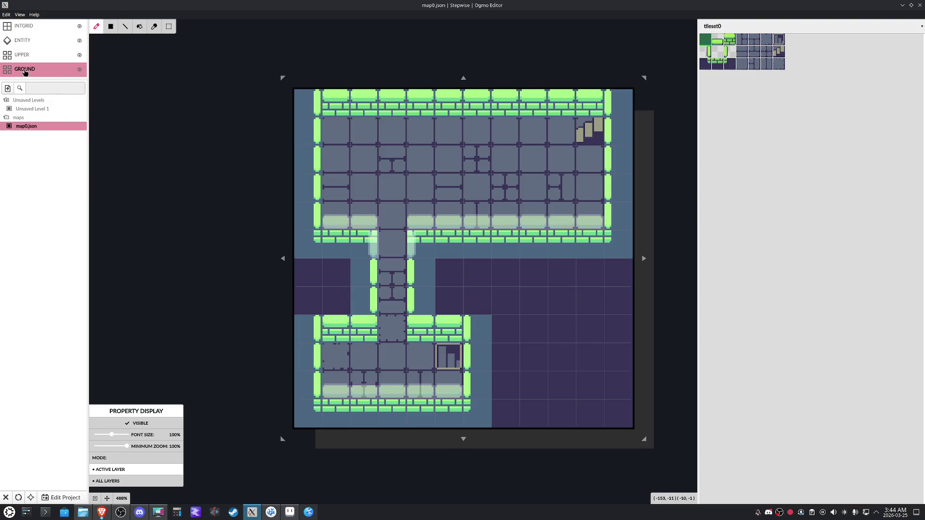
click(78, 26)
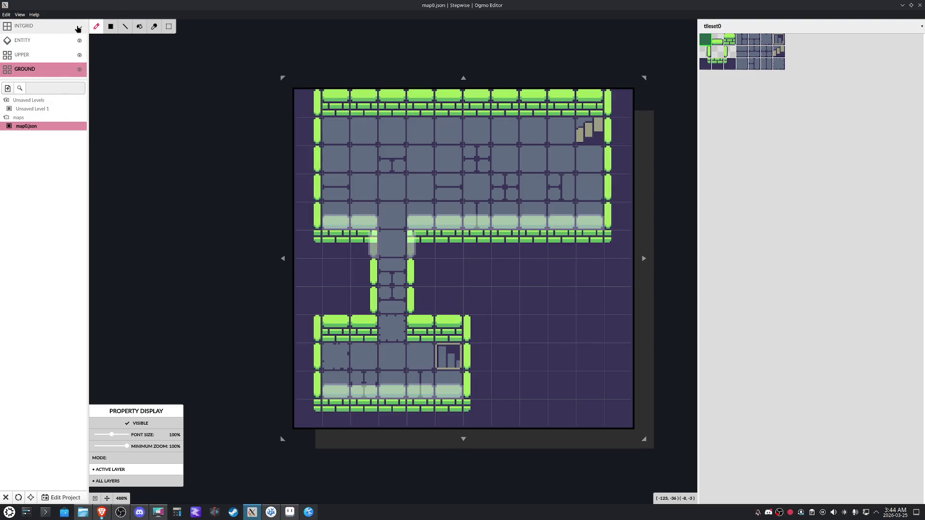
scroll(237, 248, up, 1)
scroll(236, 248, up, 1)
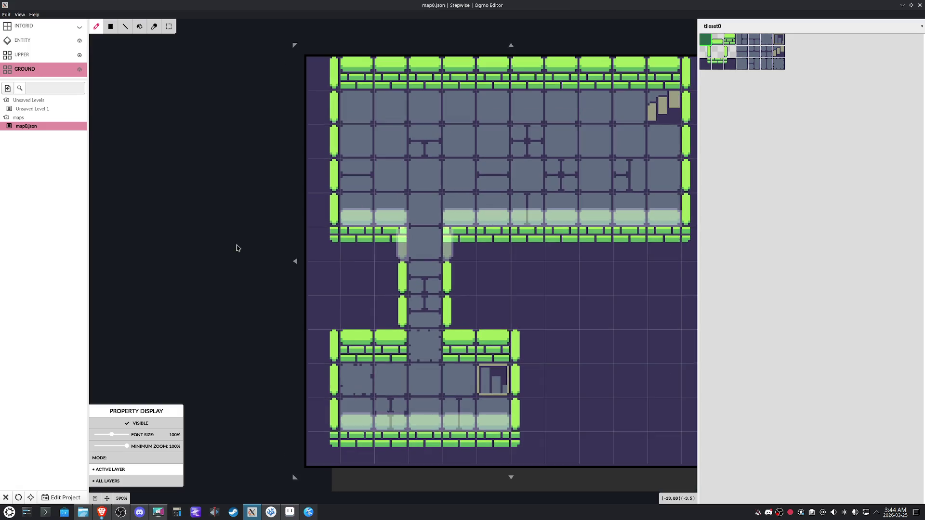
scroll(236, 248, down, 2)
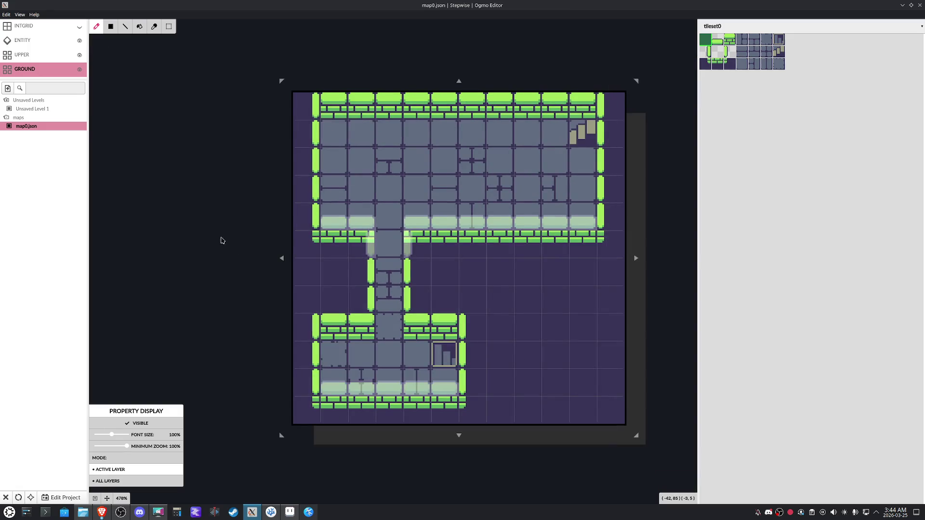
scroll(227, 234, up, 1)
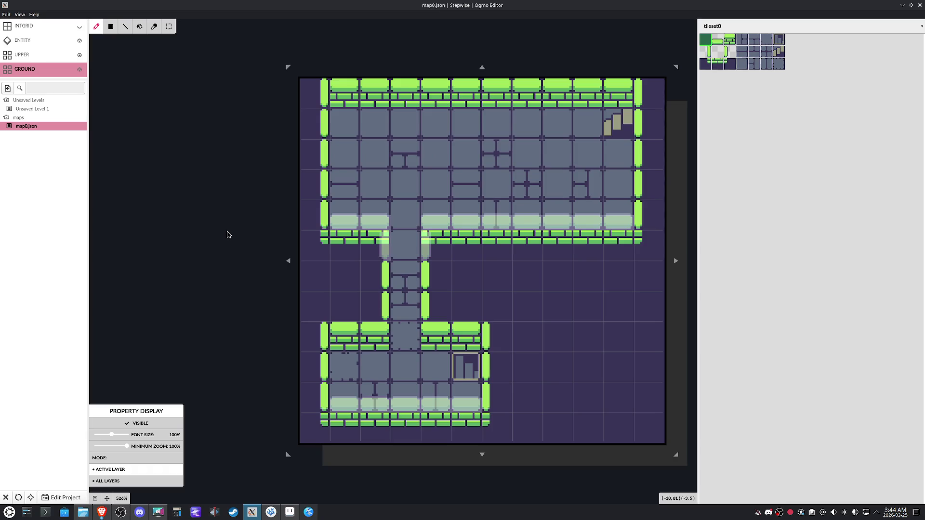
click(24, 54)
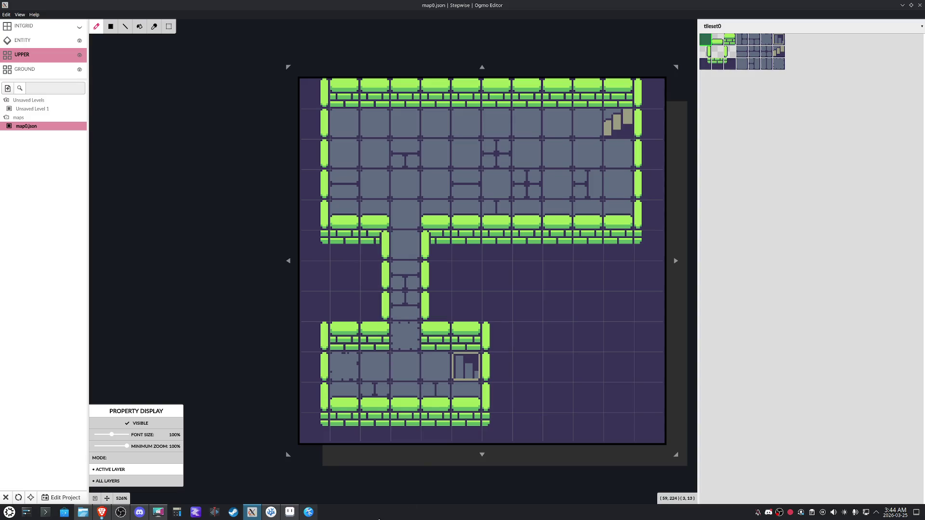
click(289, 512)
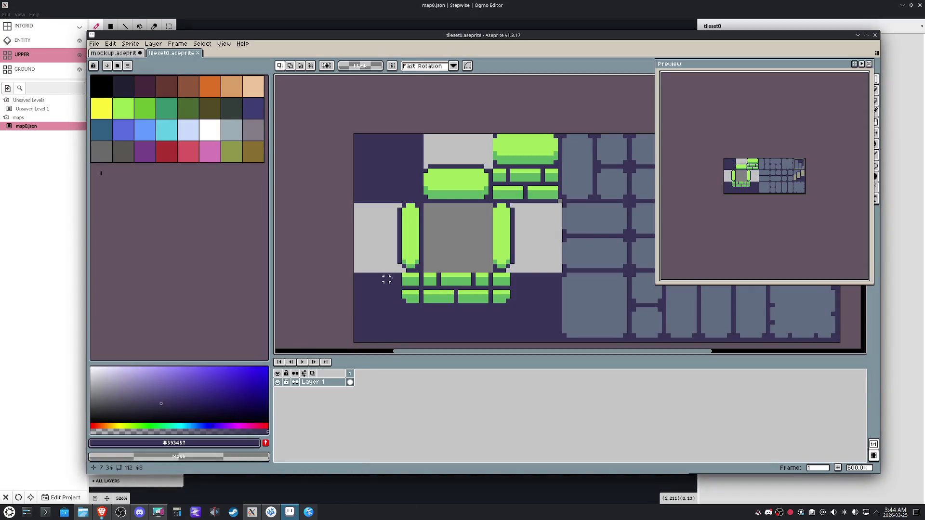
scroll(390, 257, up, 1)
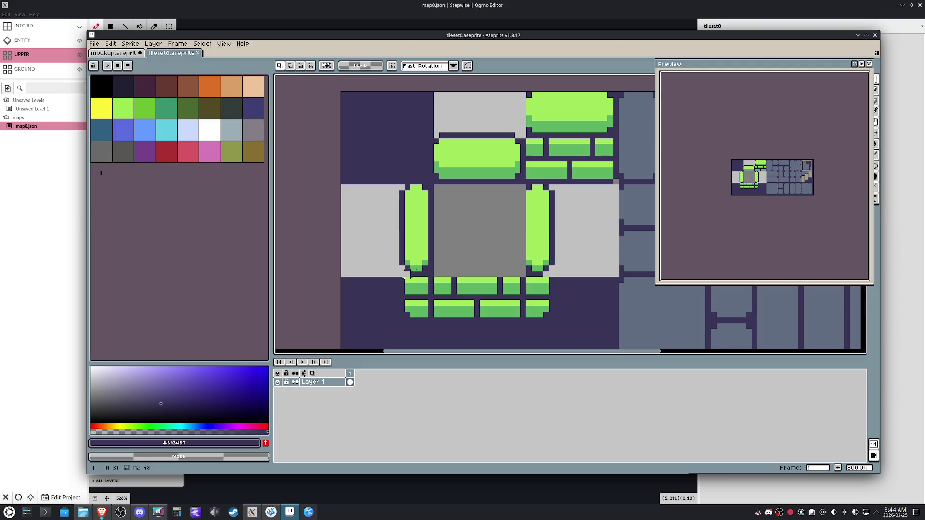
Shift the left green wall bar two pixels to the left
drag(417, 278, 362, 184)
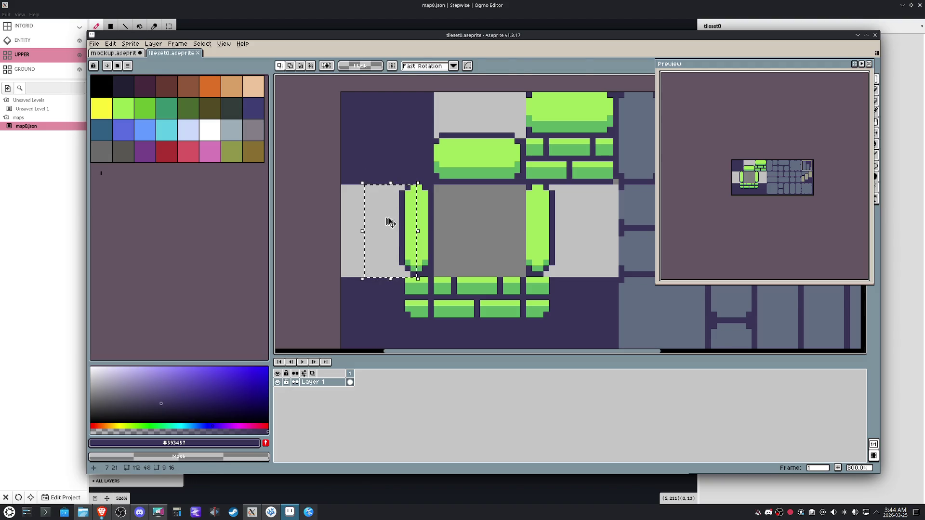
drag(400, 226, 393, 226)
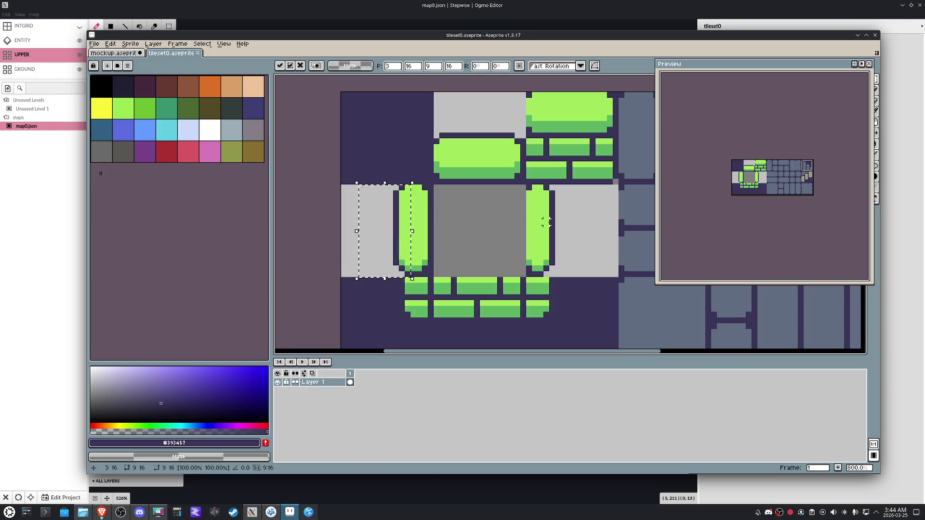
key(ctrl+d)
drag(417, 276, 384, 185)
drag(409, 239, 404, 239)
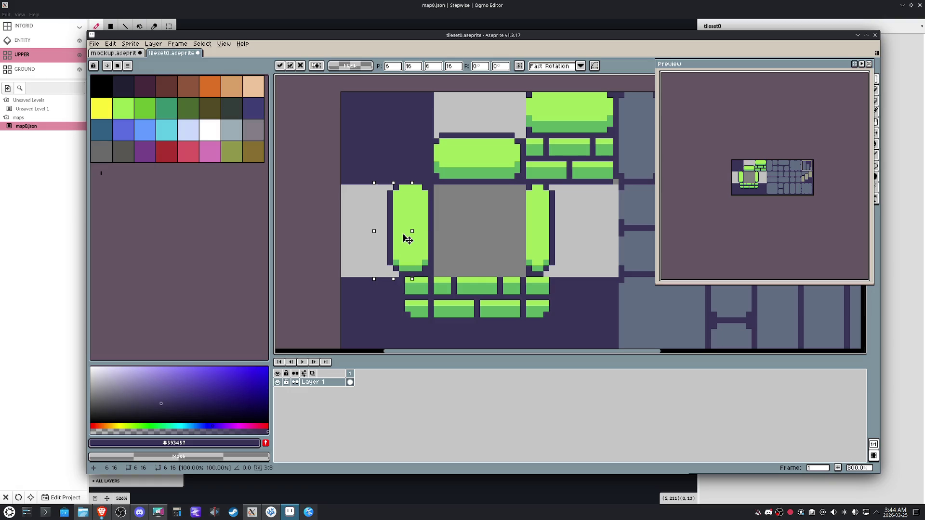
key(ctrl+d)
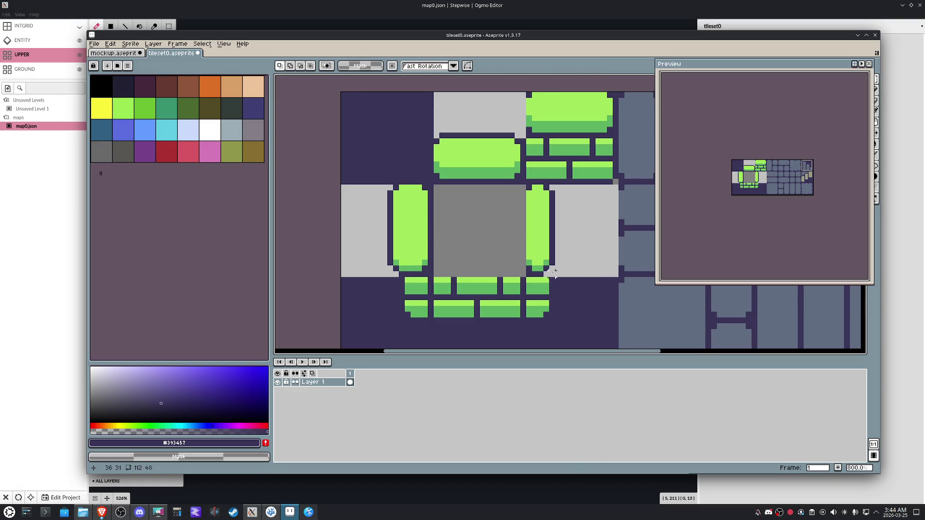
Shift the right green wall bar outward to the right
drag(536, 278, 567, 184)
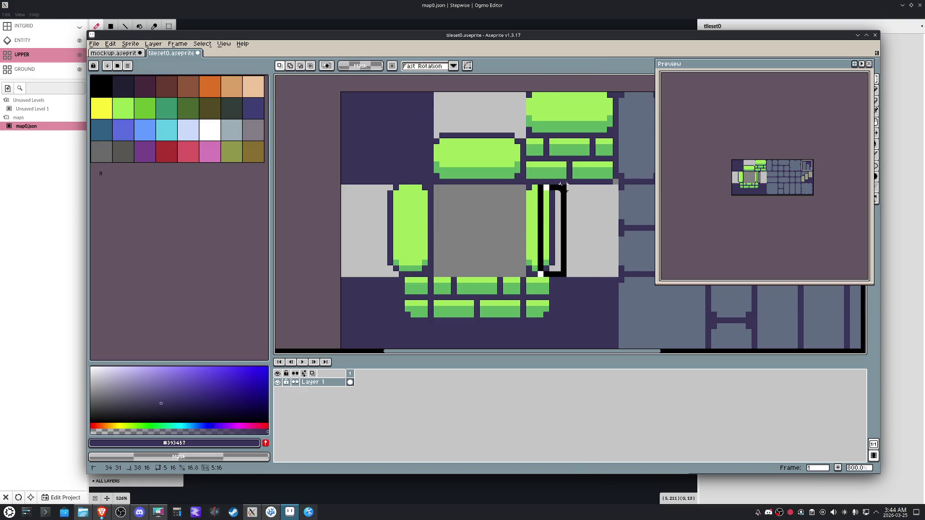
drag(559, 235, 566, 236)
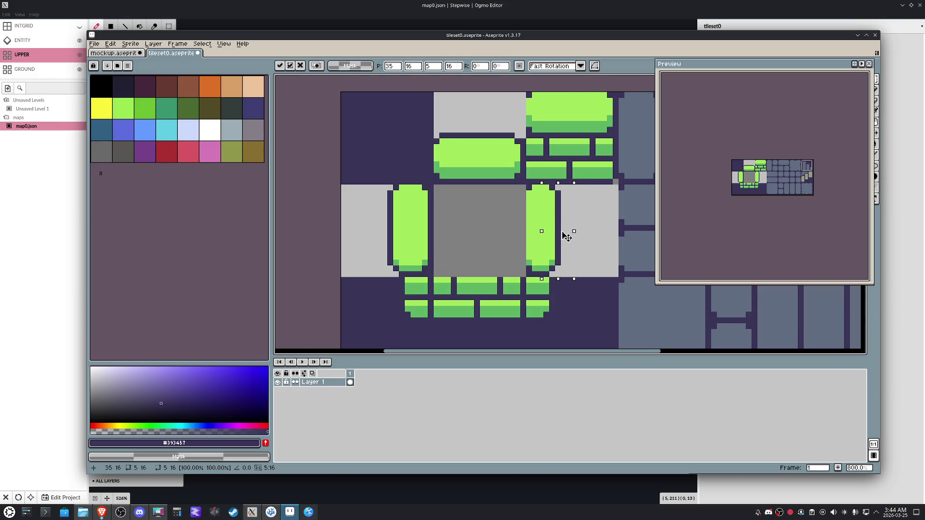
key(Return)
drag(569, 236, 571, 234)
key(ctrl+d)
scroll(602, 238, down, 1)
Save tileset0, export it as an image overwriting the old one, and return to the Ogmo map
key(ctrl+s)
click(95, 43)
mouse_move(105, 115)
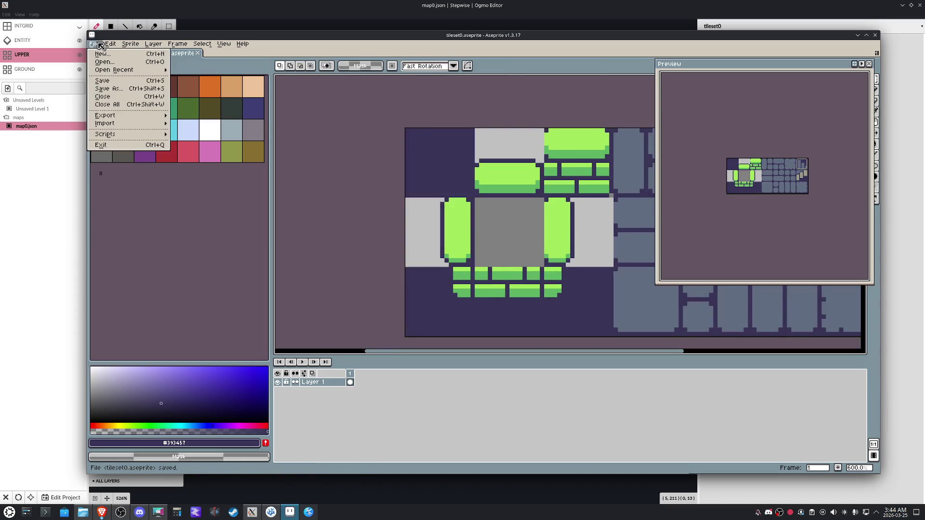
key(Escape)
click(94, 43)
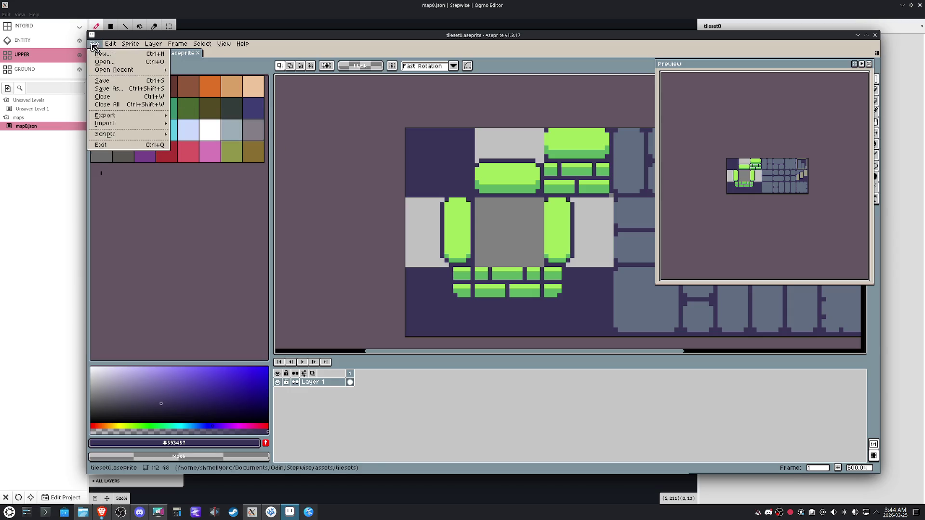
click(196, 120)
click(239, 281)
key(Return)
click(251, 511)
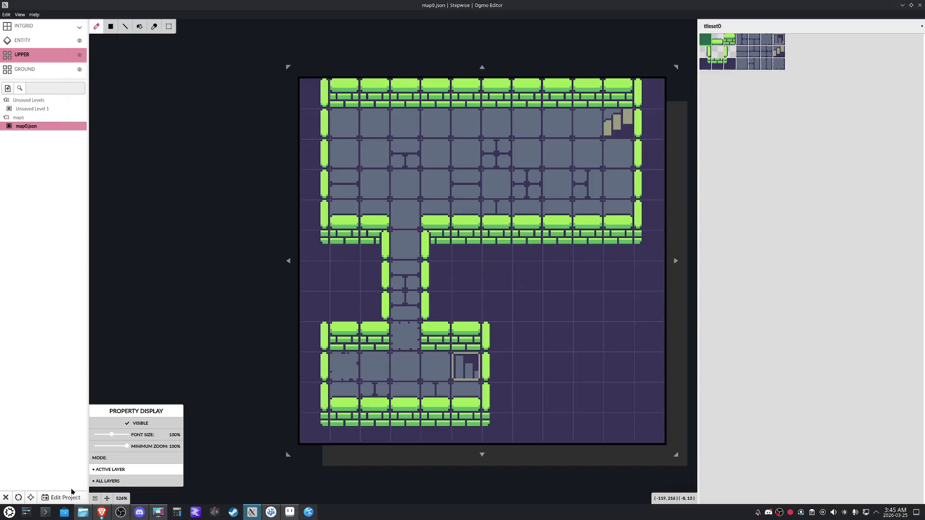
Save and update all levels so map0 reloads the revised tileset, then return to Aseprite
click(49, 499)
click(36, 477)
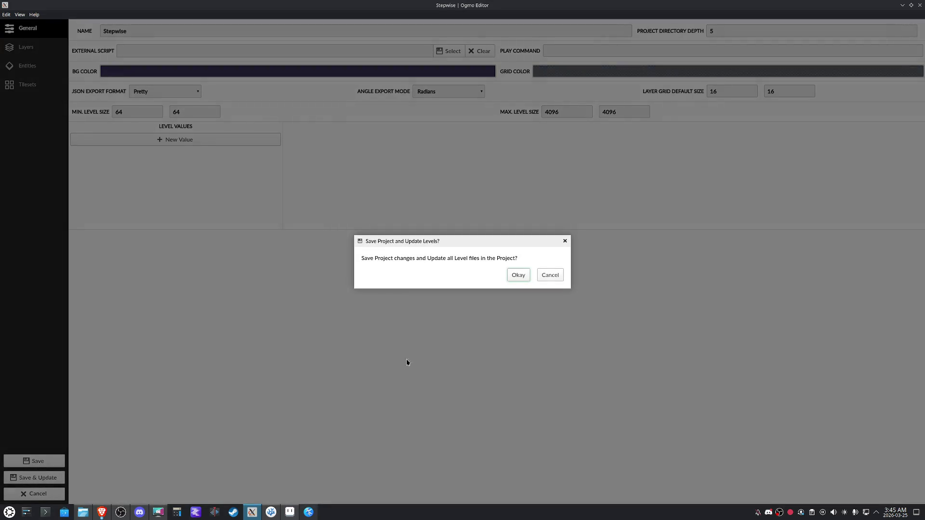
click(517, 276)
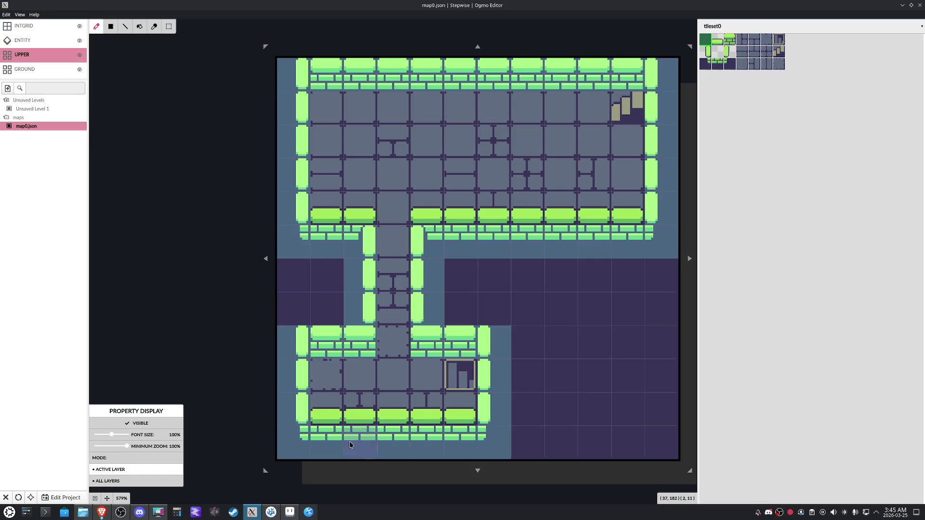
click(290, 512)
scroll(448, 290, up, 2)
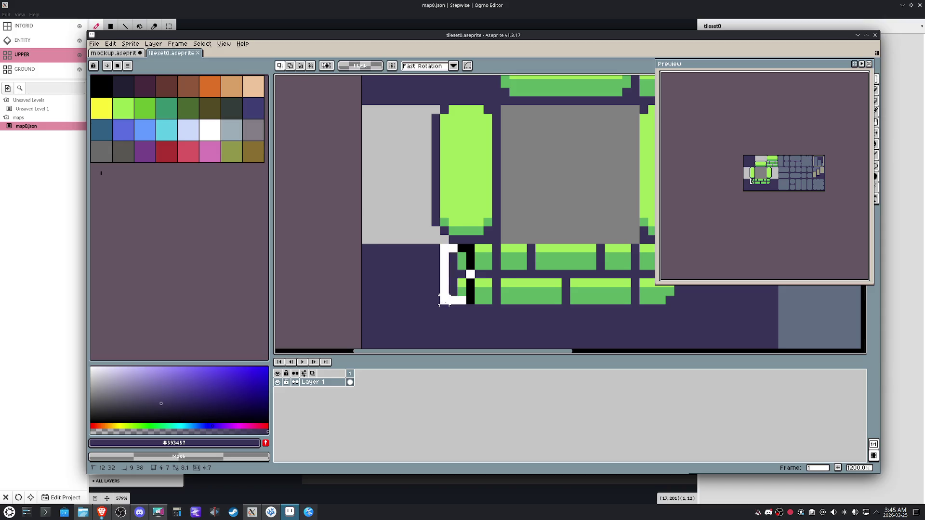
Move the brick corner pixels below the green column one pixel left, then select the ENTITY layer
drag(441, 307, 501, 191)
key(ctrl+d)
drag(471, 300, 429, 242)
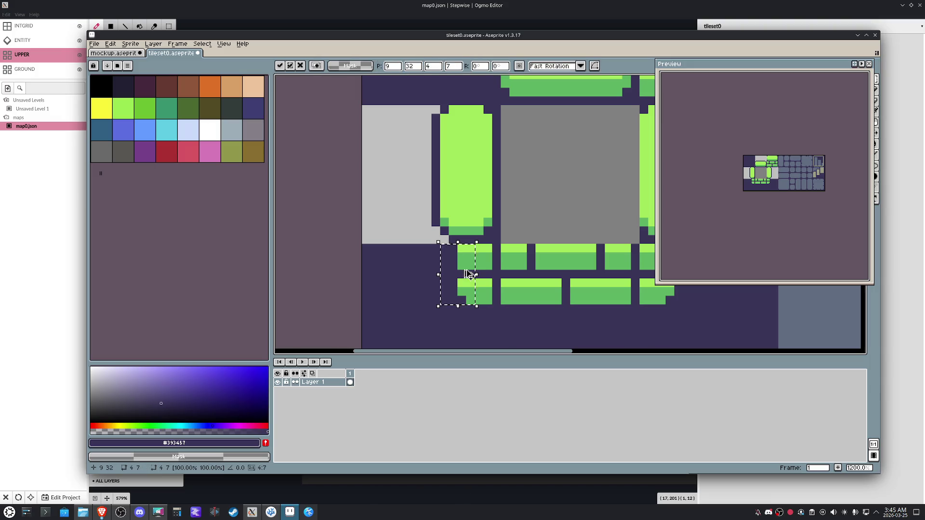
drag(452, 276, 449, 275)
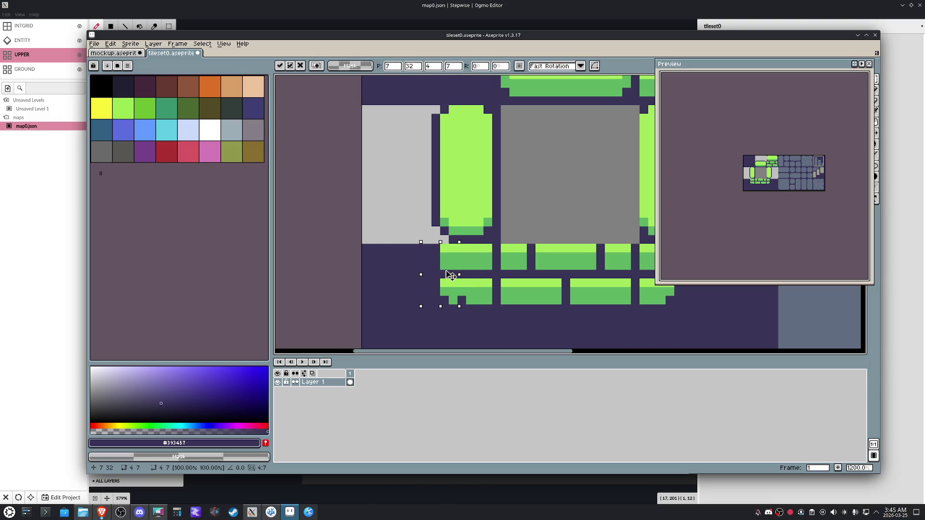
key(ctrl+d)
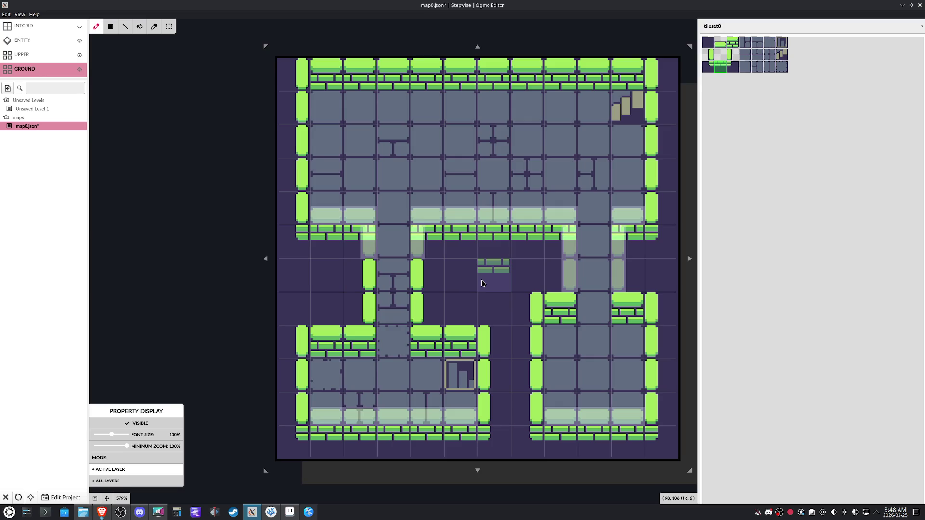
click(44, 44)
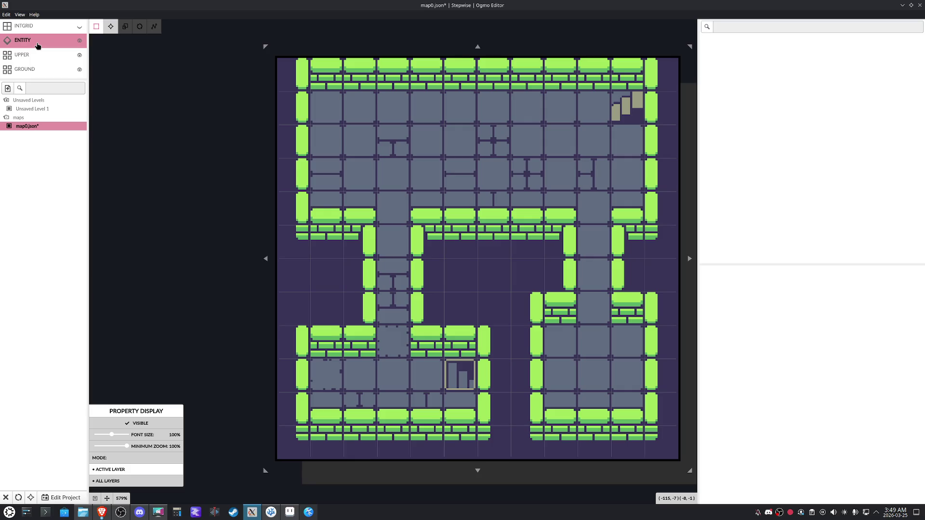
On the INTGRID layer, mark right-edge, bottom-edge and top-room cells solid, erasing stray cells near the top wall
click(39, 28)
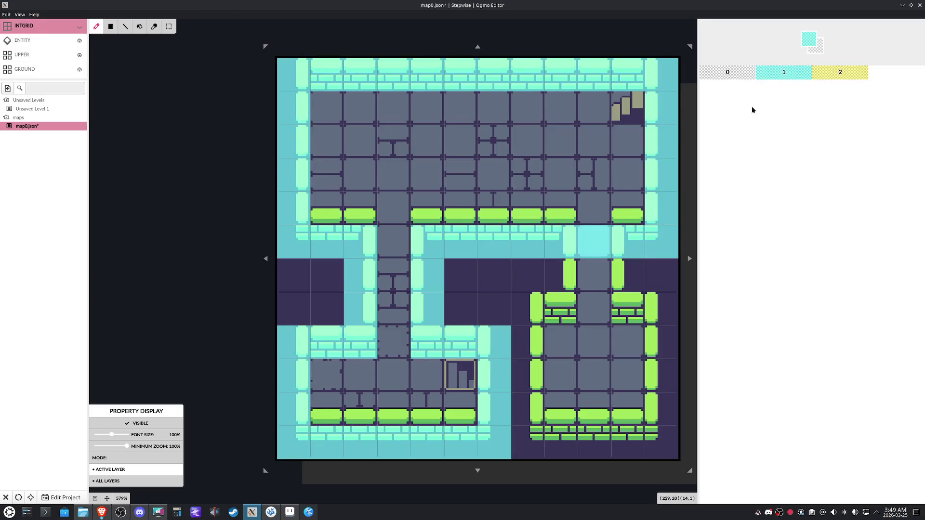
mouse_move(611, 282)
mouse_down()
mouse_move(543, 439)
mouse_move(522, 329)
mouse_move(554, 284)
mouse_up()
right_click(602, 248)
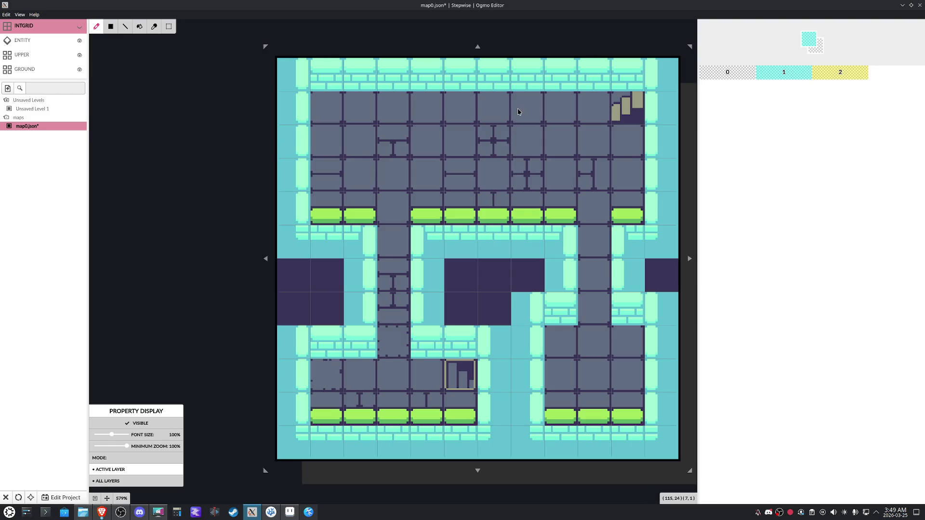
drag(517, 108, 456, 104)
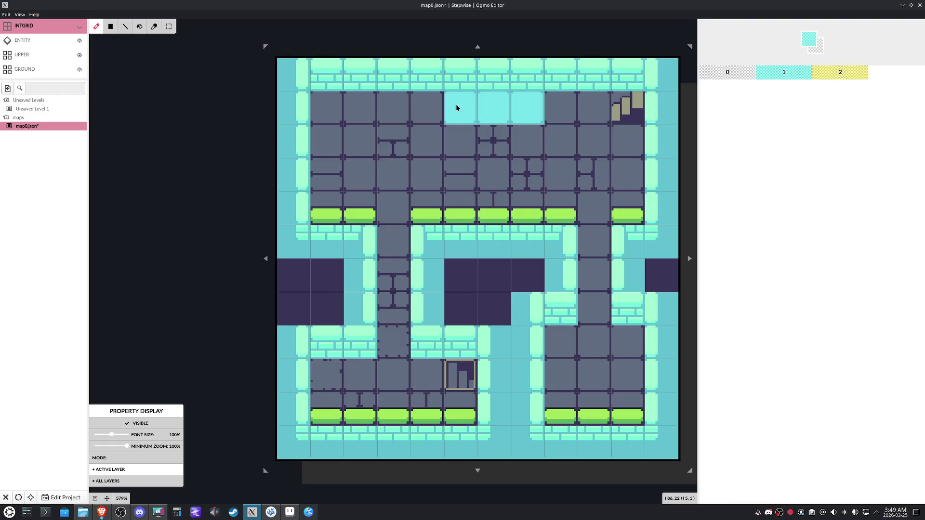
right_click(431, 107)
right_click(503, 68)
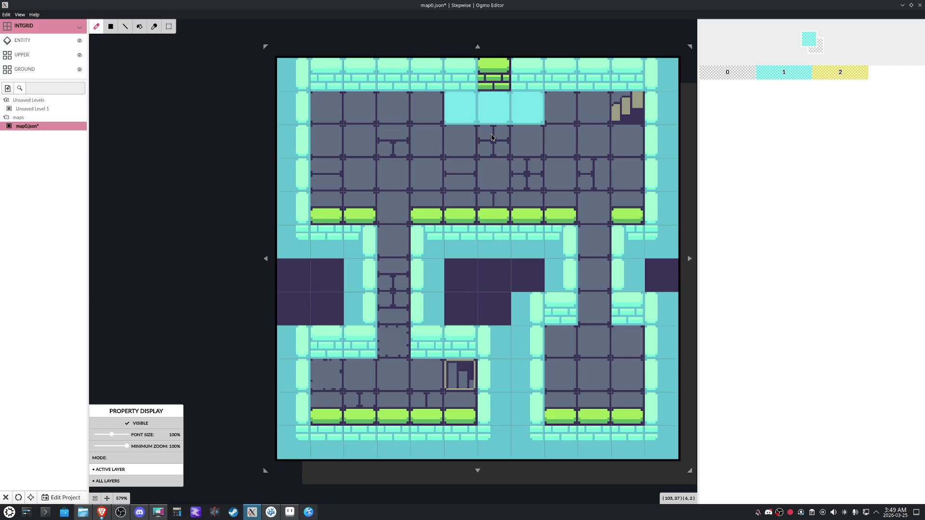
On the GROUND layer, paint a row of three brick tiles below the top wall
click(28, 71)
click(723, 70)
drag(528, 110, 473, 113)
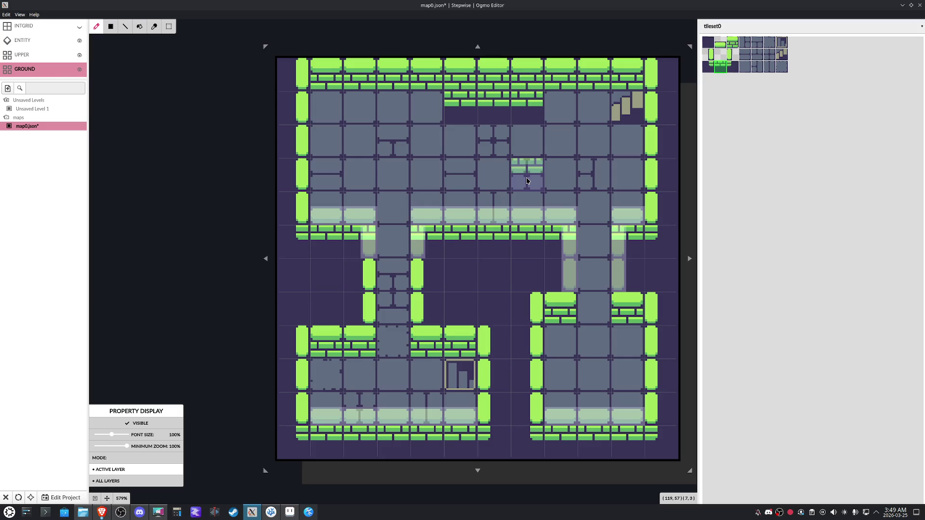
Undo the brick row, repaint three bricks with the proper brick tile, and clear a top-wall tile to open a gap
key(ctrl+z)
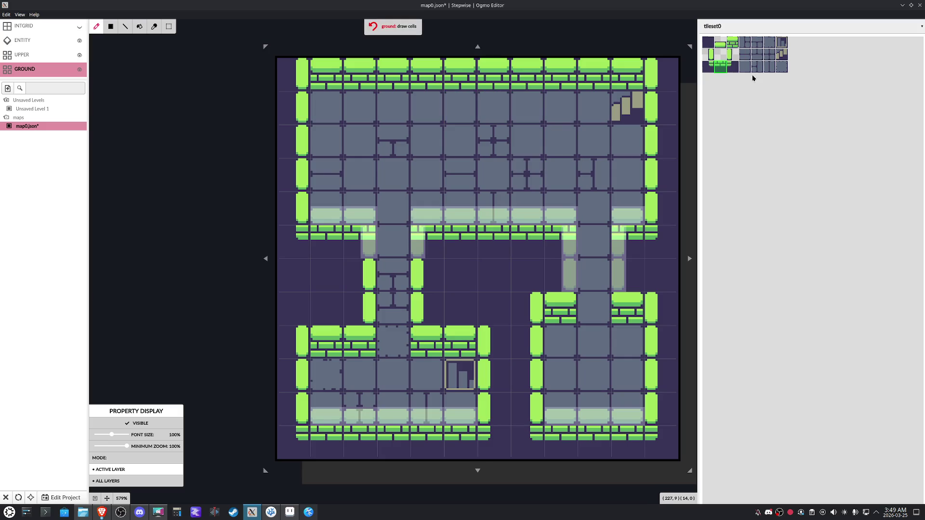
click(741, 44)
click(721, 44)
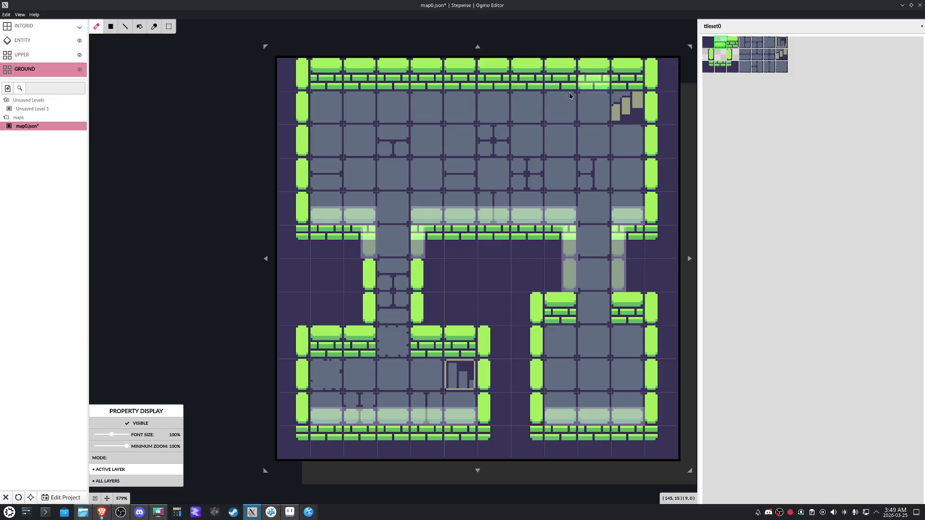
click(733, 43)
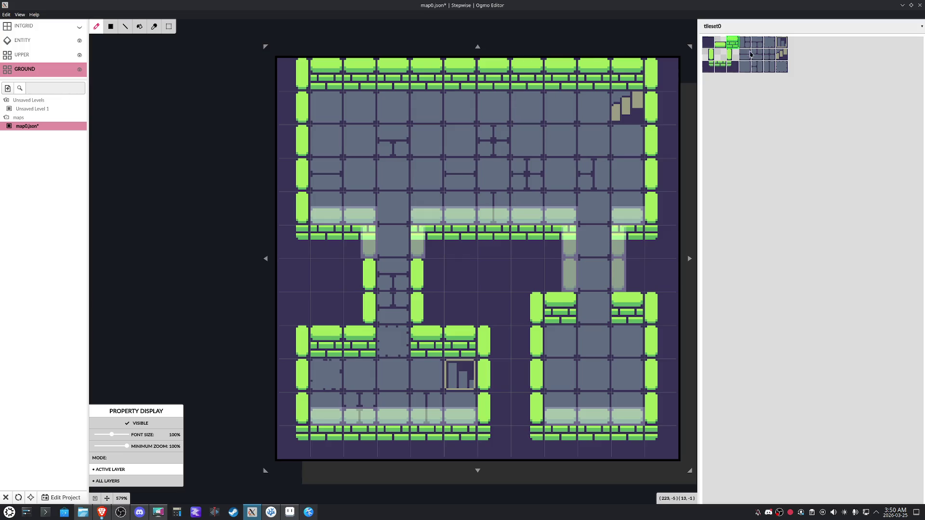
scroll(733, 43, up, 3)
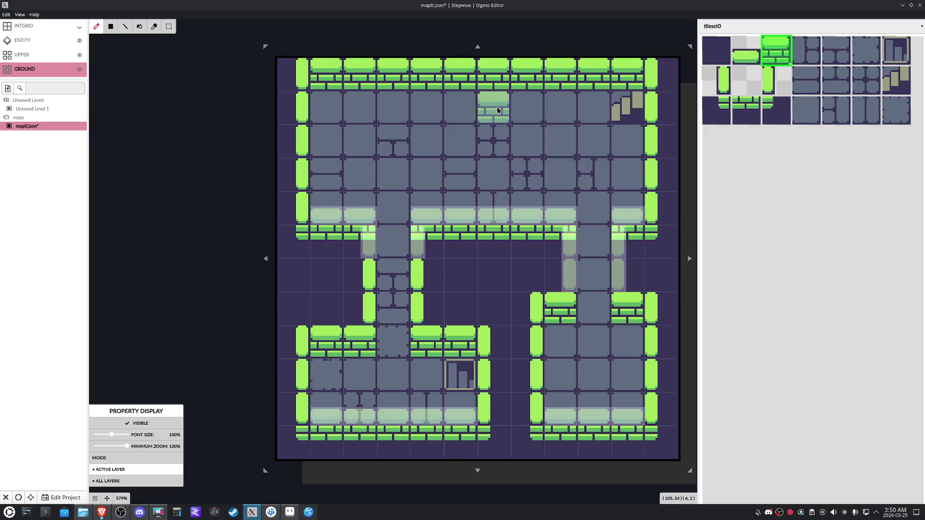
click(78, 29)
drag(526, 107, 460, 107)
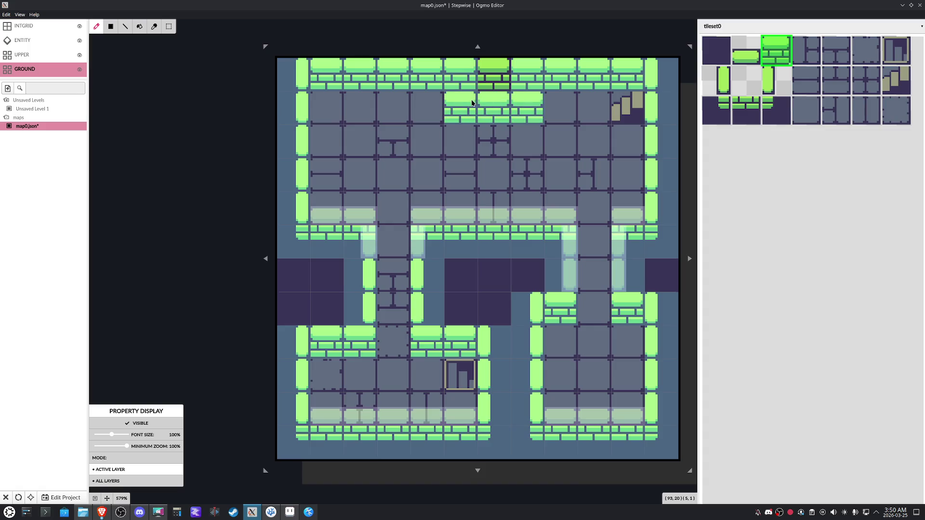
right_click(494, 87)
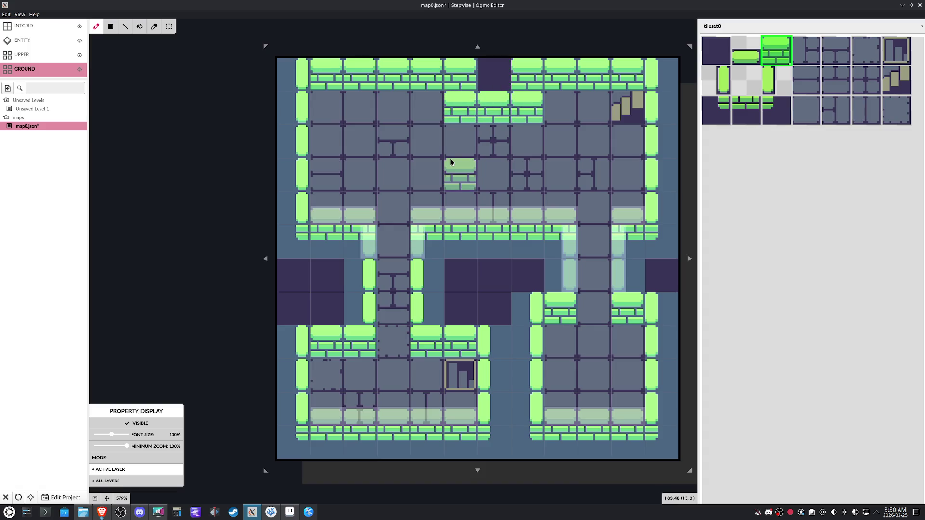
Frame the top-wall gap with vertical wall tiles on both sides, undoing a misplaced brick
click(786, 84)
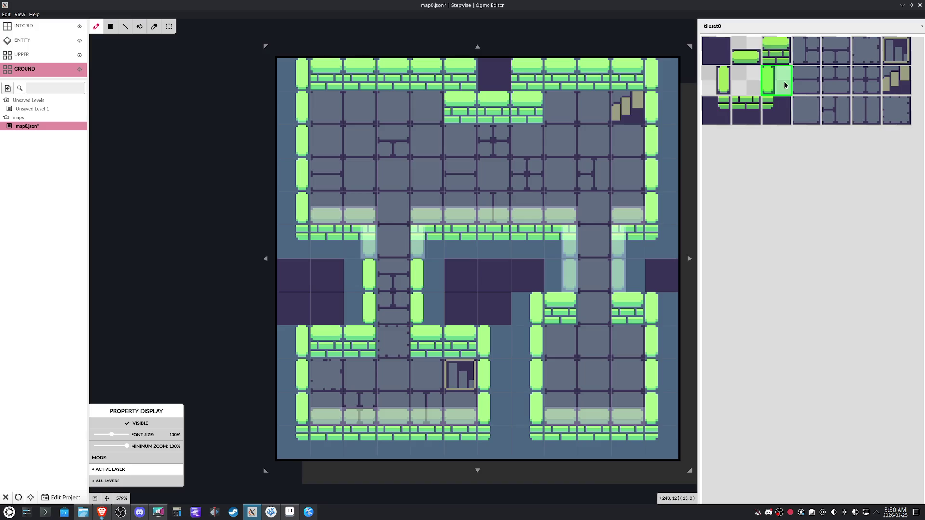
click(752, 119)
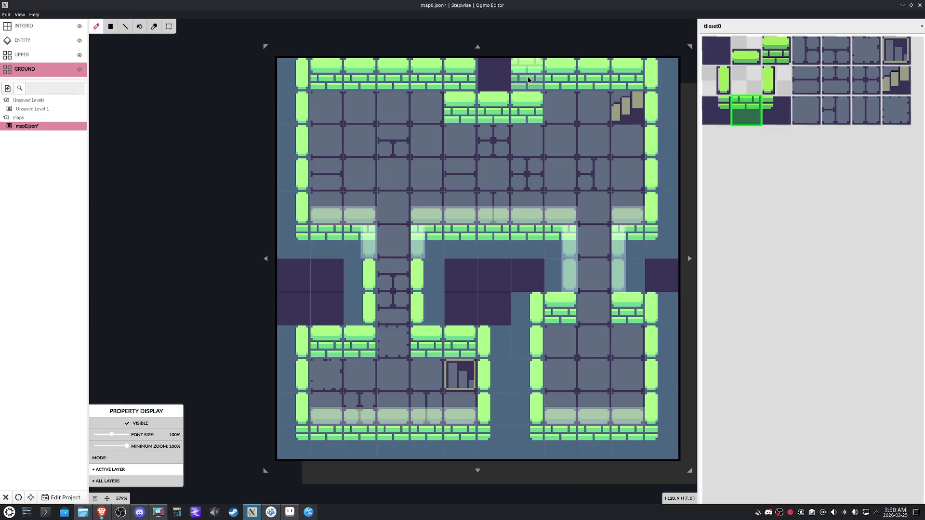
click(528, 80)
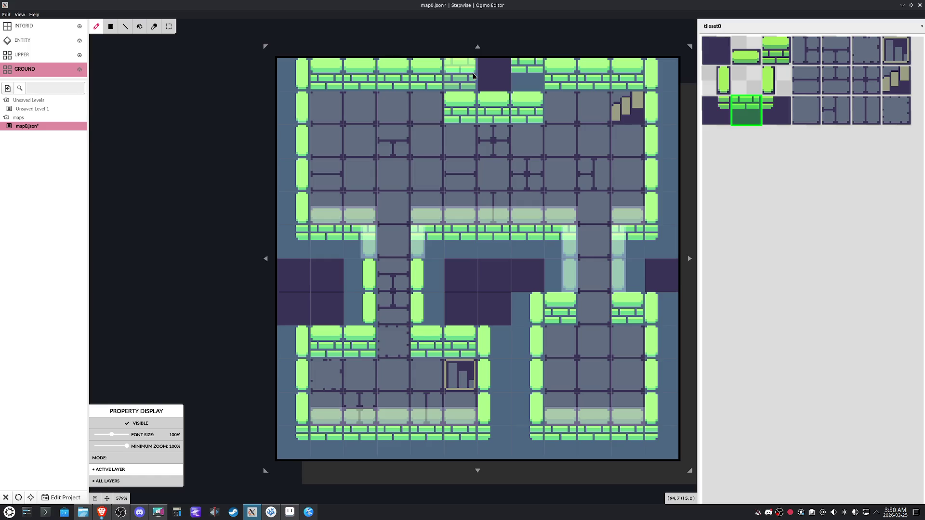
click(474, 76)
key(ctrl+z)
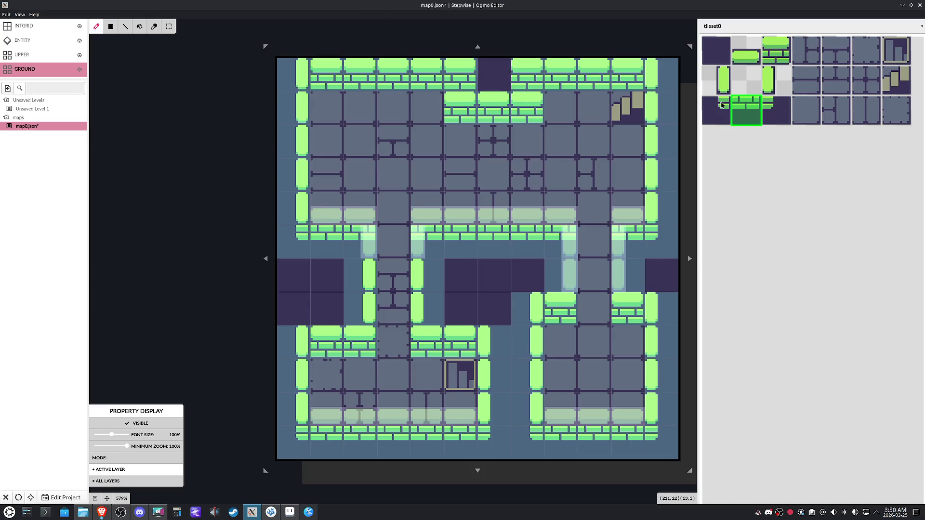
click(728, 83)
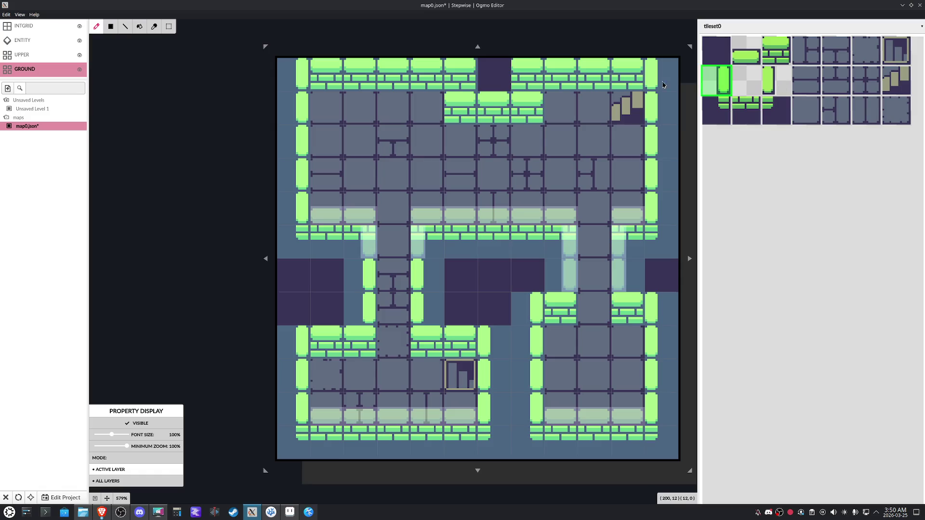
click(526, 78)
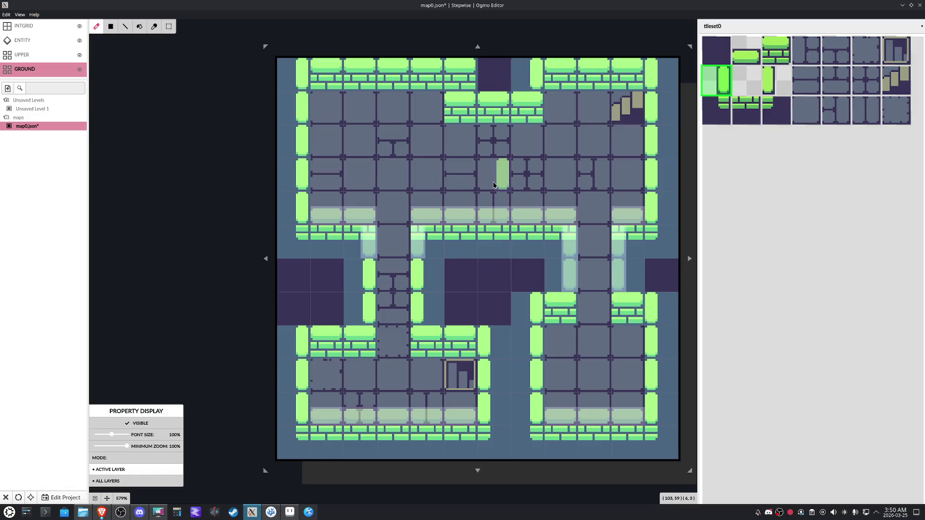
click(784, 86)
click(473, 64)
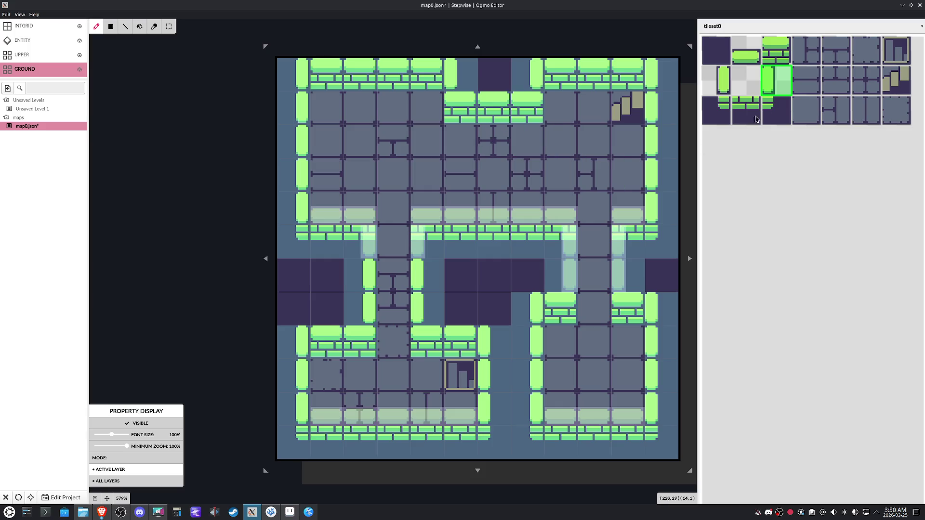
click(782, 61)
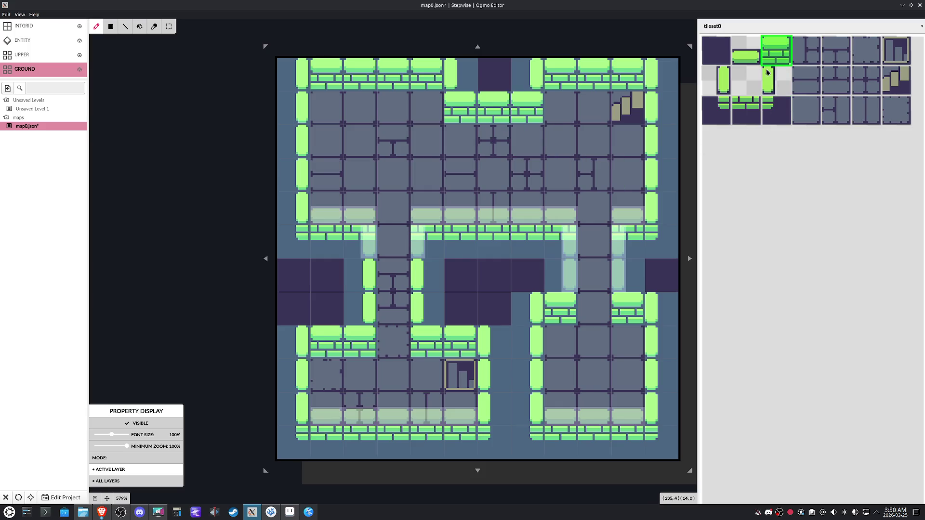
Erase the middle-row bricks and paint three brick and block tiles along the ledge above the passage
click(747, 108)
drag(517, 244, 460, 240)
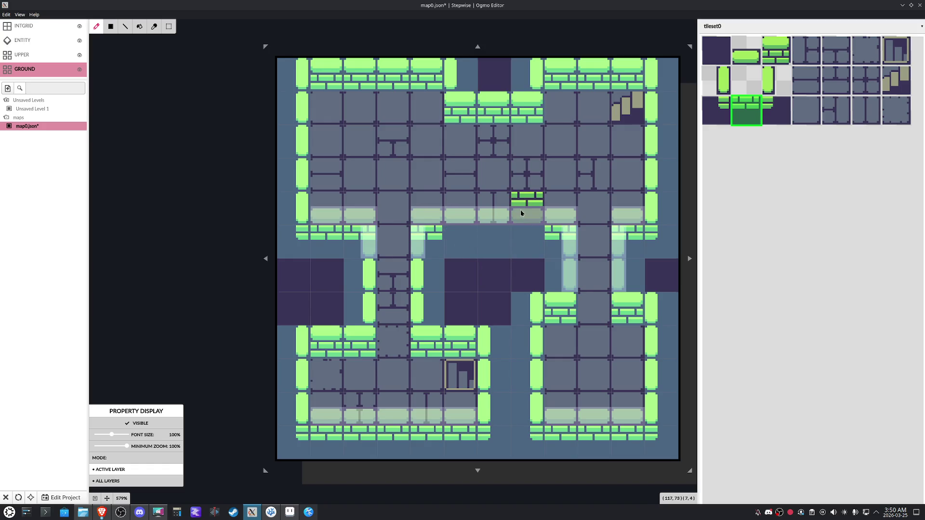
drag(522, 221, 463, 217)
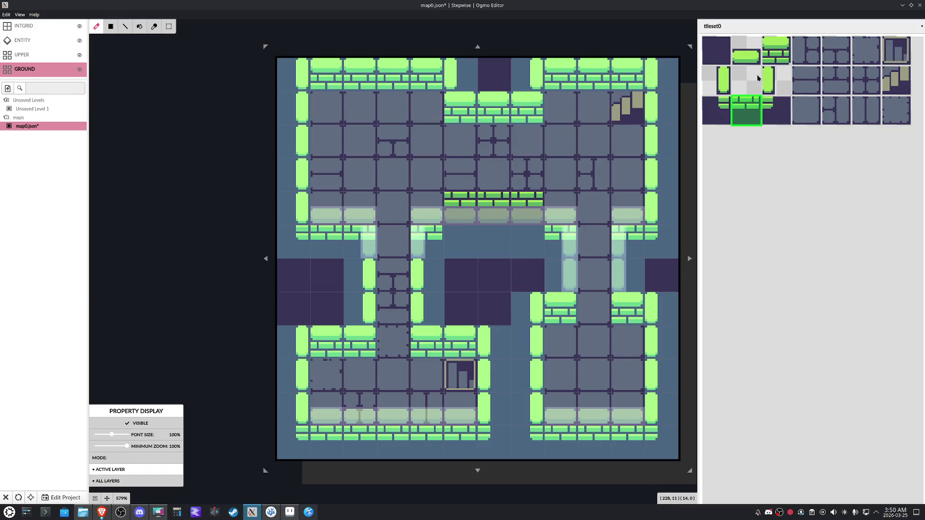
click(776, 50)
click(466, 215)
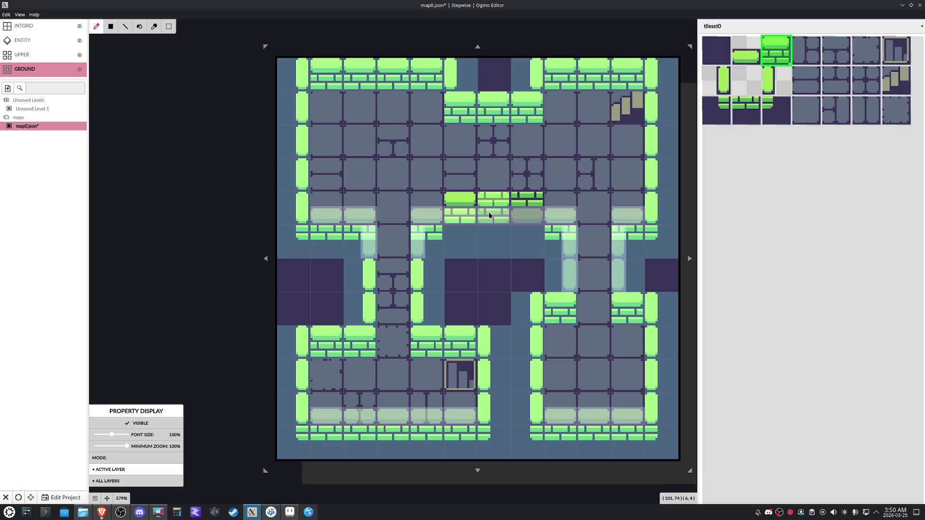
drag(467, 215, 515, 214)
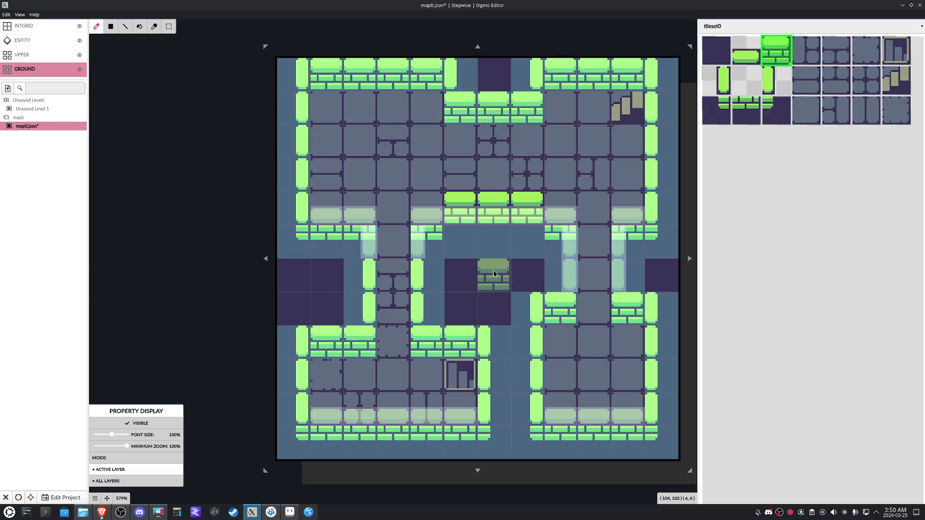
Try pillar and dark wall tiles around the top of the passage, erasing a brick beside the pillar
click(725, 87)
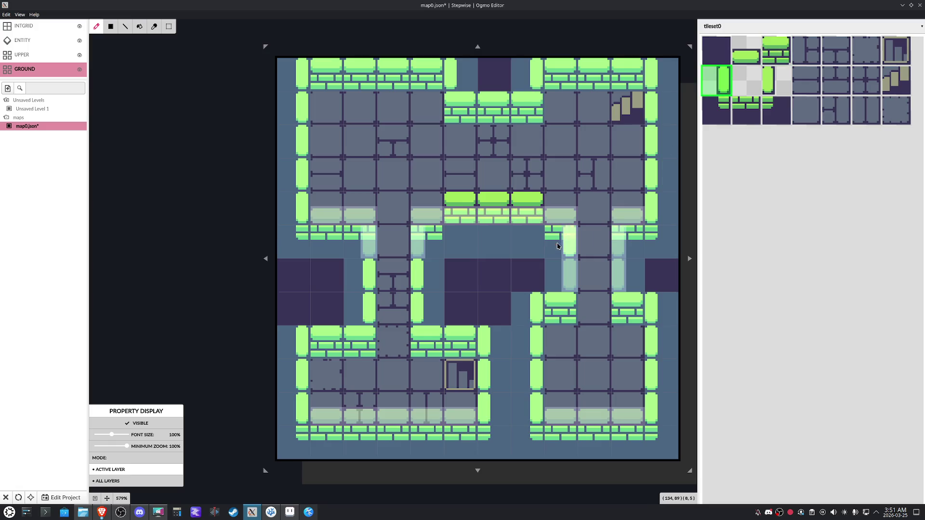
click(764, 86)
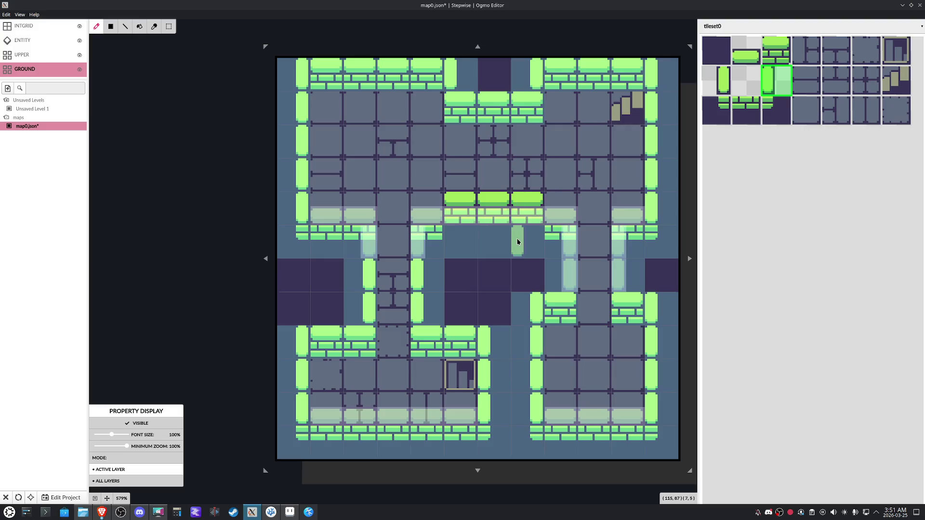
click(729, 84)
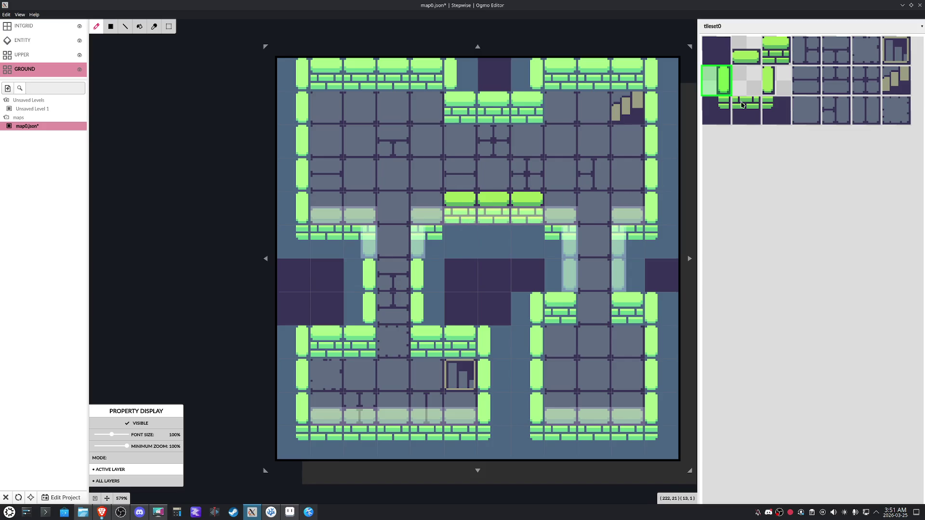
click(724, 111)
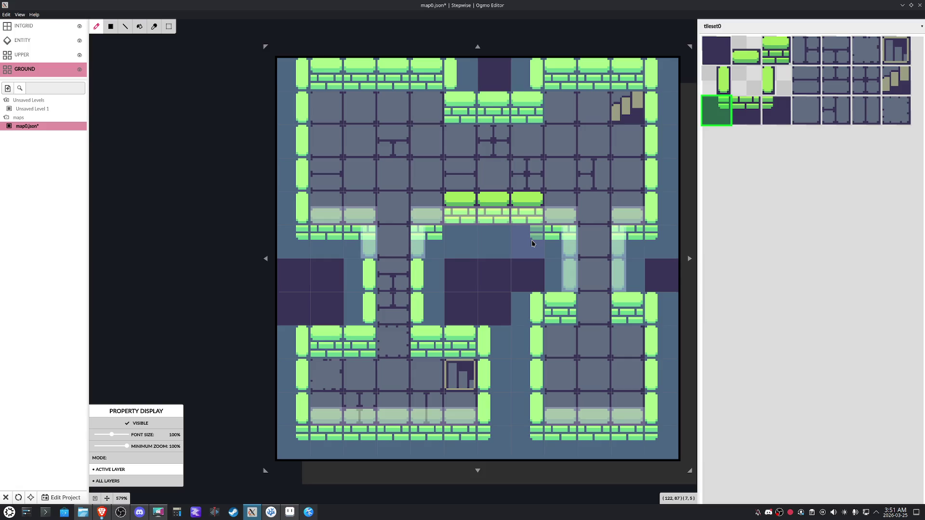
click(772, 110)
click(459, 240)
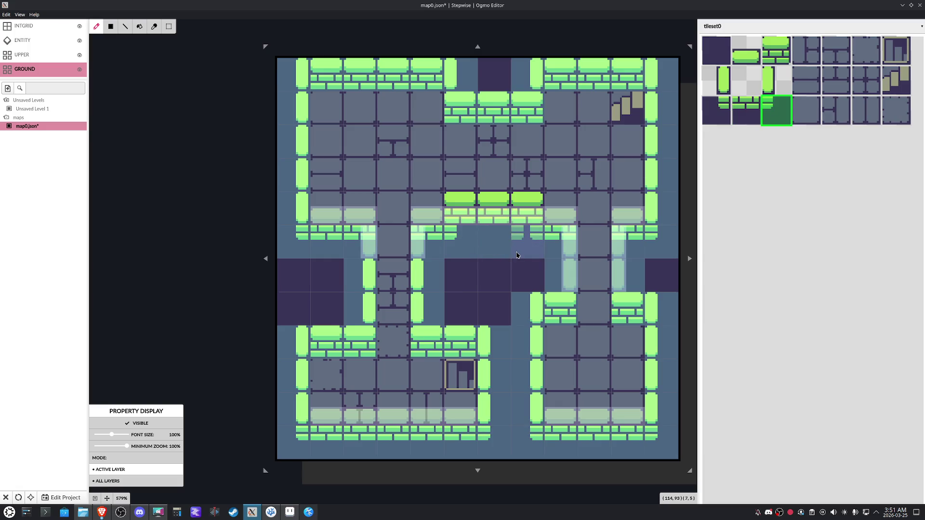
click(716, 81)
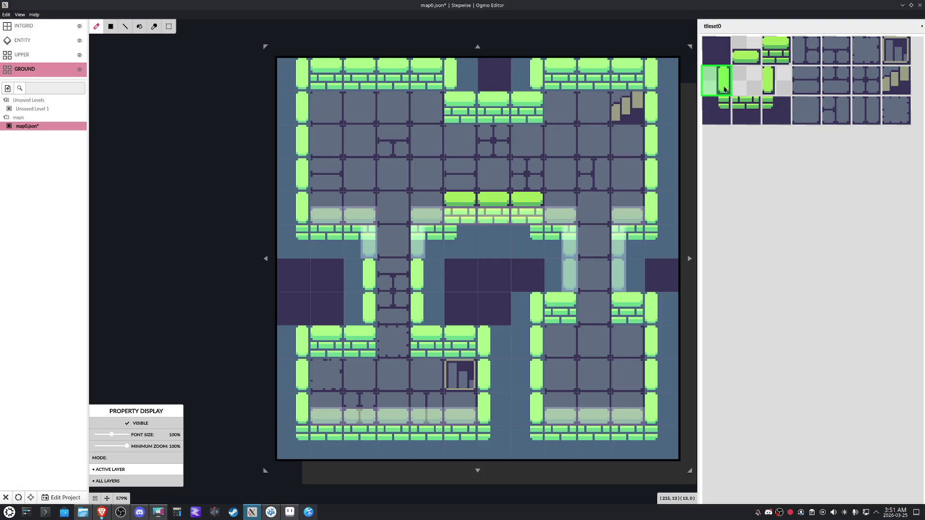
click(533, 215)
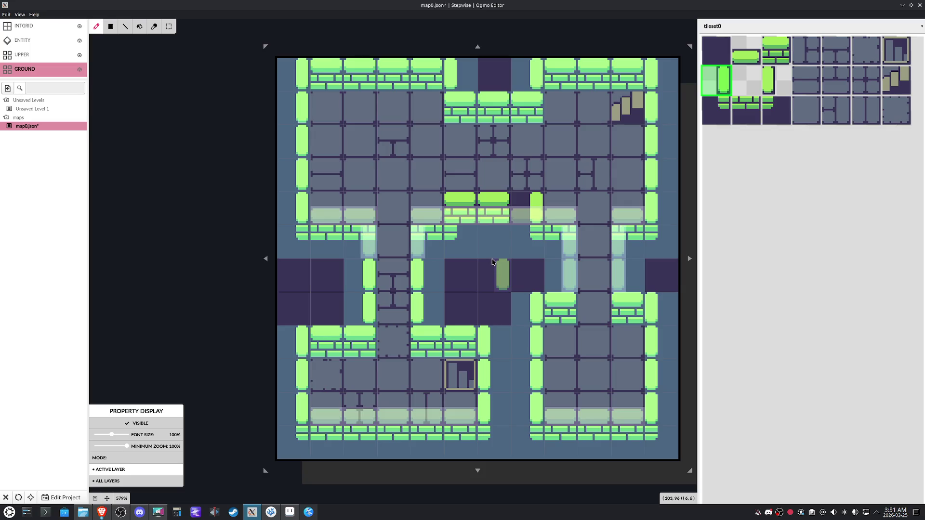
click(780, 80)
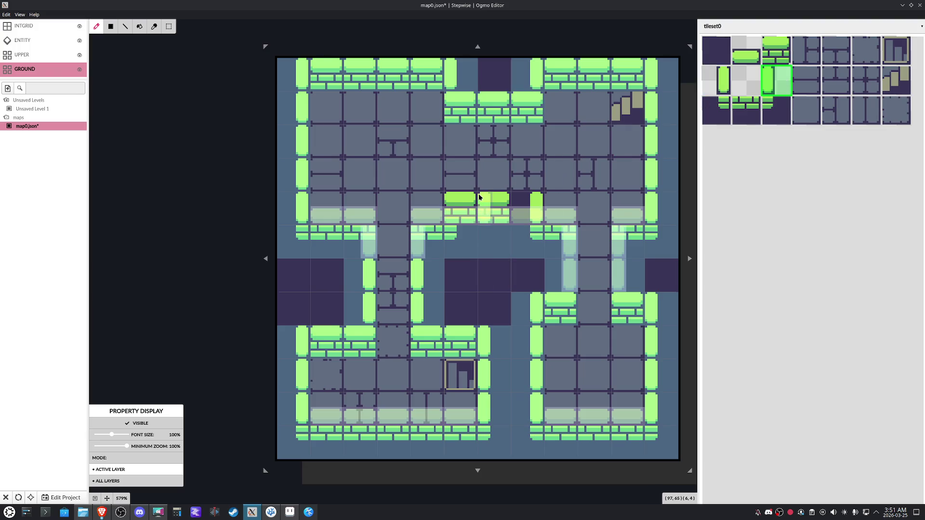
click(466, 203)
right_click(495, 208)
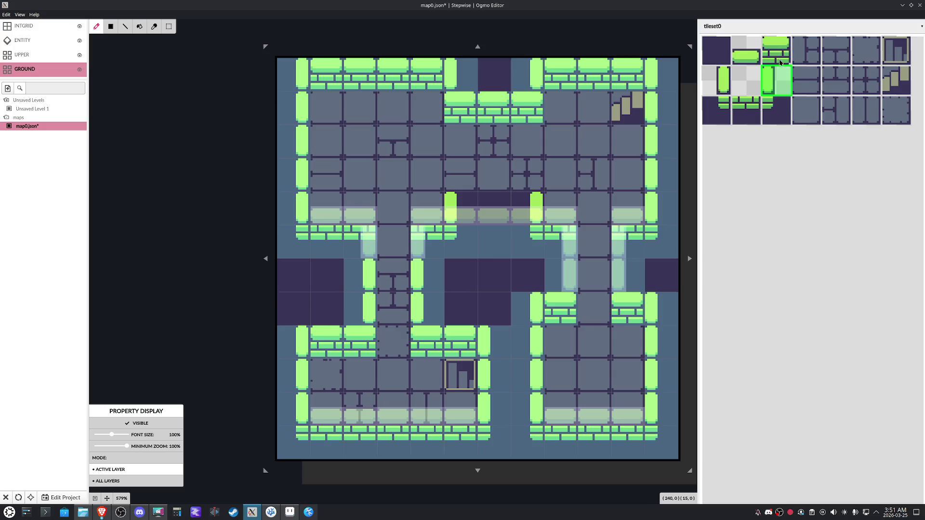
Replace the pillar with brick tiles extended across the top of the passage
click(746, 110)
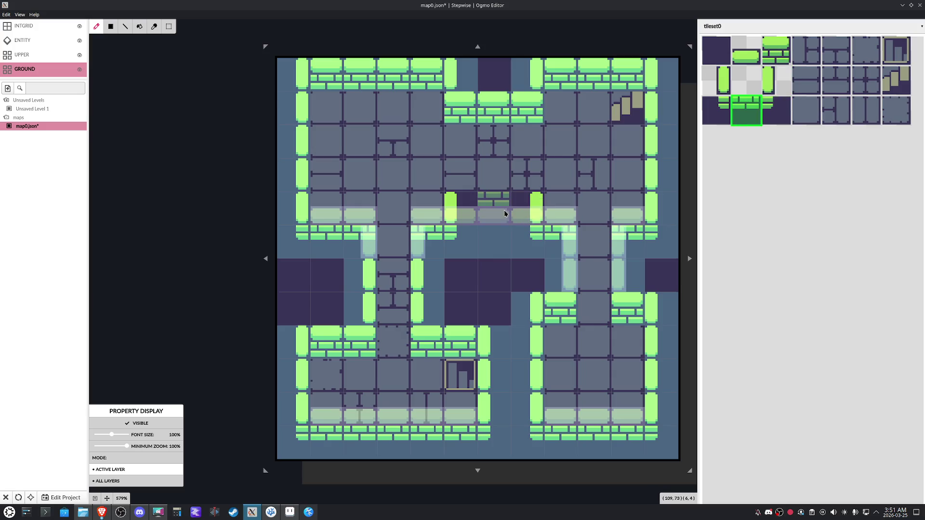
click(469, 213)
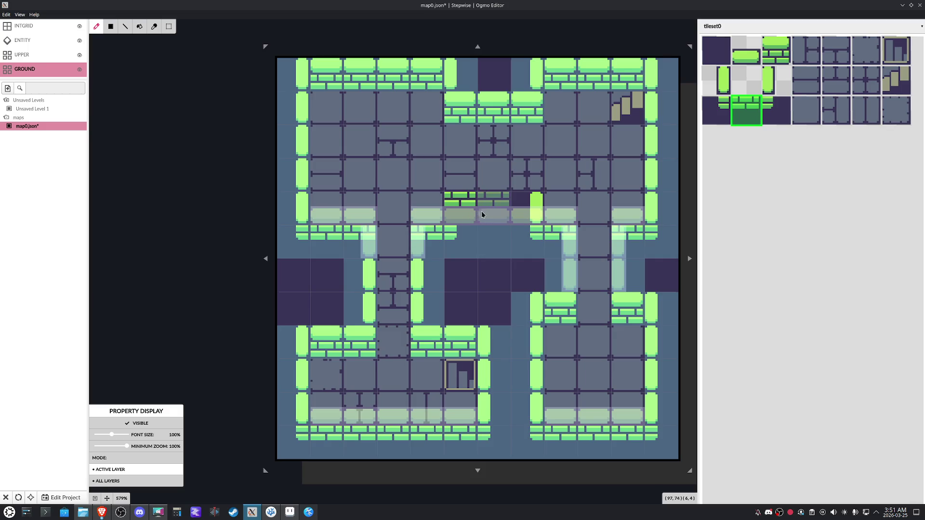
drag(481, 215, 535, 212)
click(40, 55)
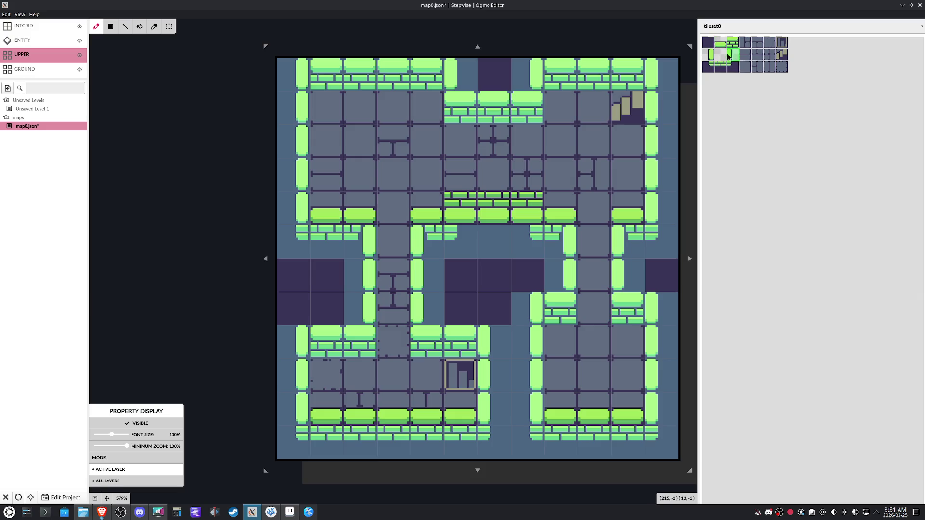
On UPPER, clear the old pillar tiles and place vertical pillars on both sides of the passage
click(514, 220)
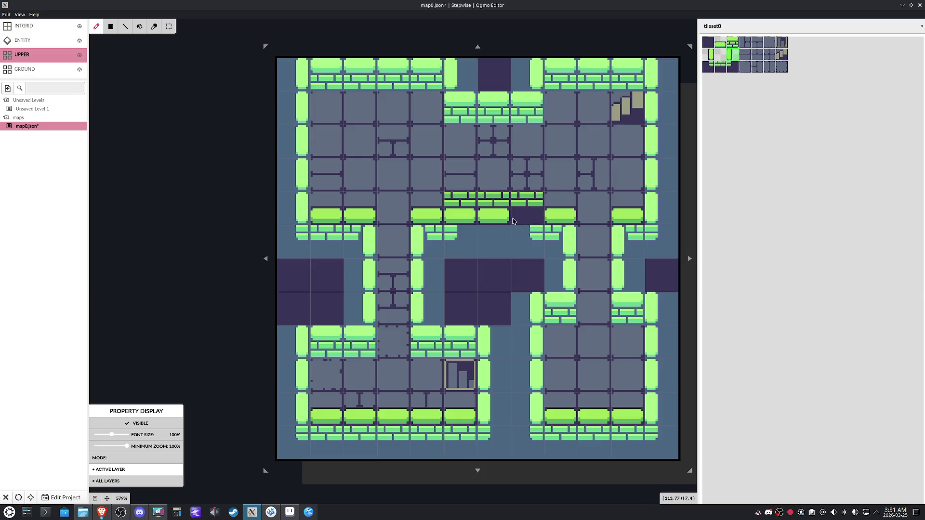
drag(515, 220, 462, 217)
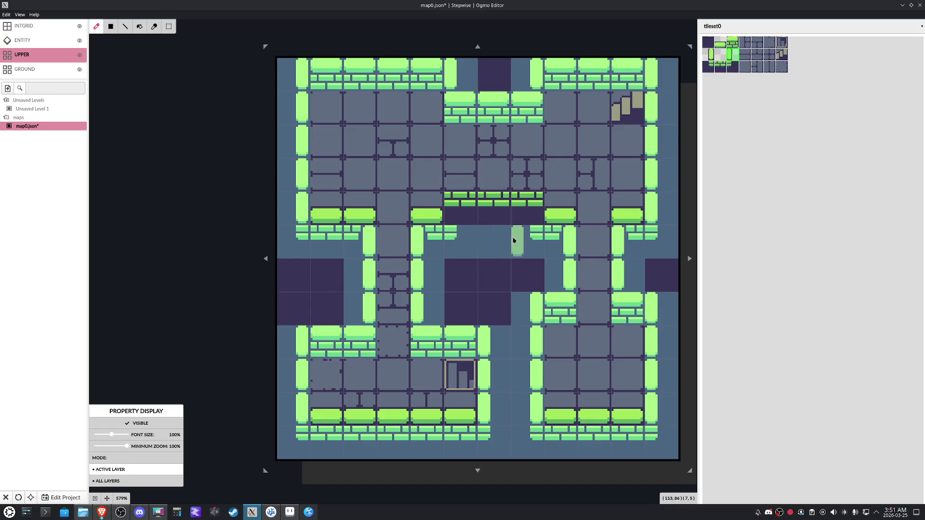
click(452, 208)
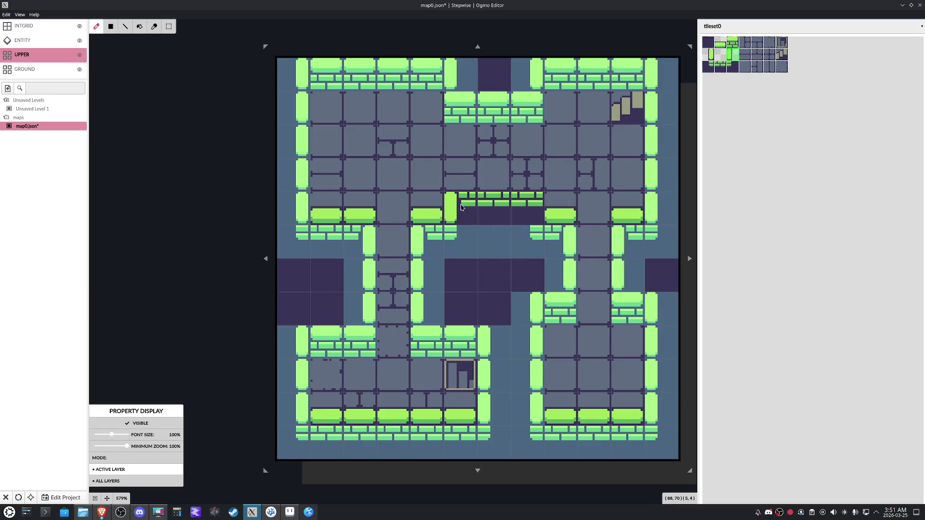
click(712, 58)
click(537, 209)
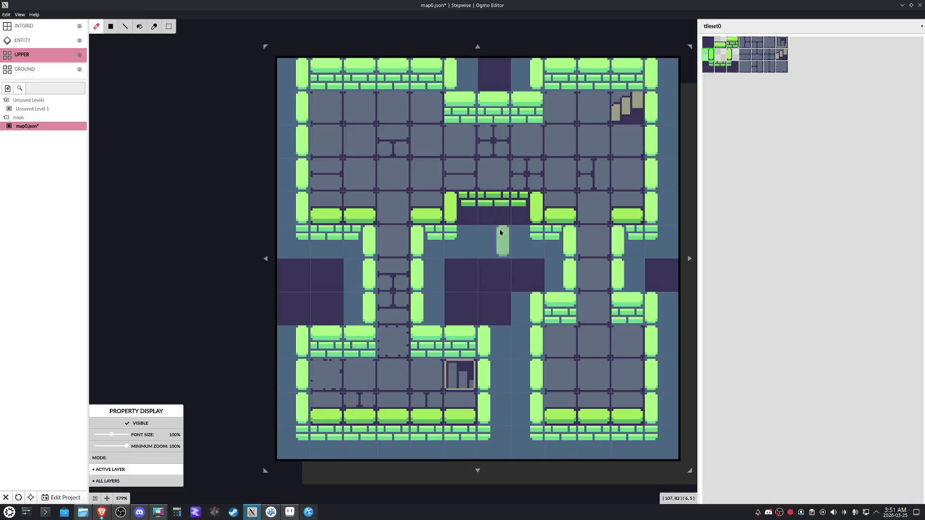
Paint three horizontal bar tiles above the passage and return to the GROUND layer
click(725, 44)
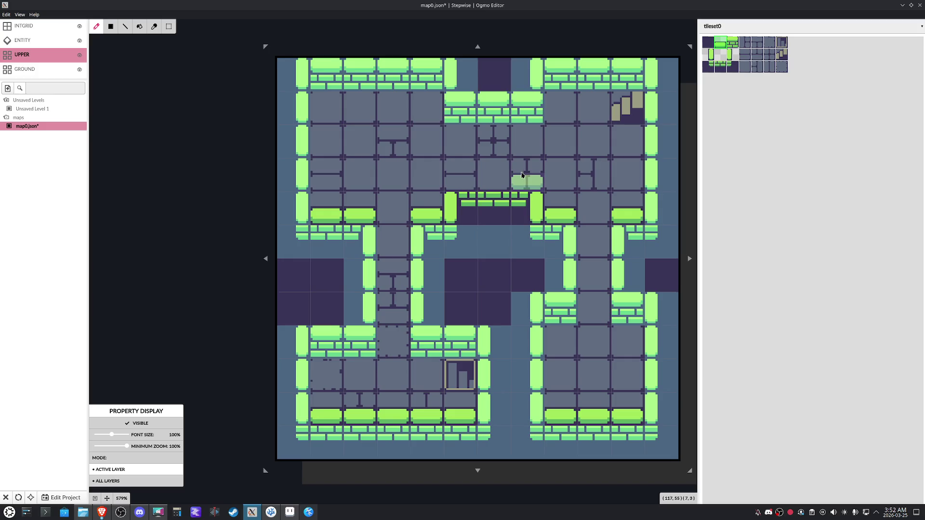
drag(521, 175, 461, 181)
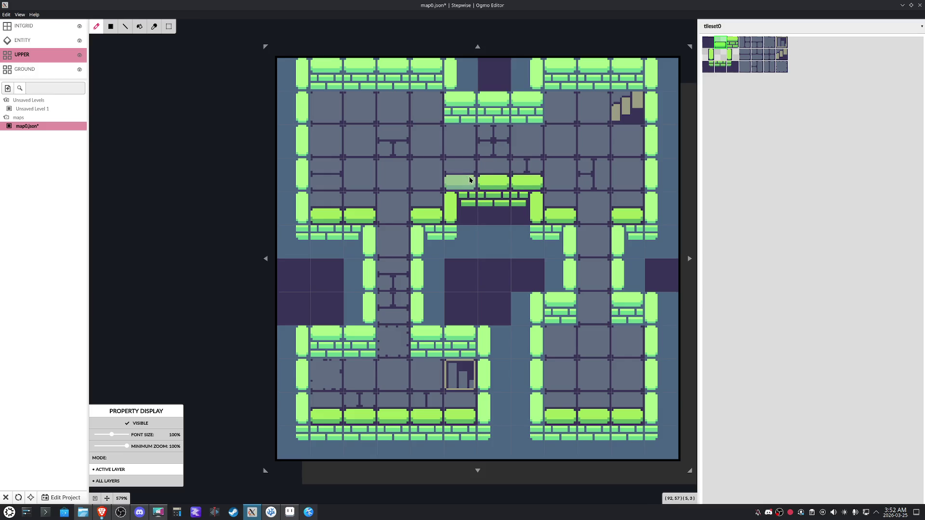
click(41, 71)
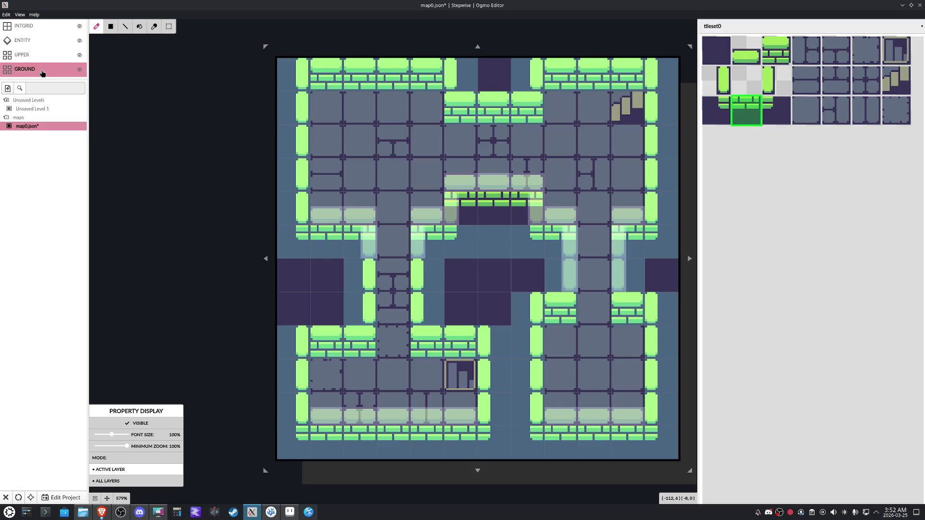
On INTGRID, set the archway cells to value 1 and clear the cell below back to 0
click(51, 29)
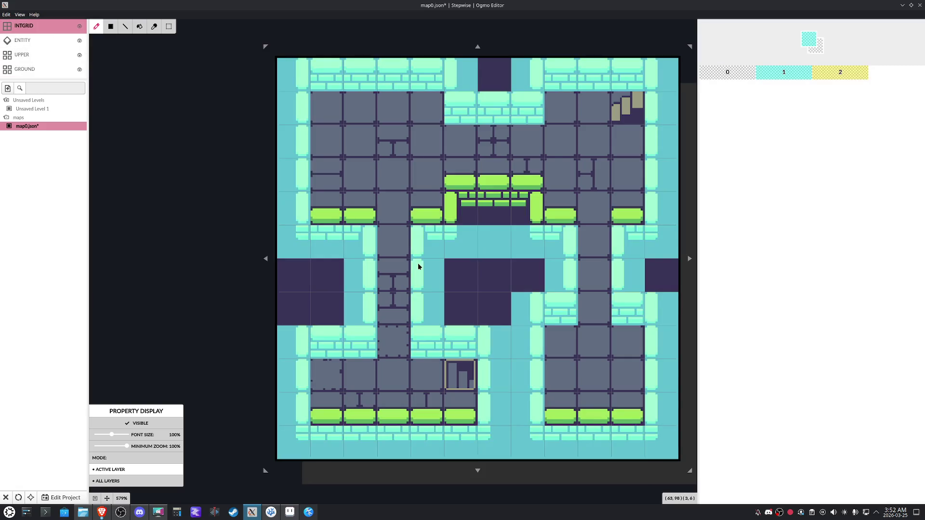
drag(517, 212, 462, 209)
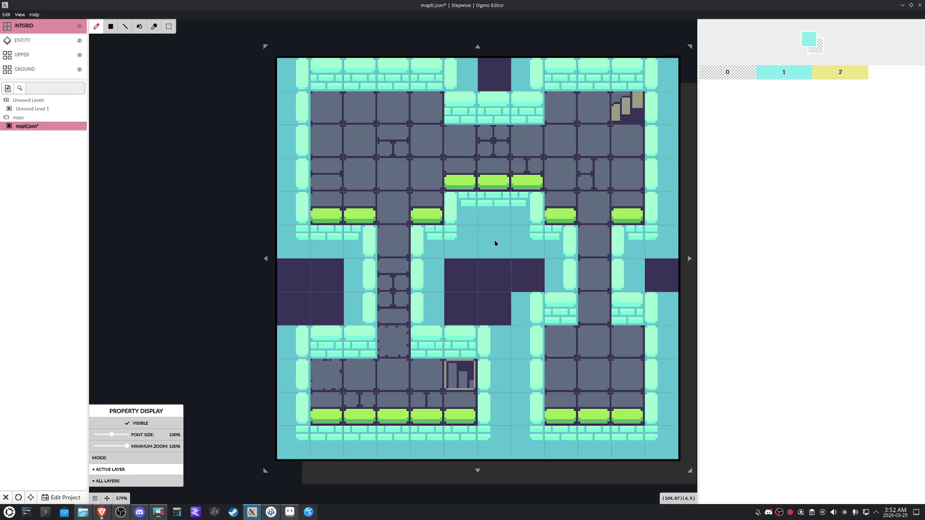
right_click(496, 244)
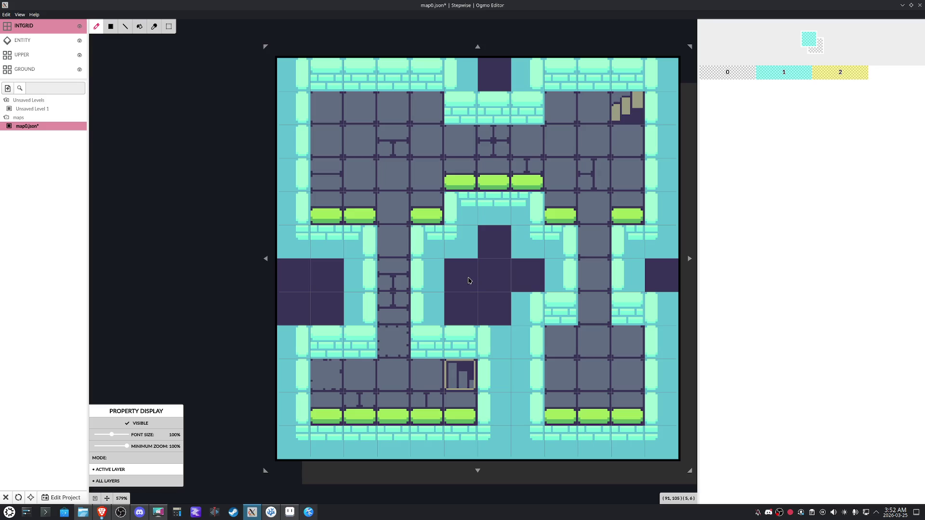
Hide the INTGRID overlay, save map0.json, and switch to the ENTITY layer
click(58, 55)
click(79, 27)
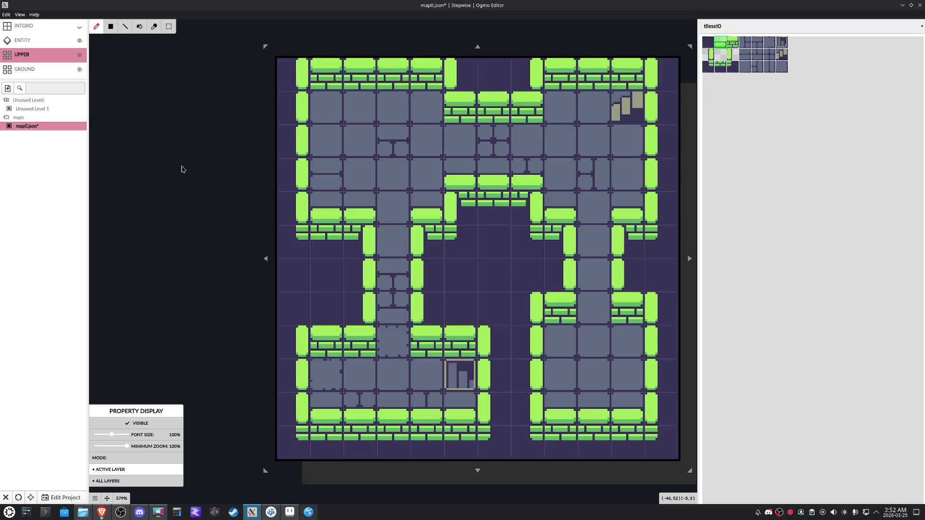
scroll(182, 169, down, 2)
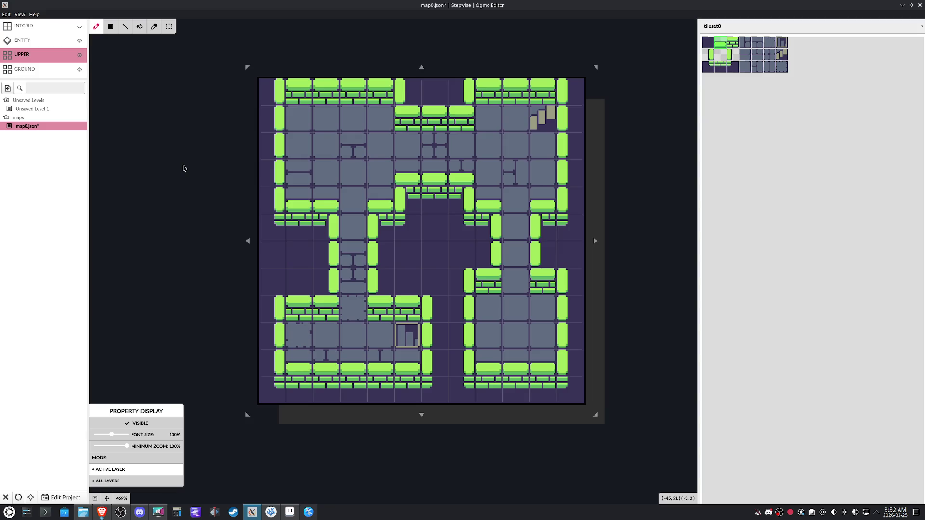
key(ctrl+s)
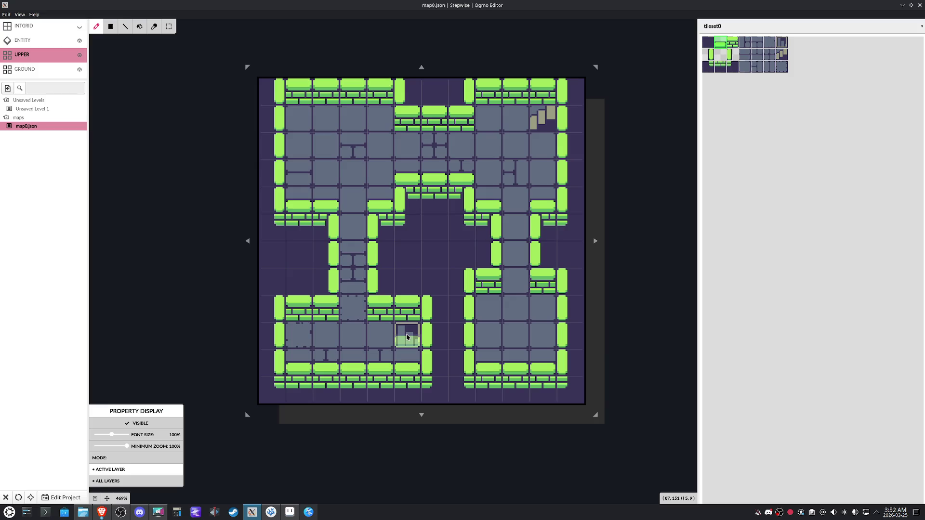
click(45, 42)
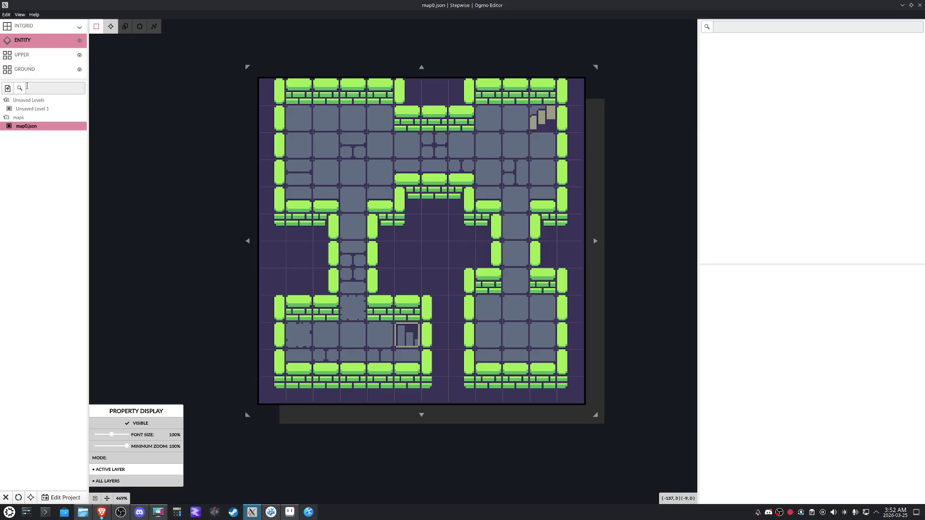
In project settings, create a Player entity and give its icon a blue colour
click(69, 500)
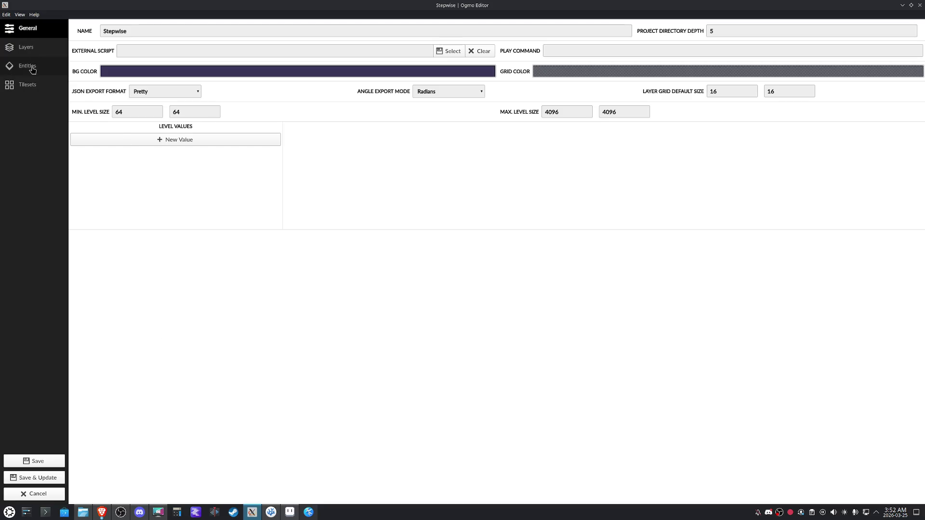
click(29, 66)
click(121, 35)
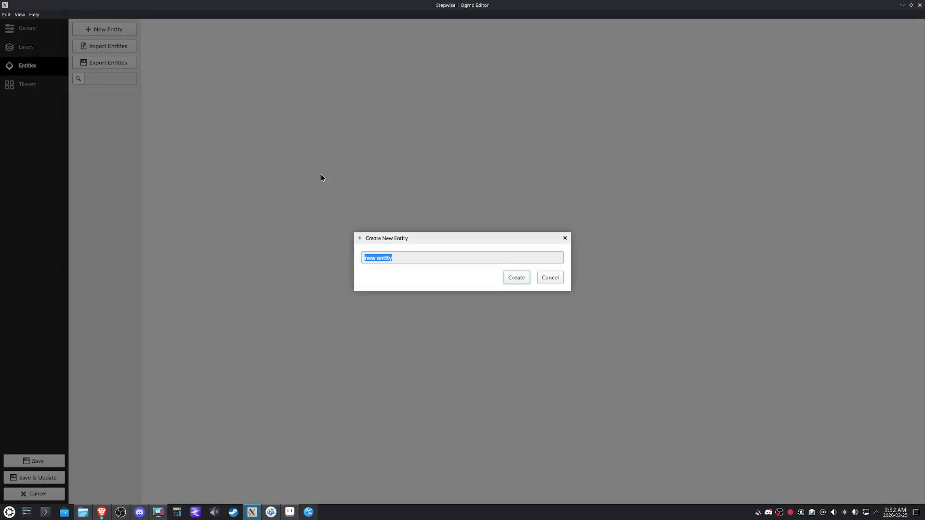
text(layer)
key(Return)
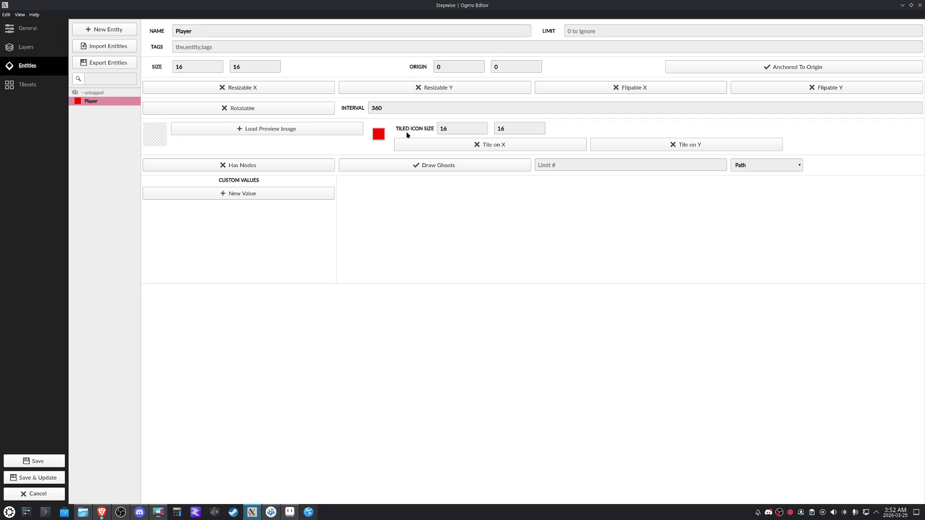
click(379, 134)
click(498, 253)
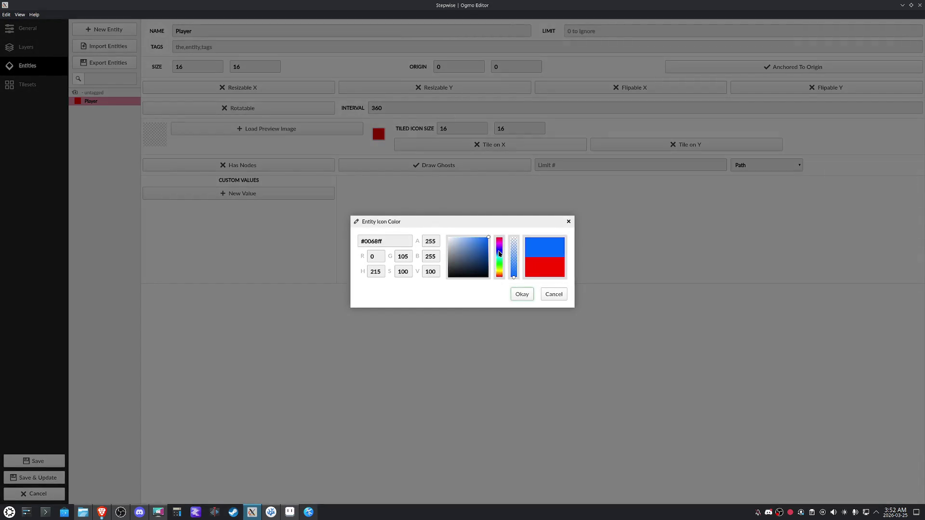
click(521, 294)
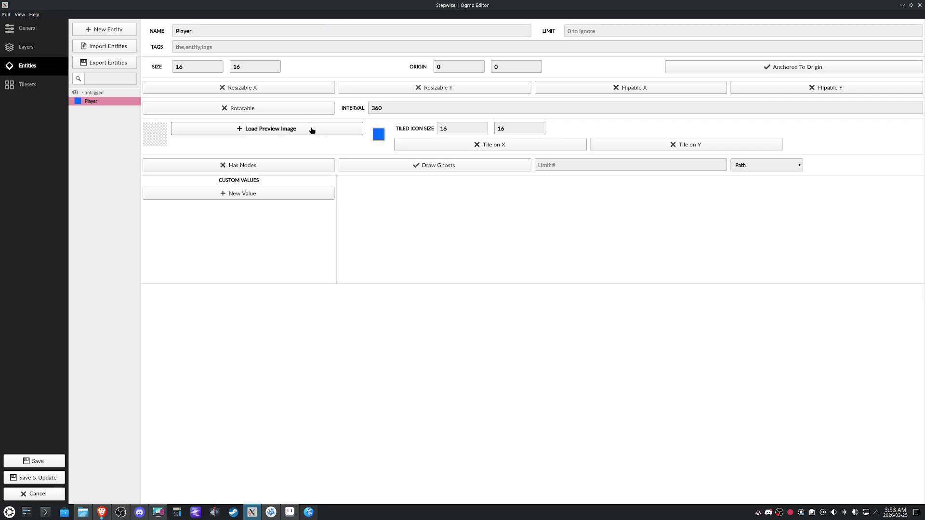
Cancel loading a preview image, then save the project and update all levels
click(223, 134)
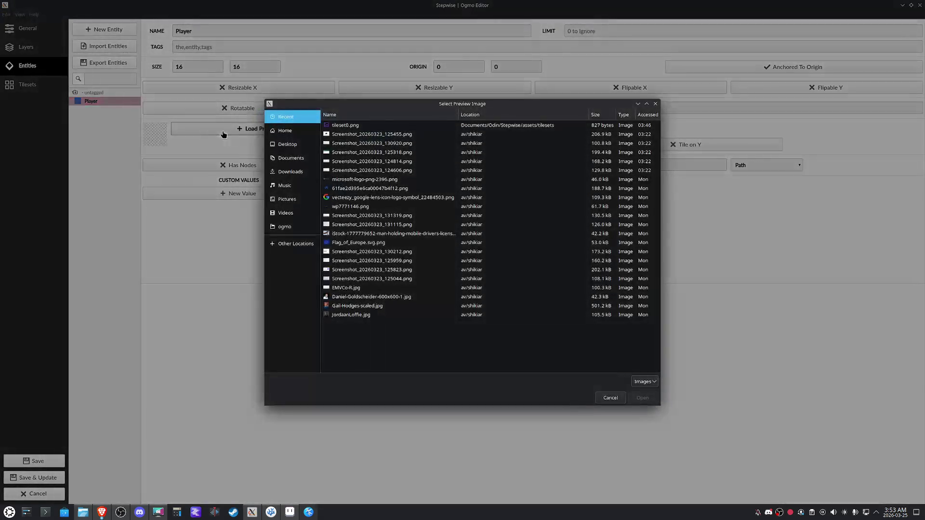
click(619, 400)
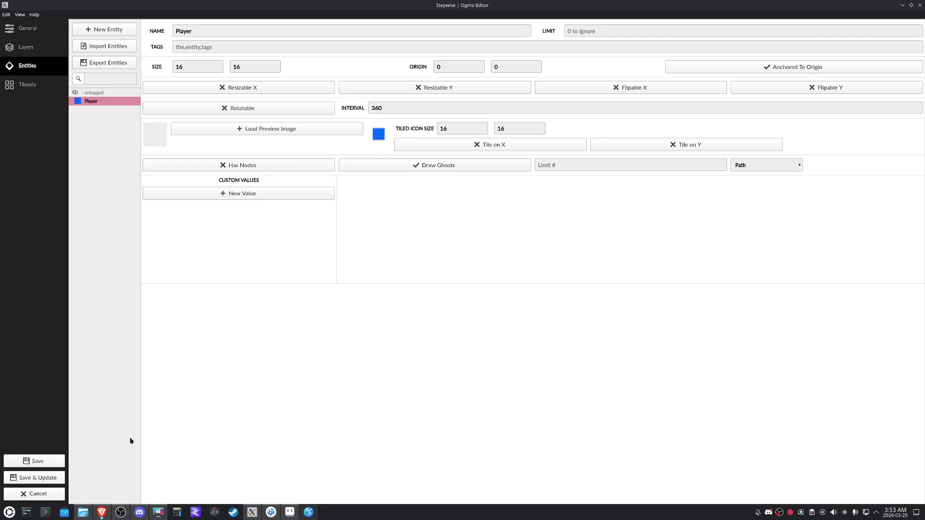
click(45, 478)
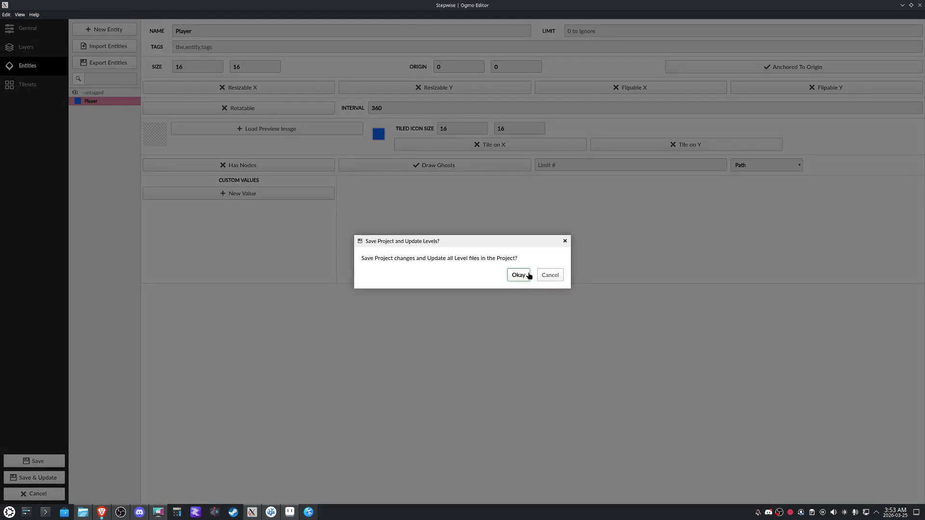
click(528, 275)
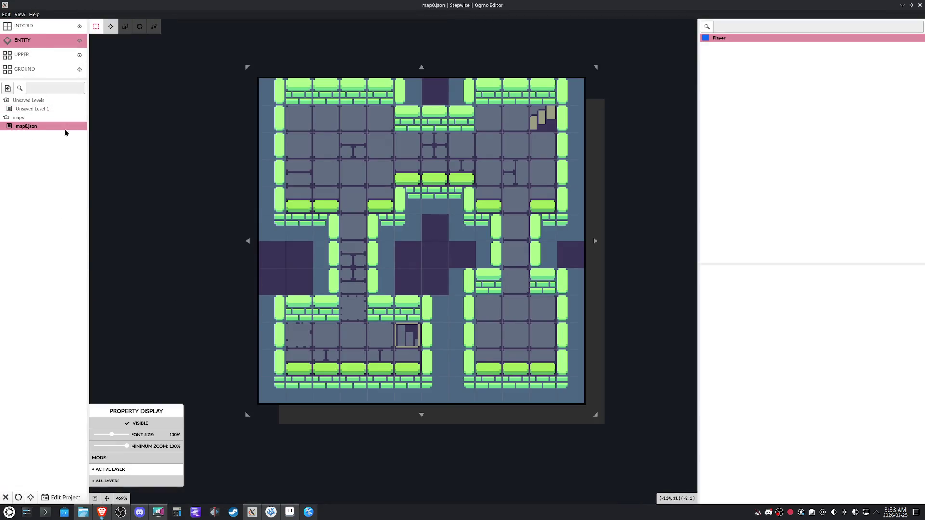
Place a Player entity at 80, 144 in the lower-left room, removing a misplaced one, then save and reopen project settings
key(2)
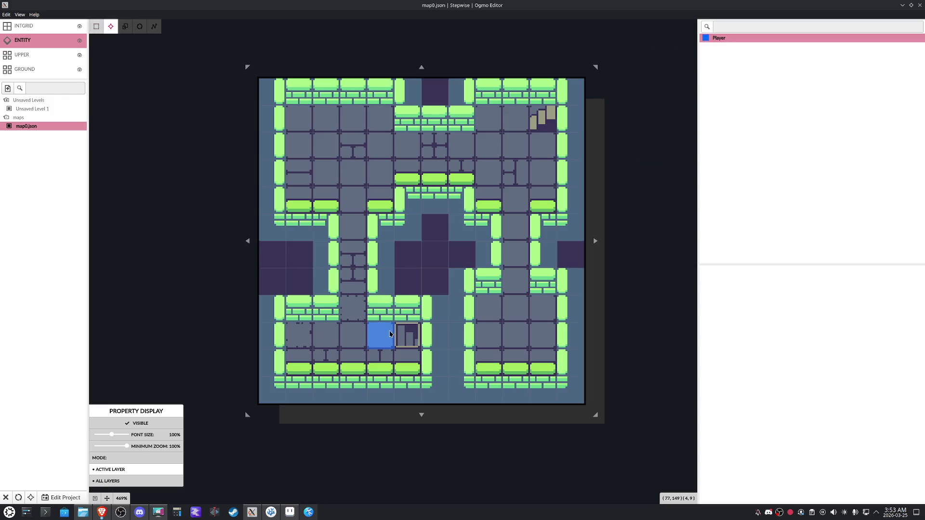
click(402, 333)
key(1)
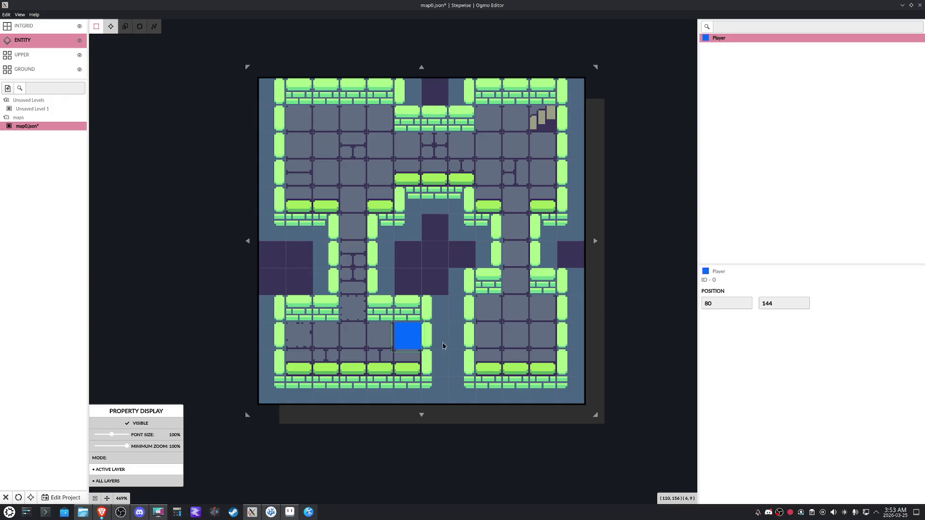
right_click(415, 339)
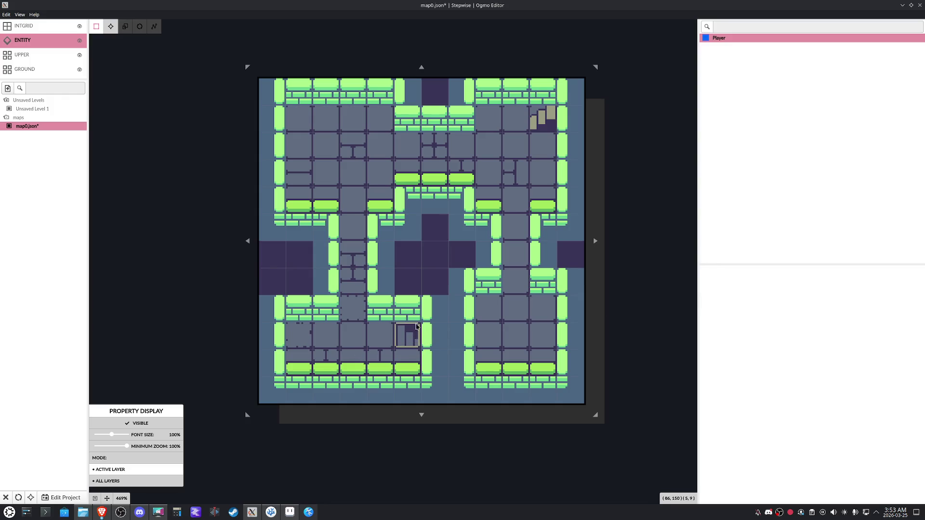
click(408, 336)
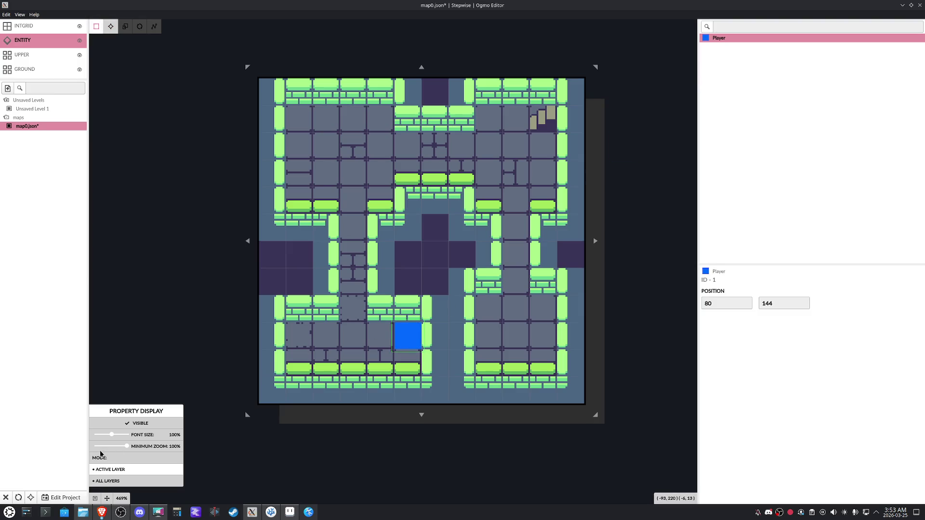
click(63, 498)
click(473, 276)
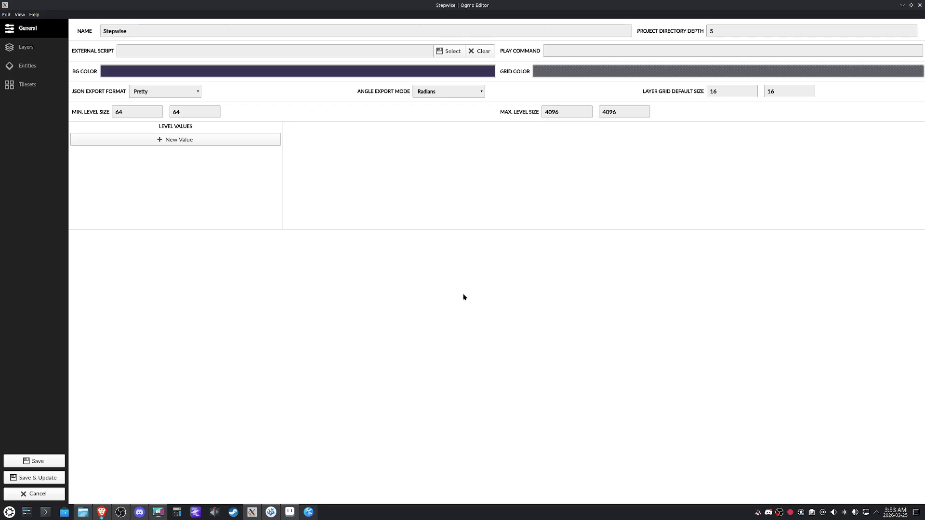
Lower the Player icon colour's alpha to make it translucent blue
click(29, 67)
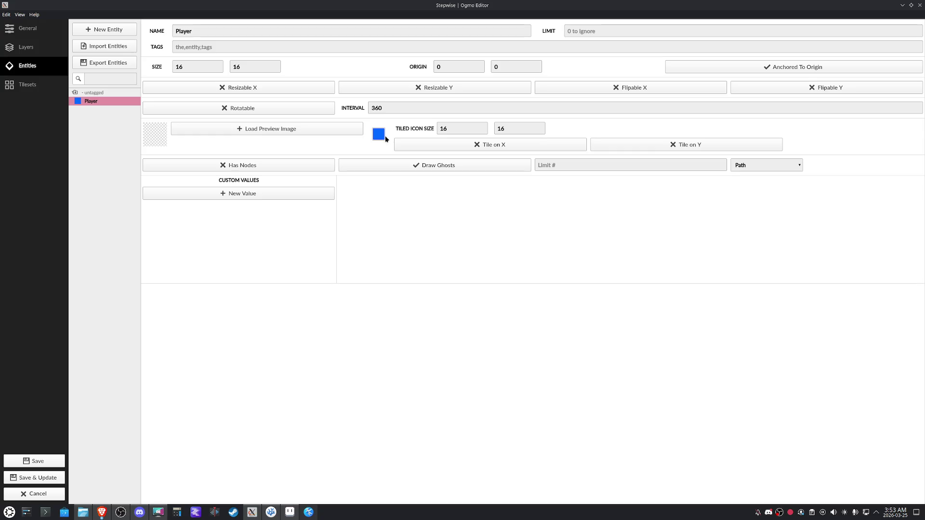
click(378, 135)
click(513, 255)
drag(514, 255, 513, 254)
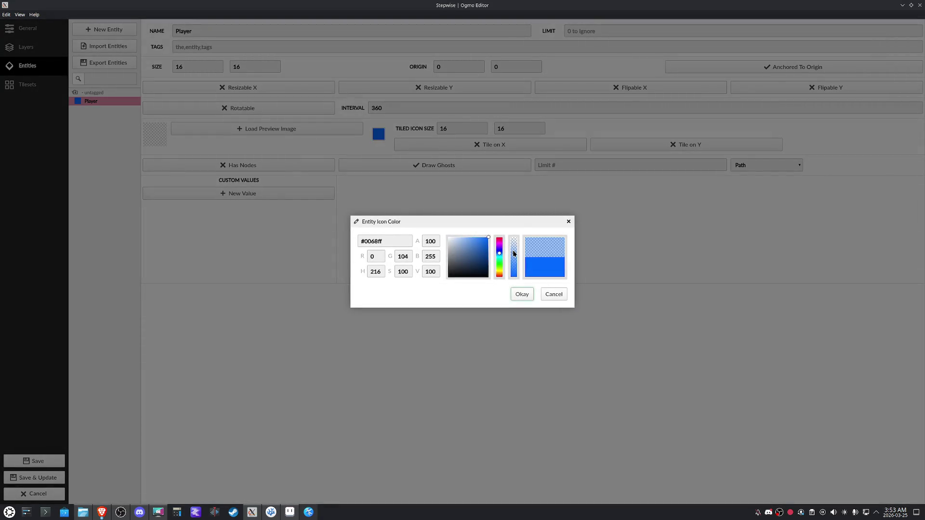
click(524, 294)
Save the project, update the levels, and switch over to the code editor
click(35, 478)
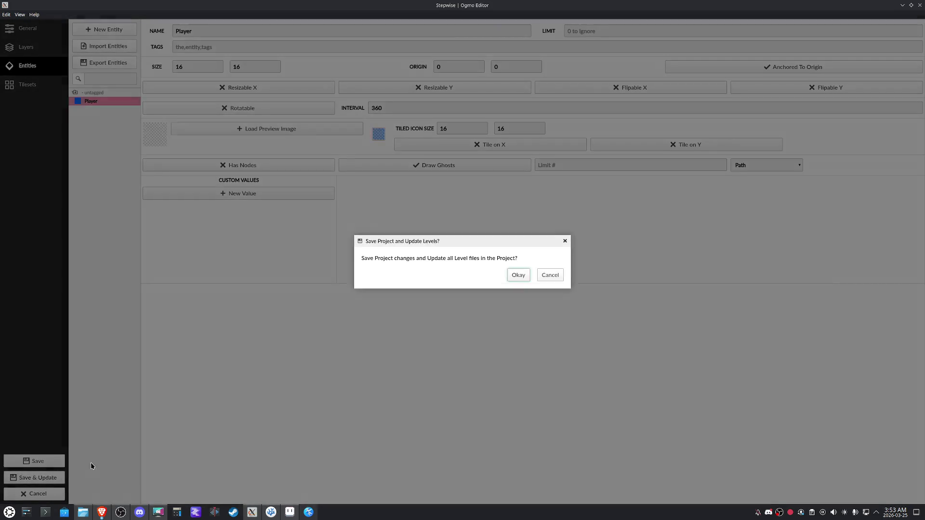
click(518, 276)
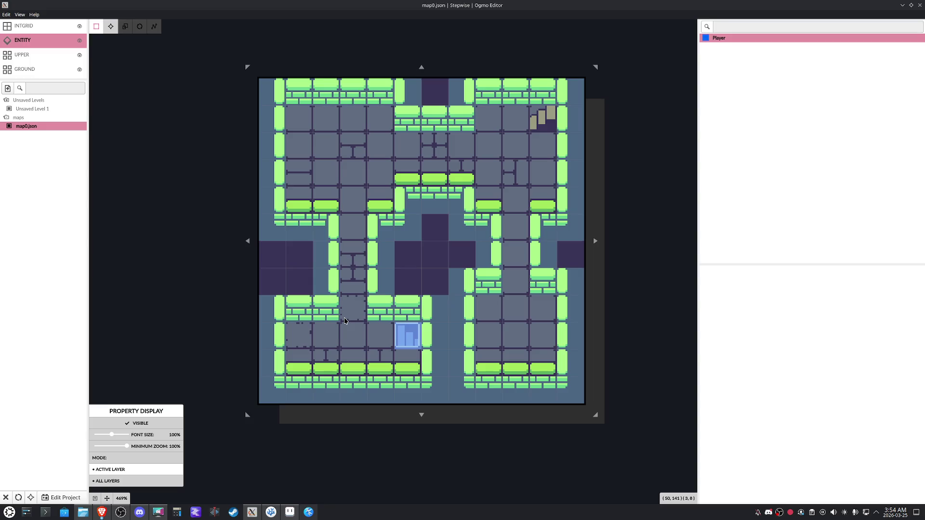
key(alt+Tab)
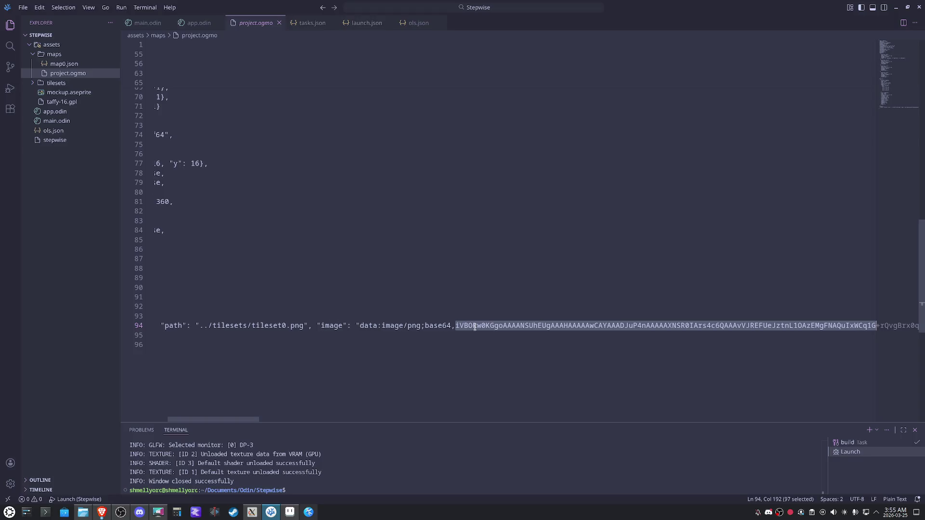
mouse_move(238, 422)
mouse_down()
mouse_move(839, 417)
mouse_move(112, 370)
mouse_up()
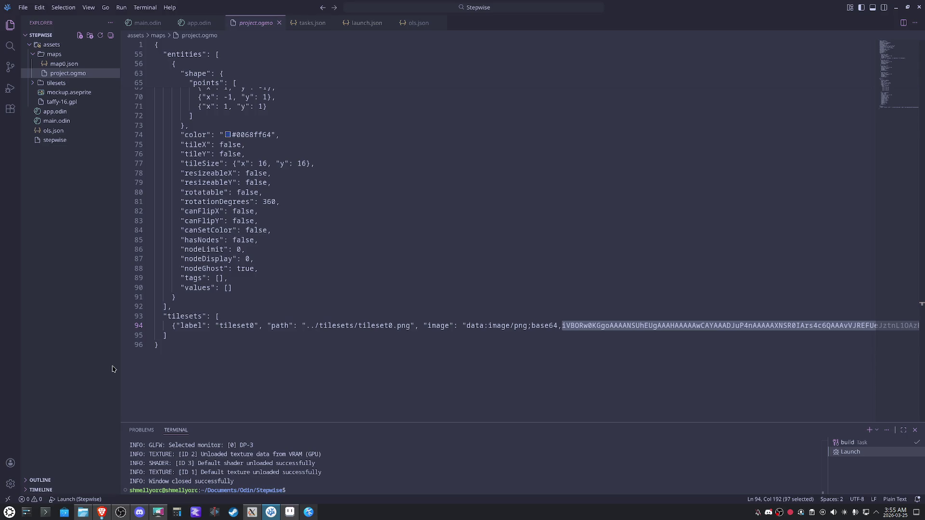
scroll(388, 203, up, 1)
scroll(393, 217, up, 4)
scroll(395, 217, up, 8)
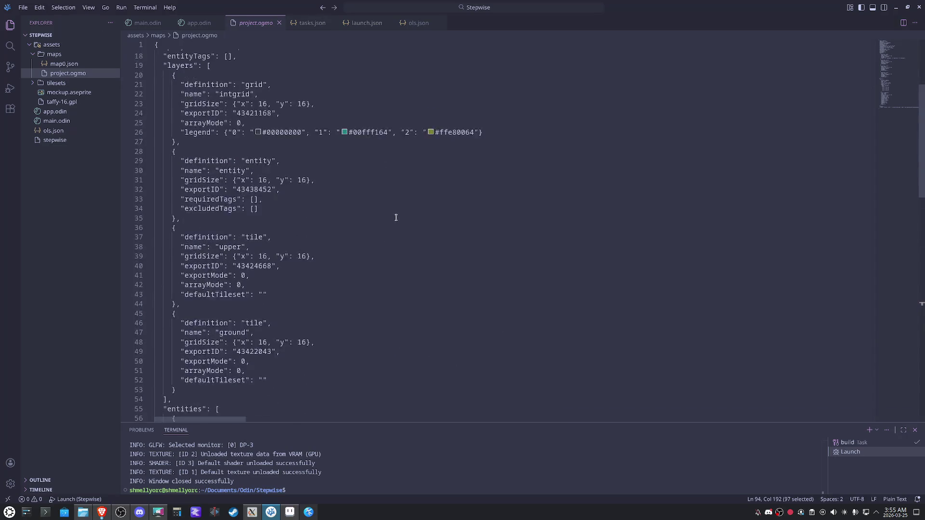
scroll(395, 217, up, 5)
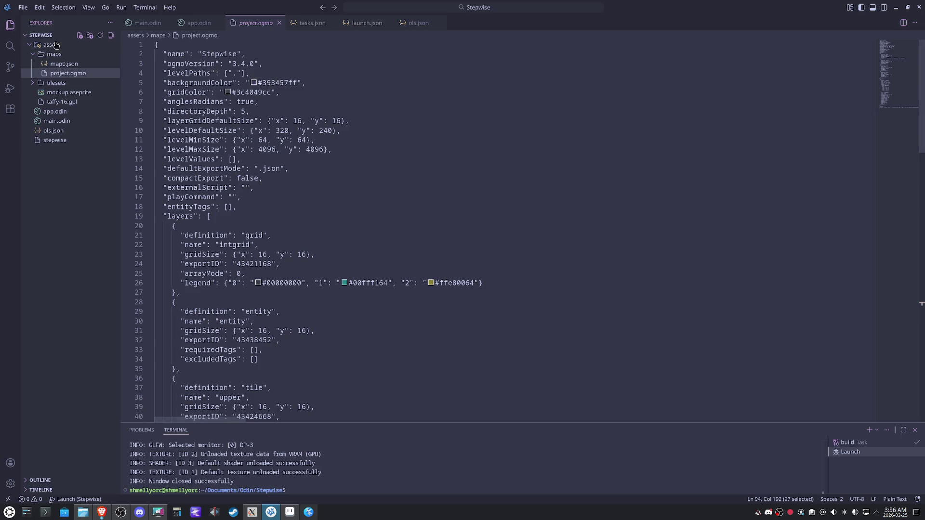
Collapse the maps folder in the VS Code explorer
click(34, 56)
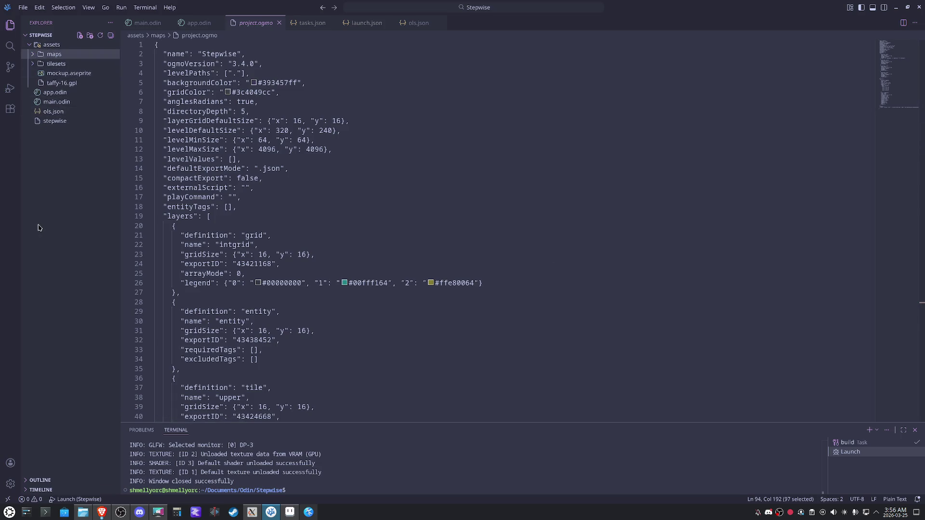
Preview tileset0.png from the tilesets folder zoomed in, then close it
click(60, 65)
click(58, 83)
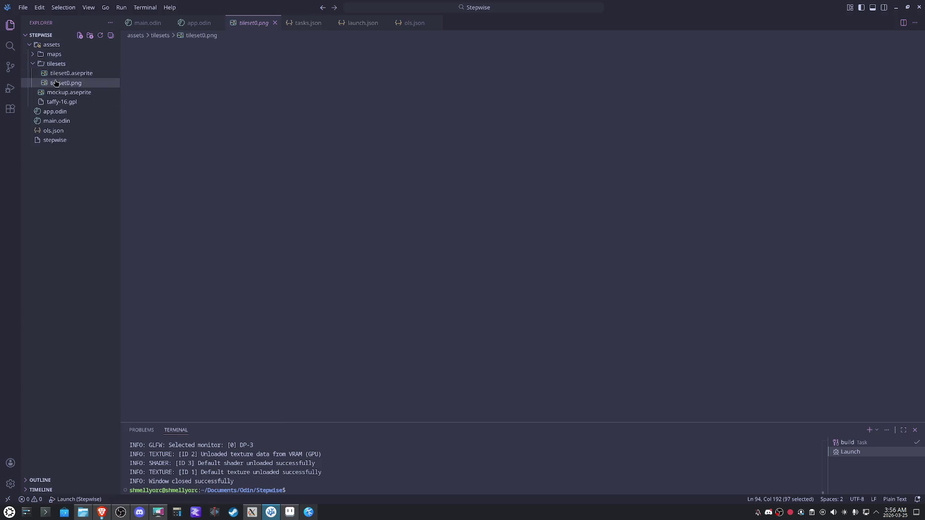
click(503, 197)
click(502, 197)
click(502, 197)
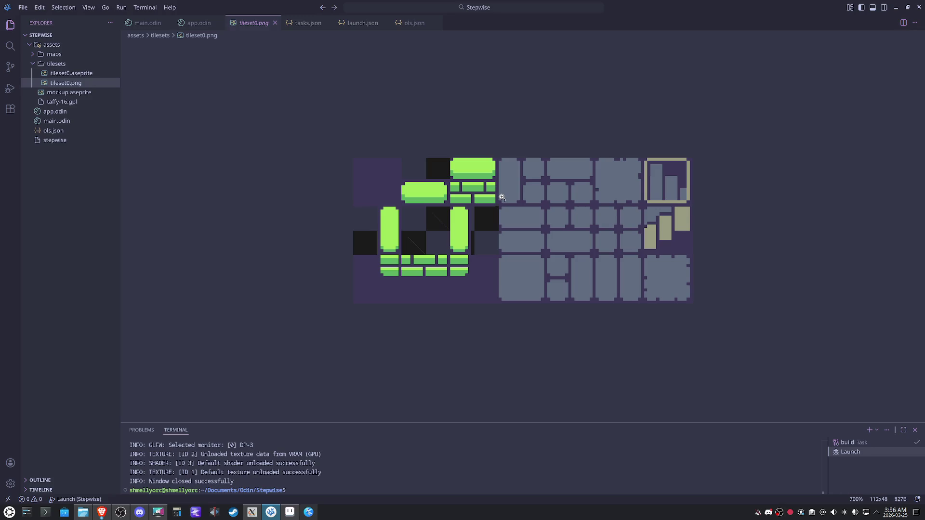
click(275, 23)
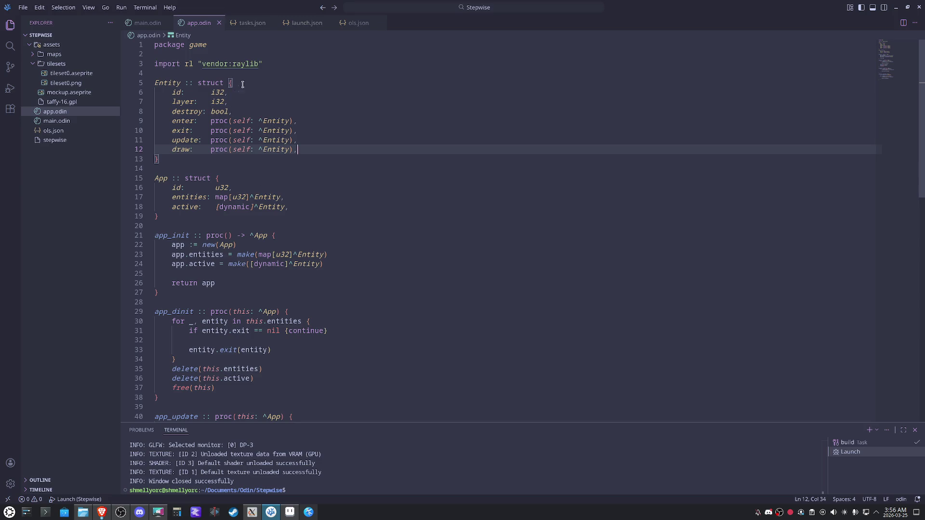
Place the cursor on line 4 of app.odin and open map0.json from the maps folder
click(253, 70)
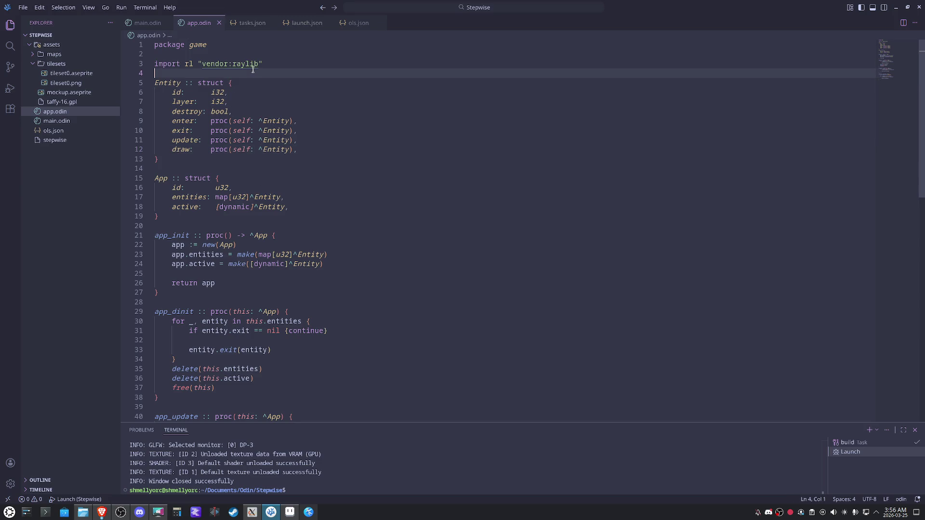
click(63, 55)
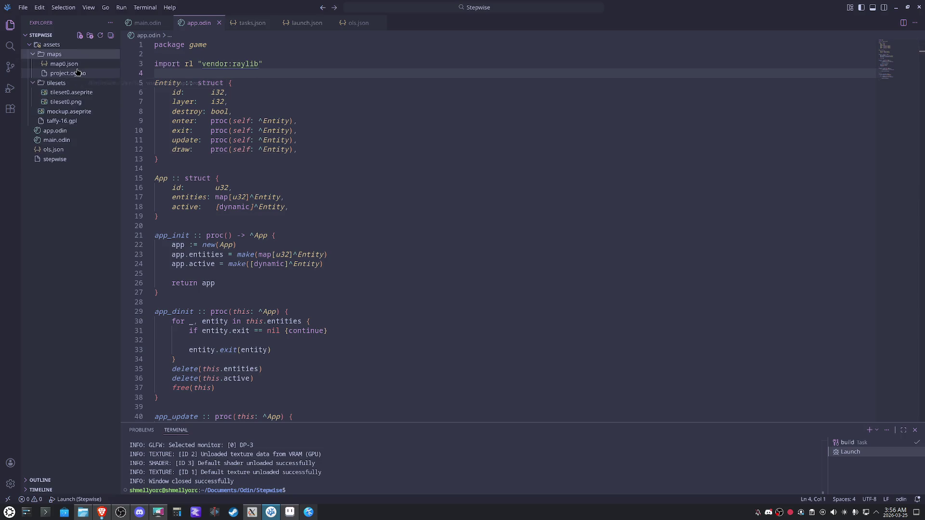
click(64, 64)
Split the editor so map0.json sits beside app.odin, then refocus app.odin after the raylib import
drag(249, 22, 843, 120)
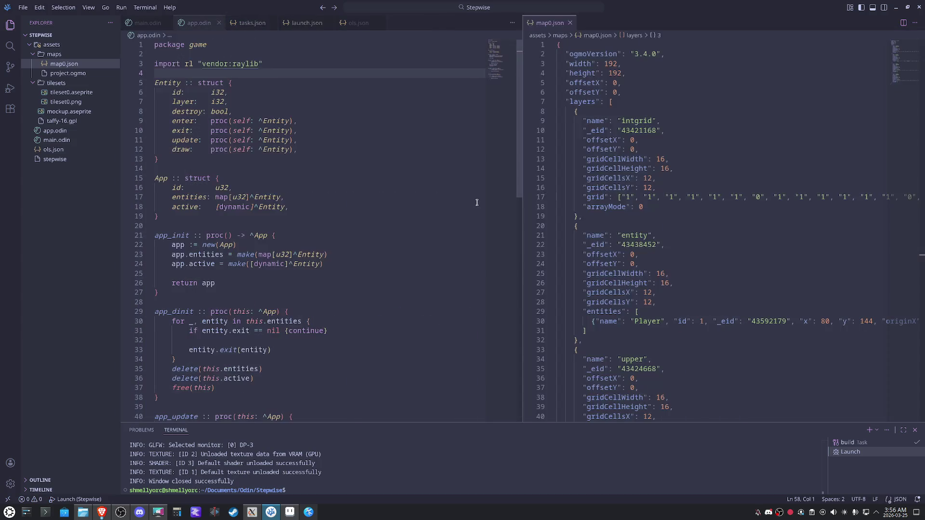
drag(520, 202, 591, 207)
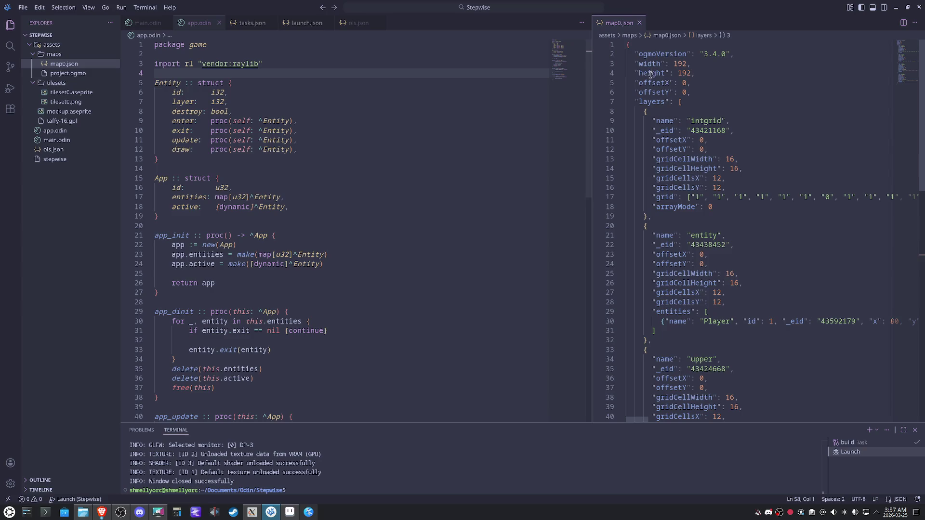
click(267, 72)
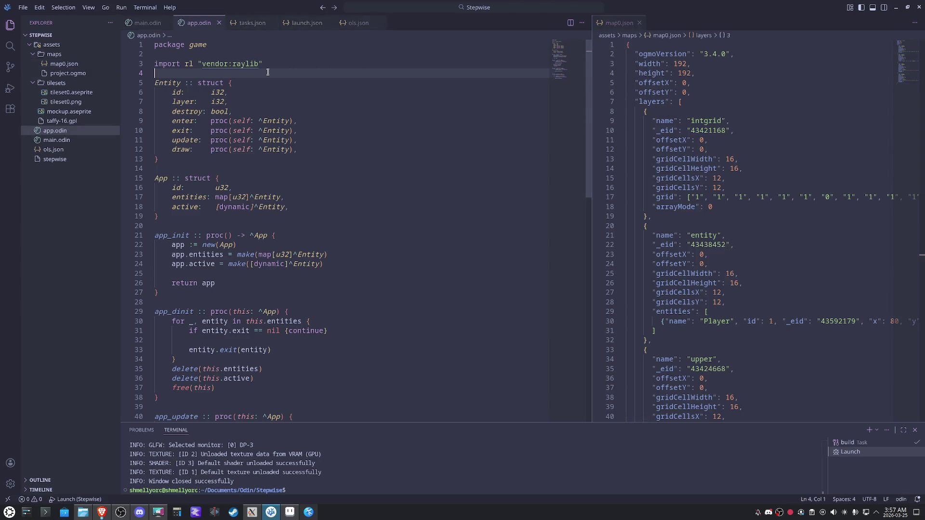
Declare a MapData struct above Entity with width and height i32 fields, and save
key(Return)
key(Return)
key(Up)
text(Ma)
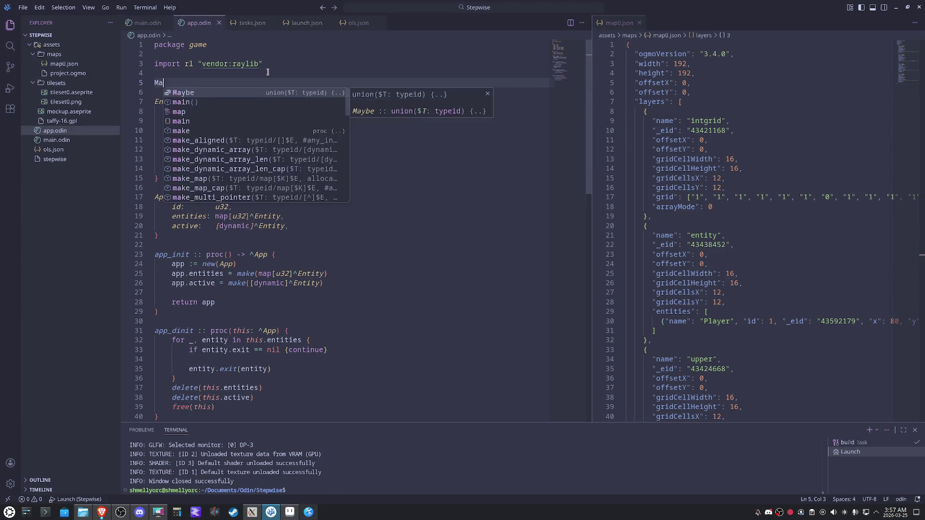
text(pData :: struct {)
key(Return)
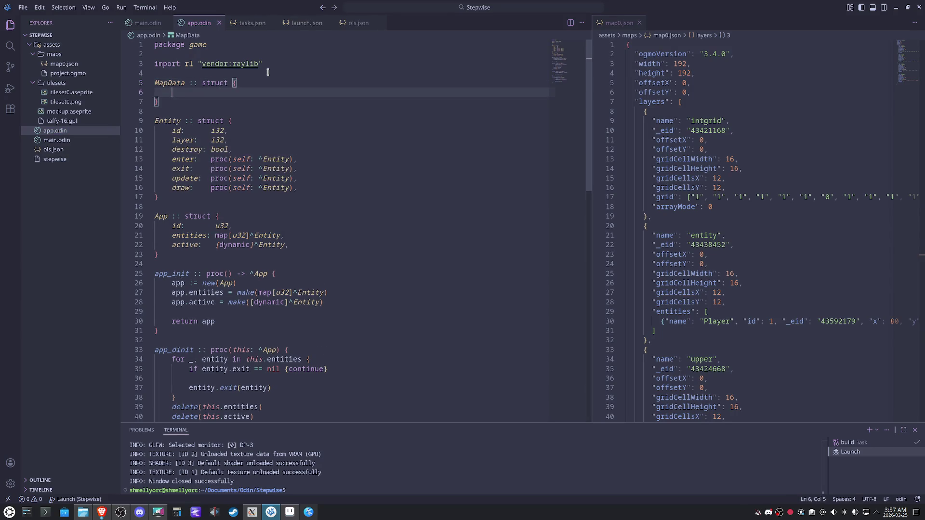
text(widh)
key(BackSpace)
key(BackSpace)
text(dth:)
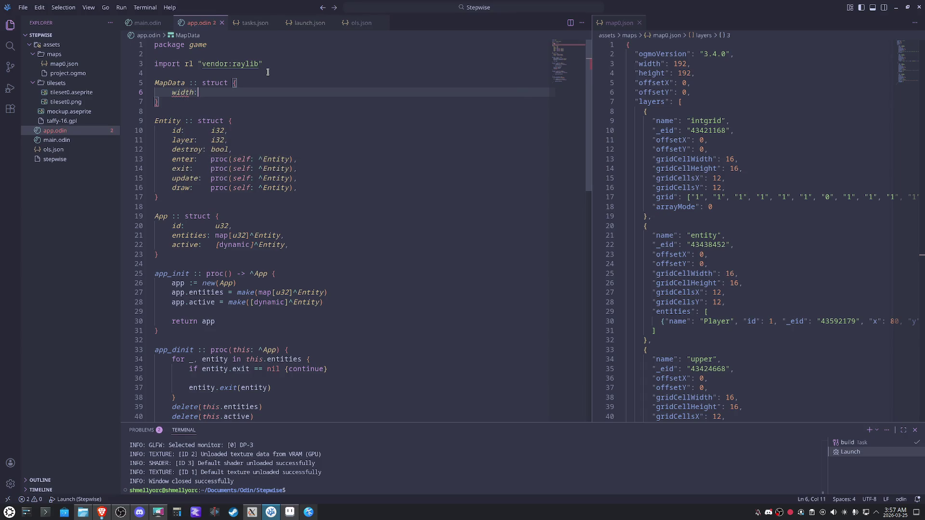
text( i32,)
key(Return)
text(height:i32,)
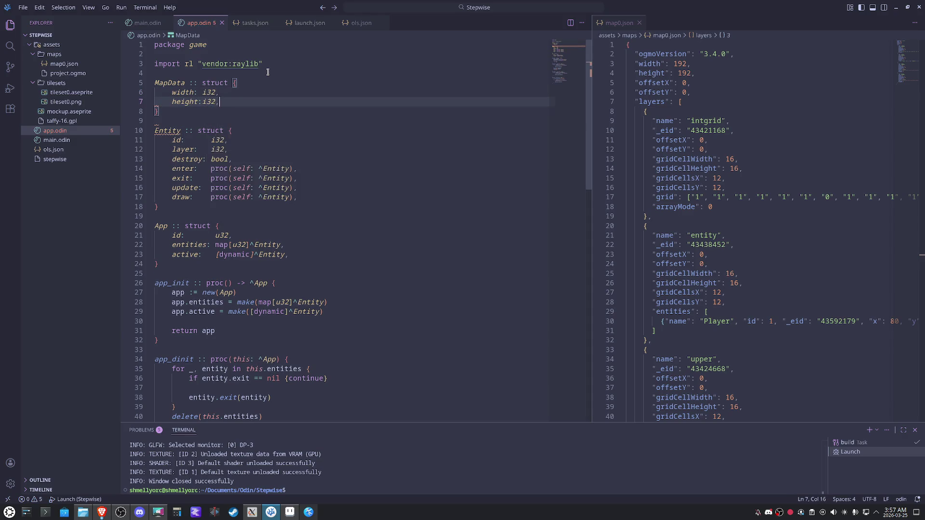
key(ctrl+s)
key(Return)
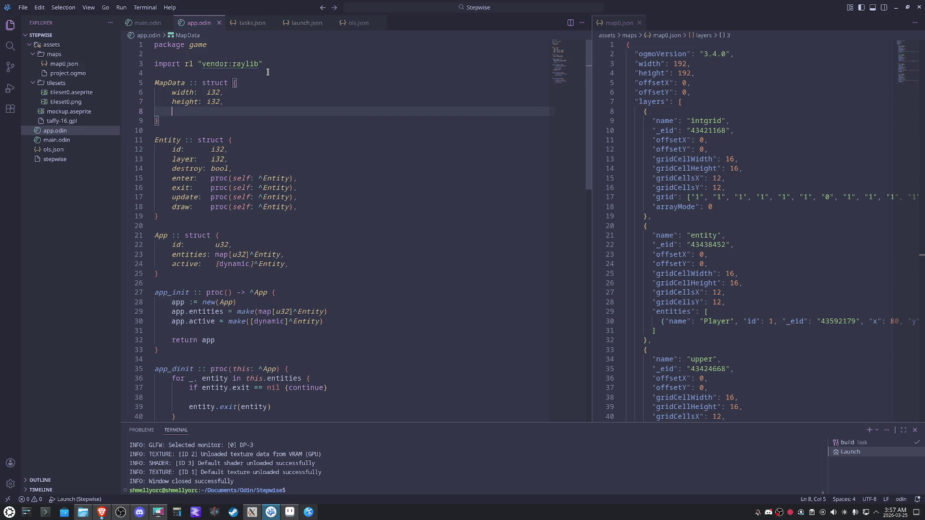
text(rl)
key(BackSpace)
key(BackSpace)
Declare a MapLayer struct with name: string and cell, grid rl.Vector2 fields, and save
key(Down)
key(Return)
key(Return)
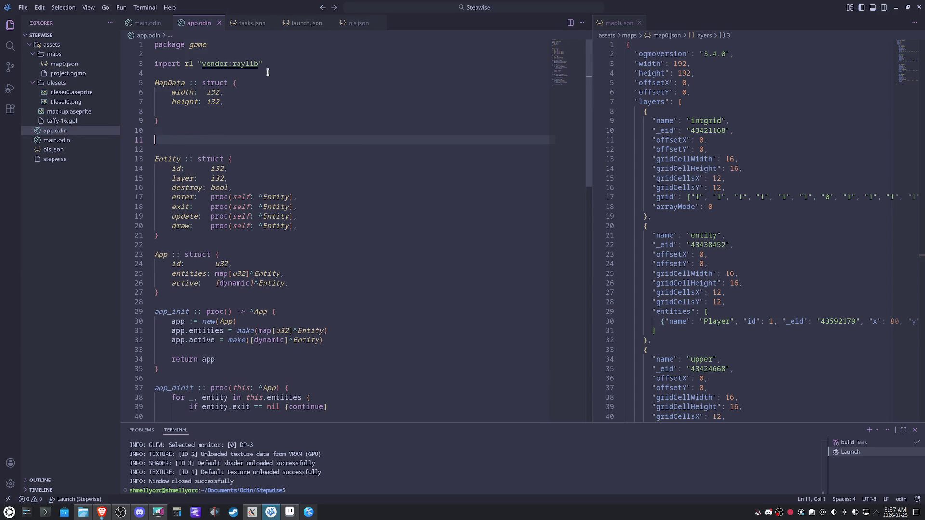
text(MapLayer :: struct {)
key(Return)
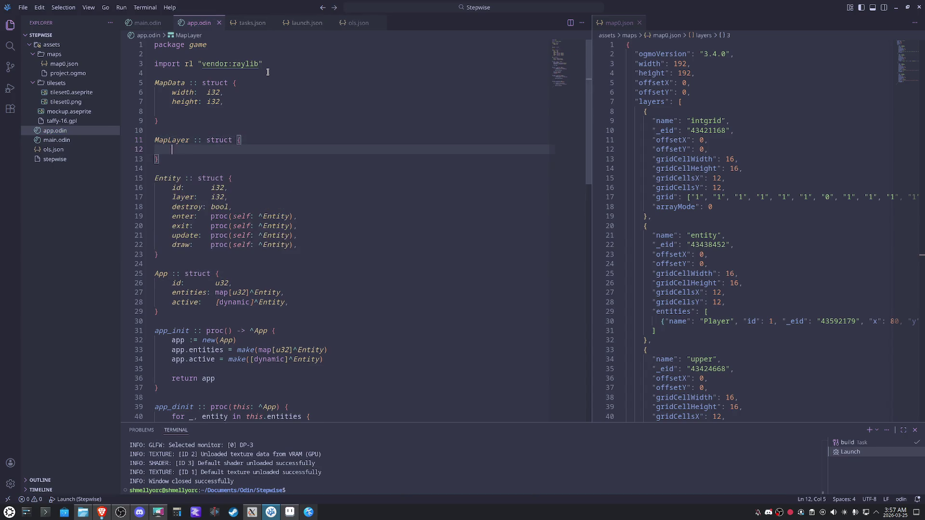
text(name: string,)
key(Return)
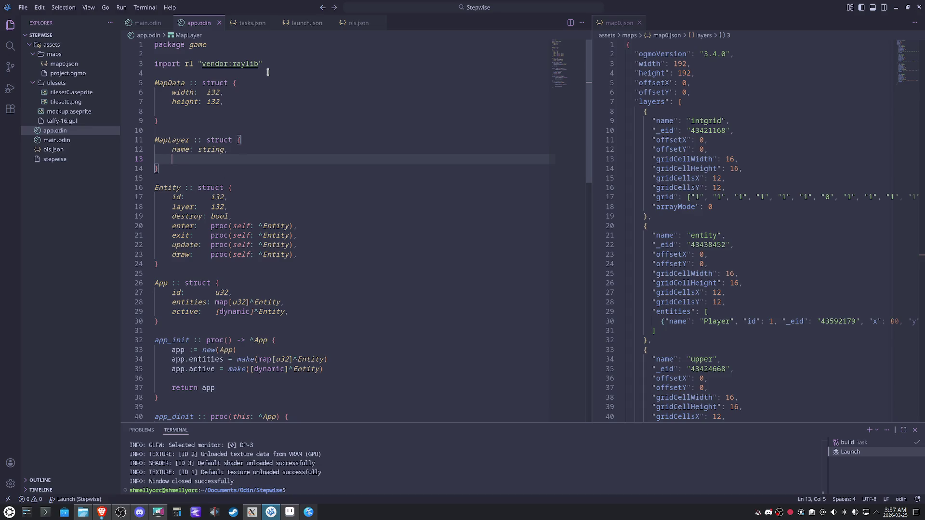
text(cell)
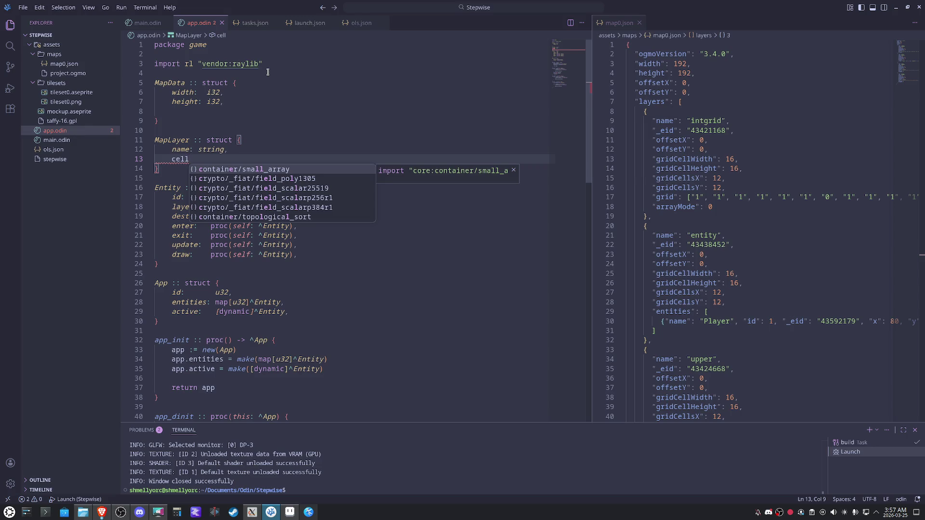
text(:rl.vec)
key(Return)
text(,)
key(Return)
text(grid:rl.vec)
key(Return)
text(,)
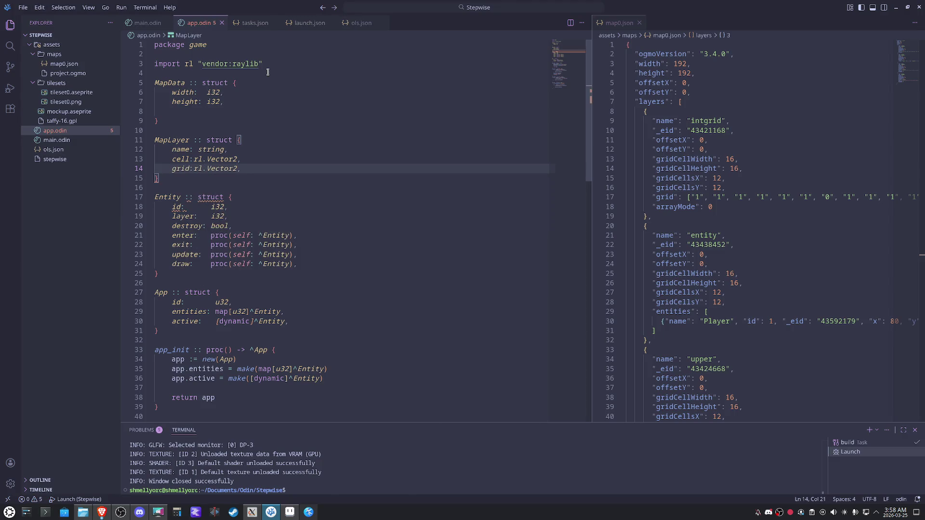
key(ctrl+s)
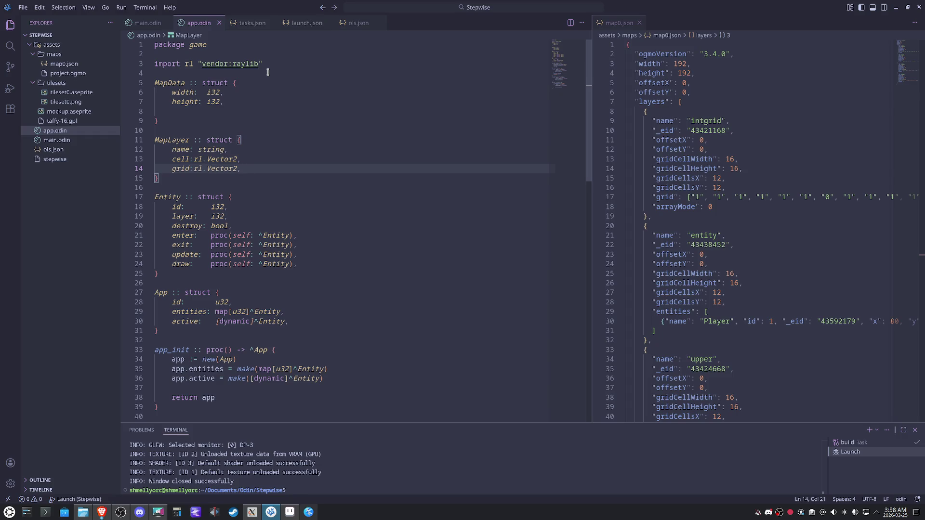
scroll(686, 324, down, 3)
scroll(686, 325, down, 2)
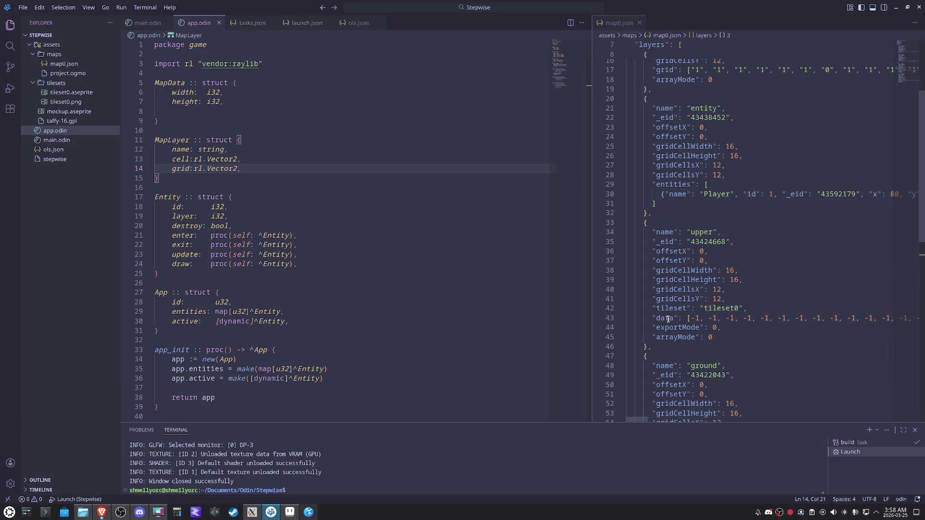
scroll(668, 319, down, 2)
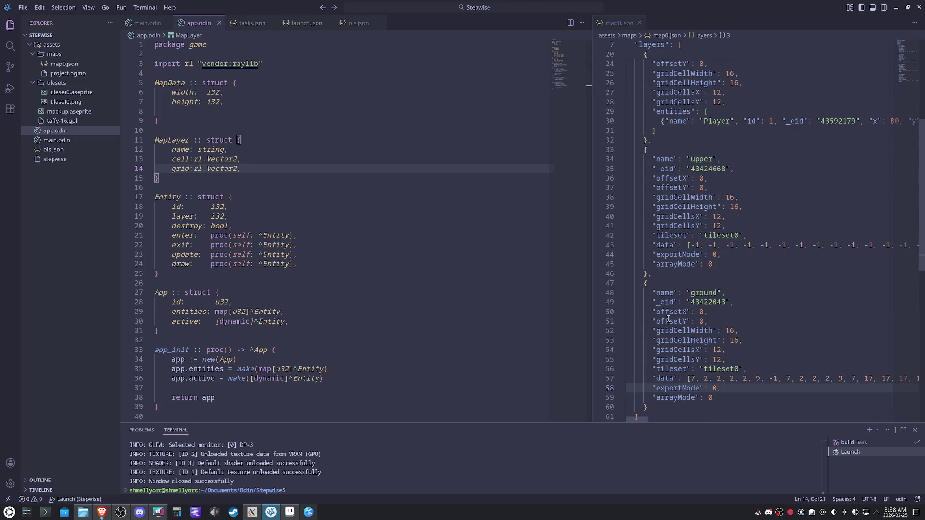
scroll(668, 318, up, 2)
scroll(668, 318, up, 4)
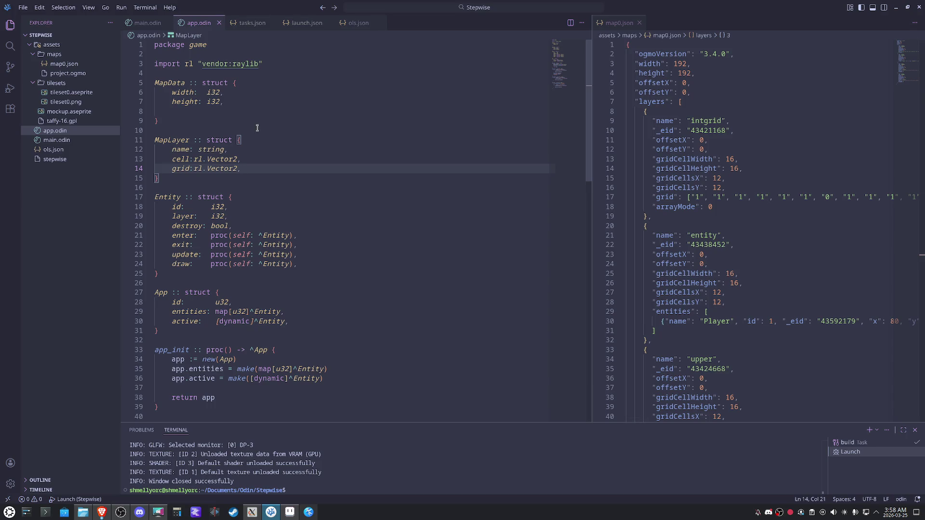
key(Return)
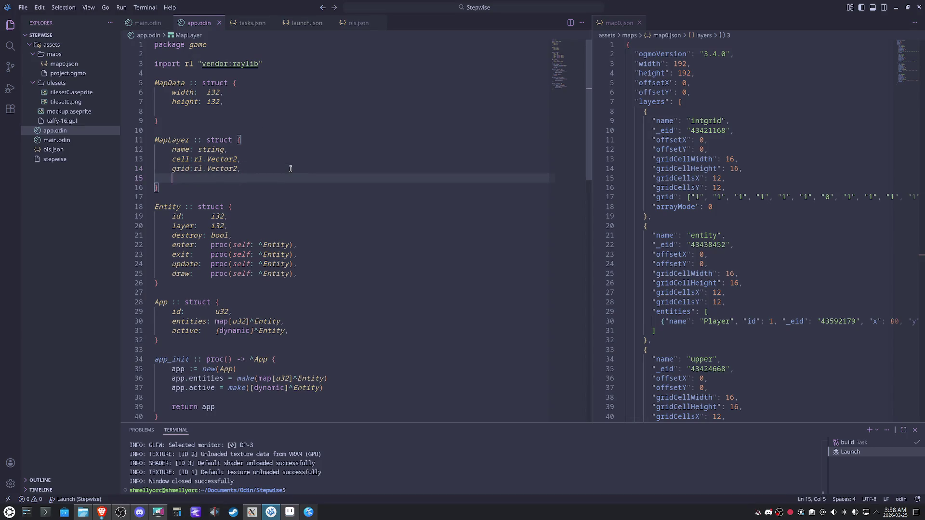
text(grid: )
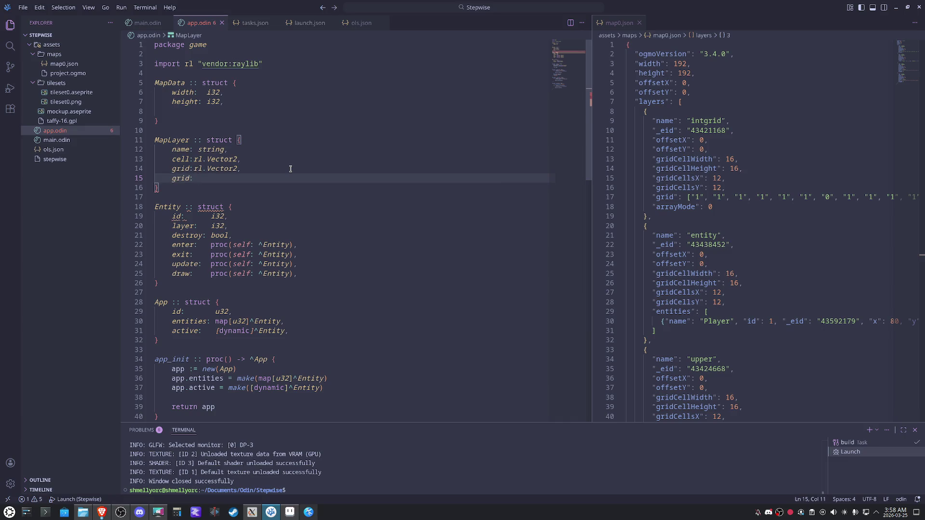
text([]i)
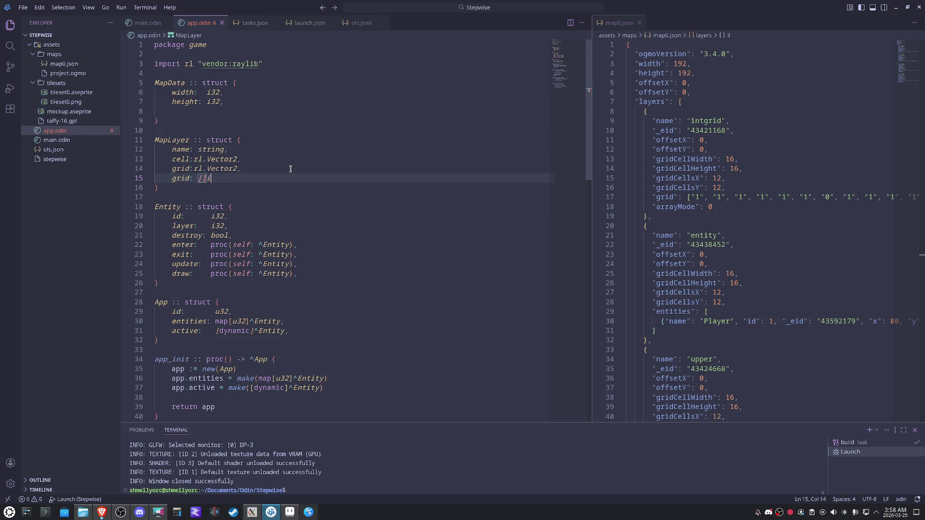
text(nt)
text(,)
Add an intgrid: []i32 field to MapLayer, renaming the duplicate grid field, and save to align
key(Left)
key(BackSpace)
key(BackSpace)
text(32)
key(End)
key(ctrl+s)
key(Home)
key(Up)
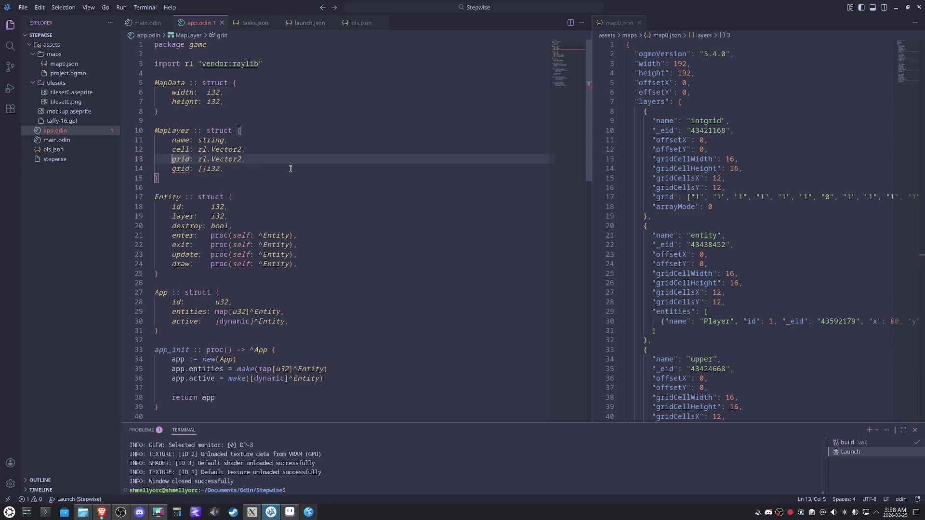
key(Down)
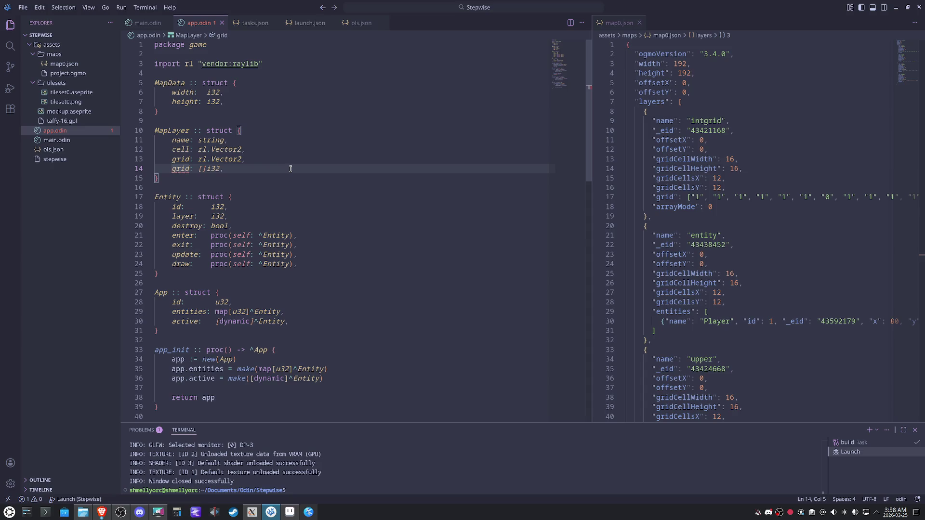
key(ctrl+shift+Right)
text(intgr)
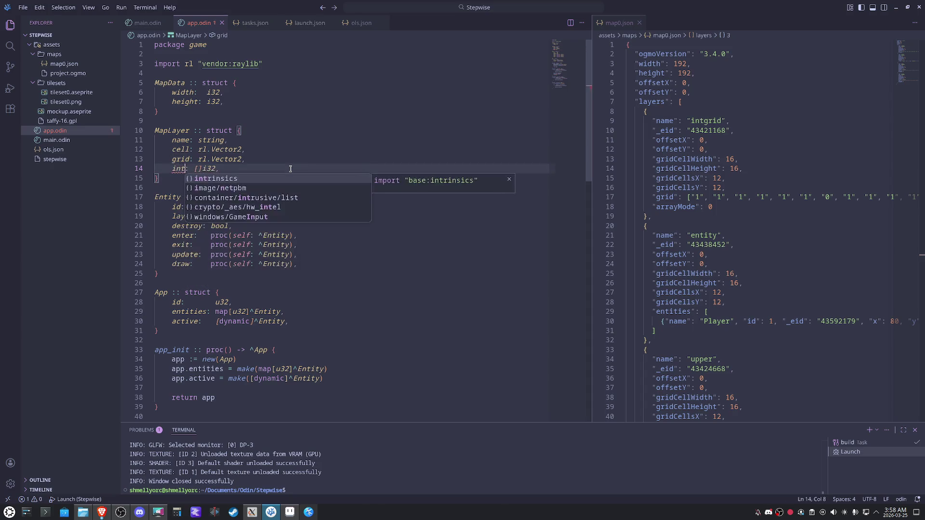
text(id)
key(End)
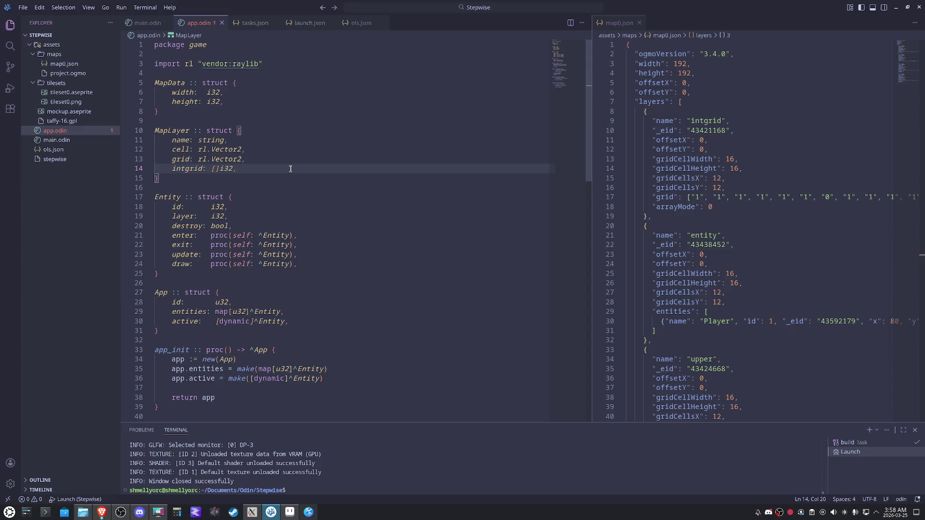
Start an untyped entities field in MapLayer and leave a blank line above it for another struct
key(Return)
key(Return)
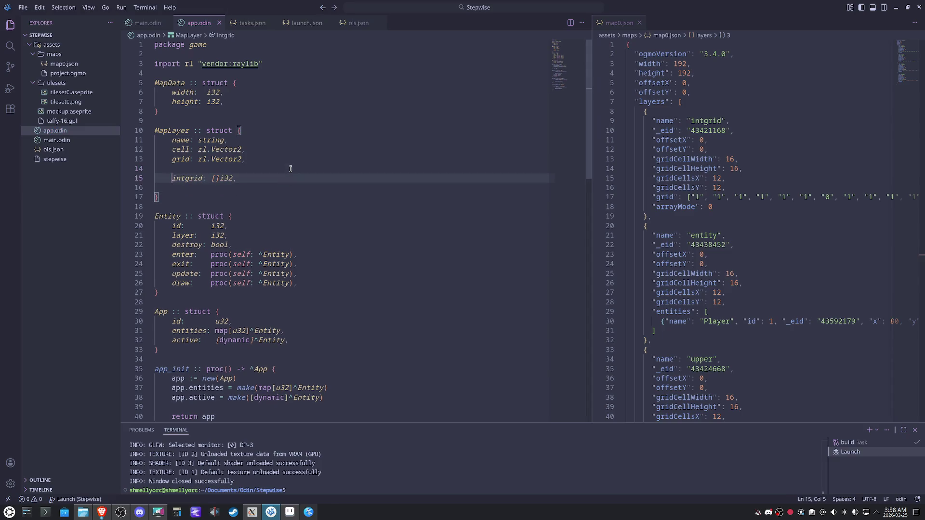
key(BackSpace)
key(BackSpace)
key(ctrl+s)
key(Return)
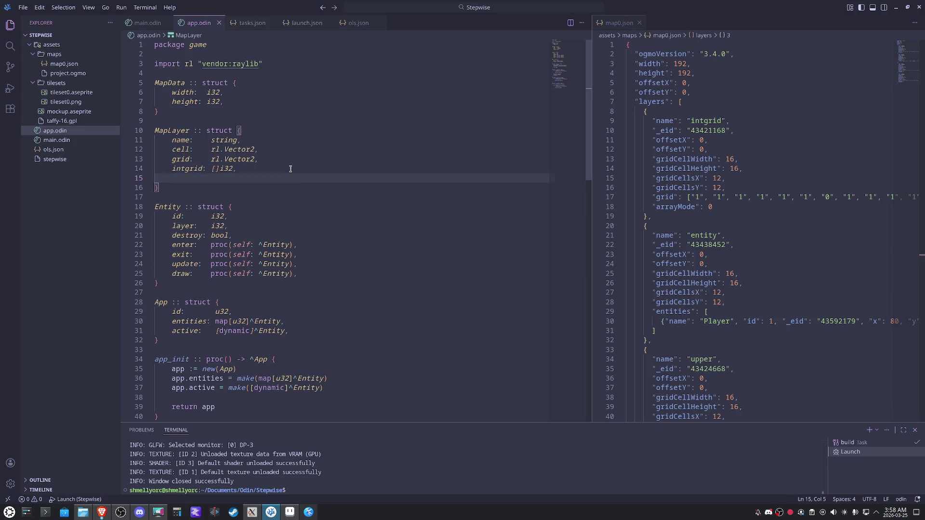
text(entities:)
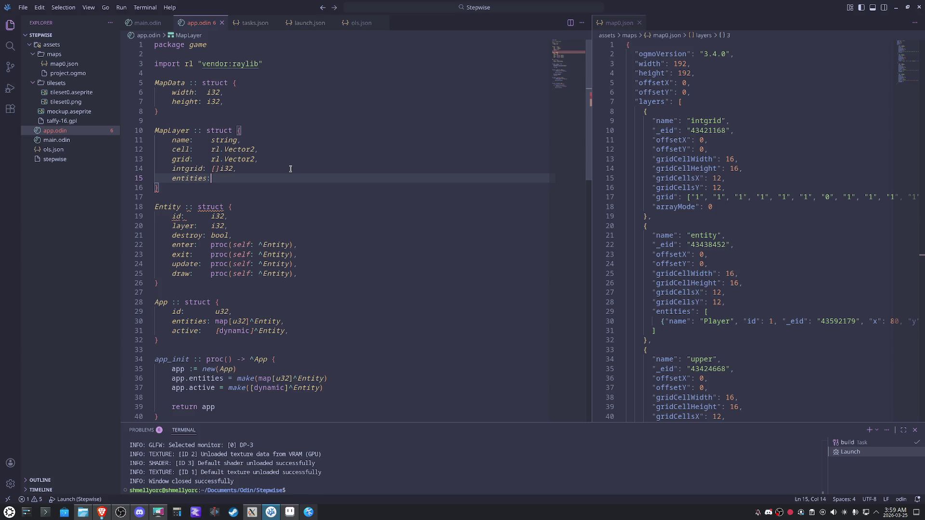
key(Up)
key(Up)
key(Up)
key(Up)
key(Up)
key(Up)
key(Return)
key(Return)
key(Up)
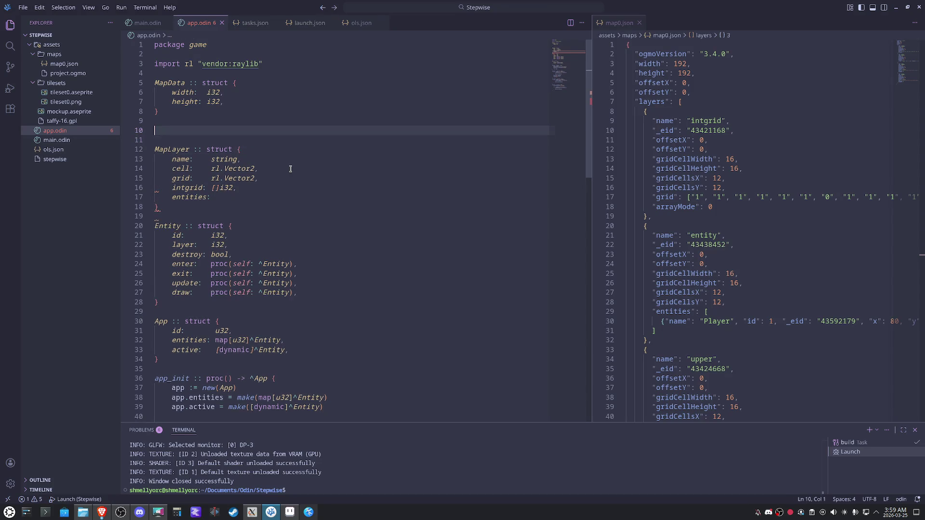
text(MapEnitty :: struct {)
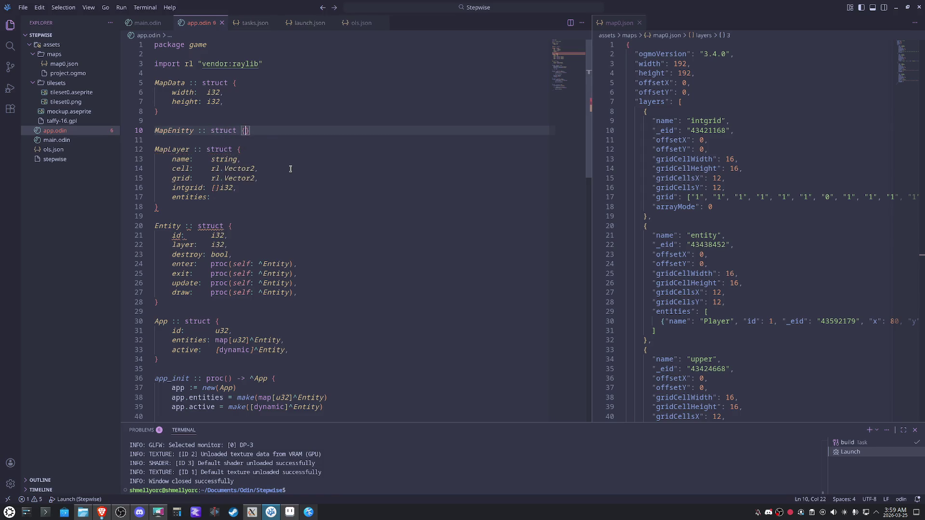
Declare a MapEnitty struct with a name field and pos: rl.Vector2
key(Return)
text(id)
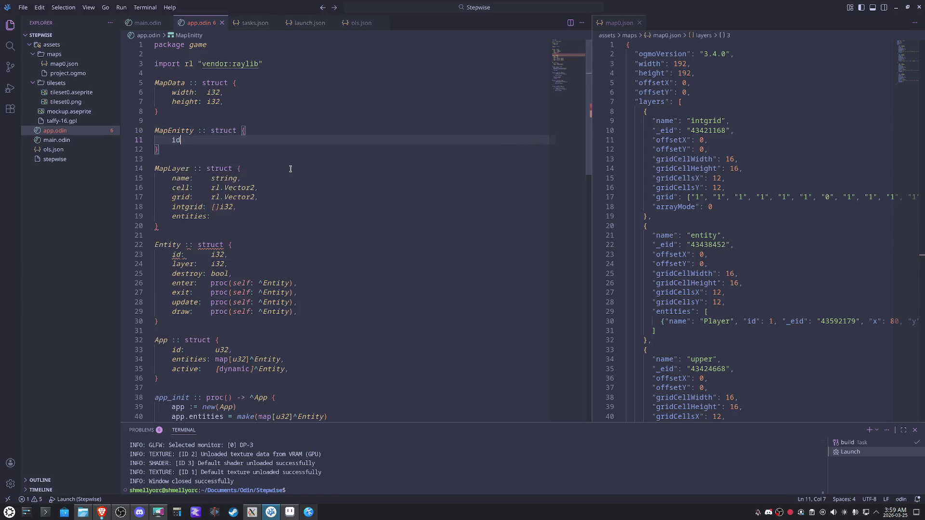
key(BackSpace)
key(BackSpace)
text(name: string,)
key(Return)
text(id:i32,)
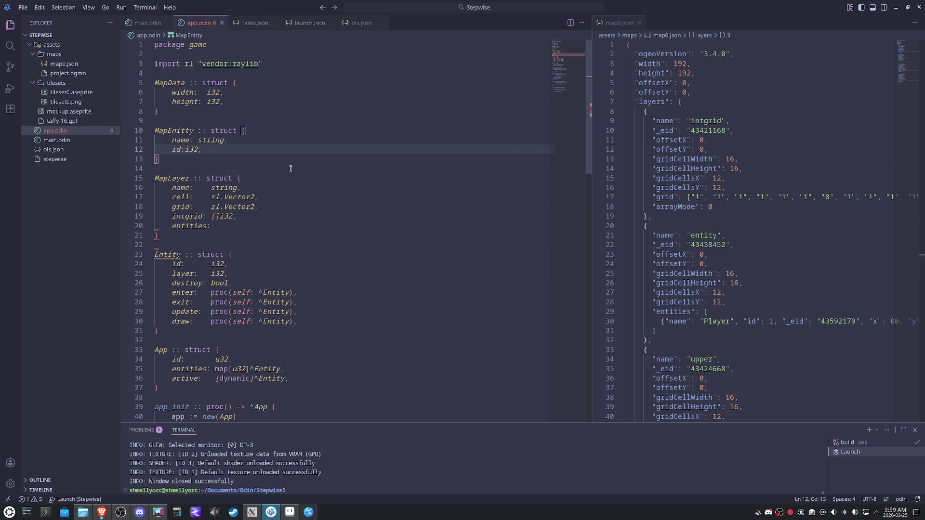
key(Return)
text(pos: r)
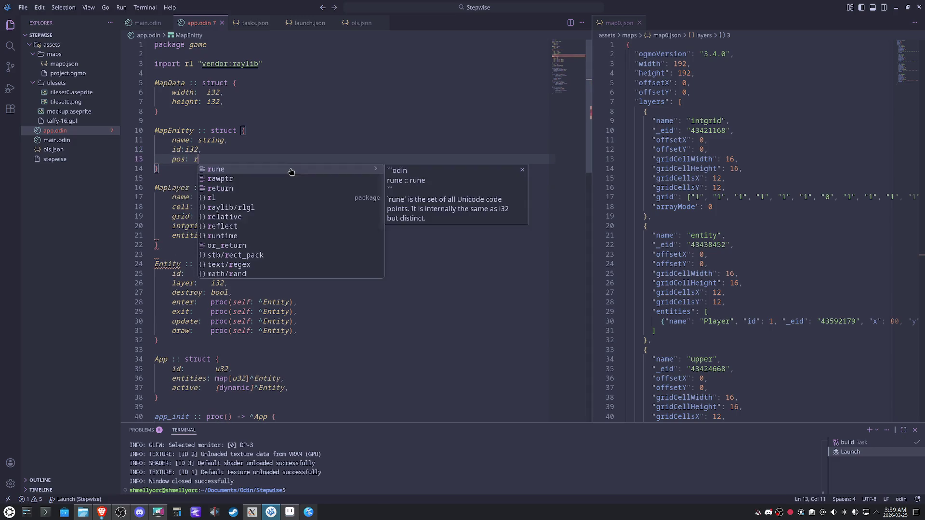
text(l.Vec)
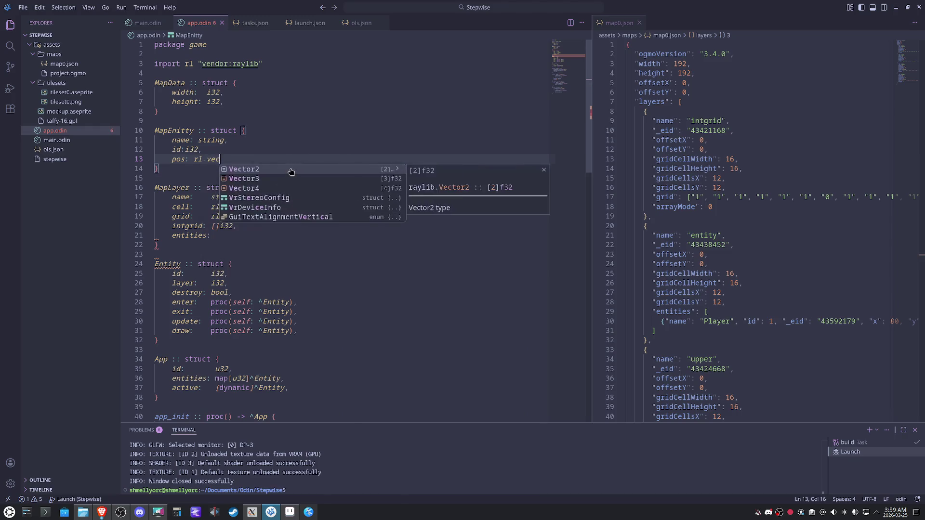
key(Return)
text(,)
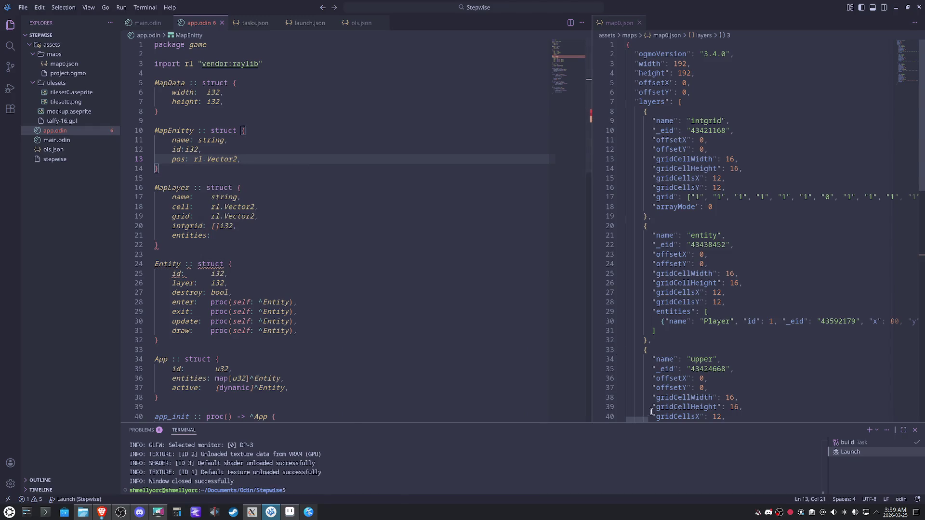
scroll(646, 422, right, 2)
drag(655, 422, 639, 422)
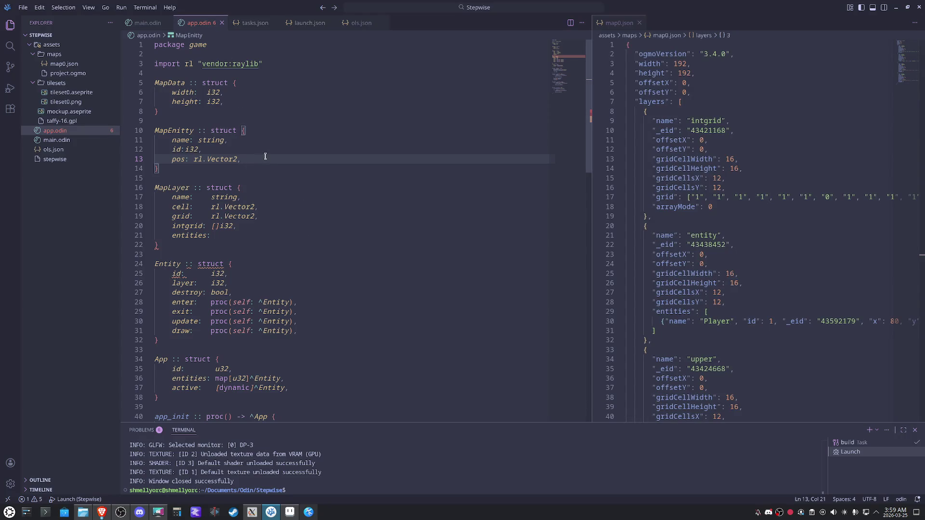
Type MapLayer's entities field as a []MapEnitty slice
click(241, 233)
text([])
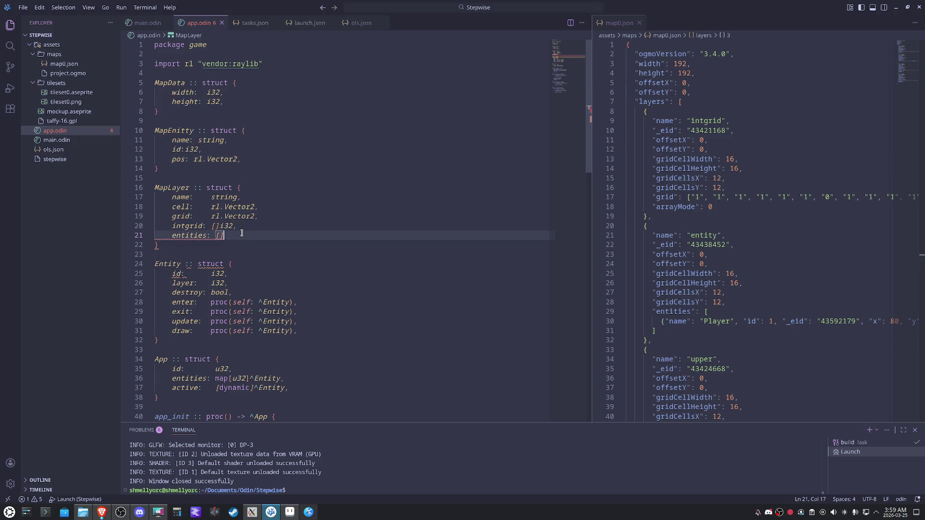
text(MapEntity,)
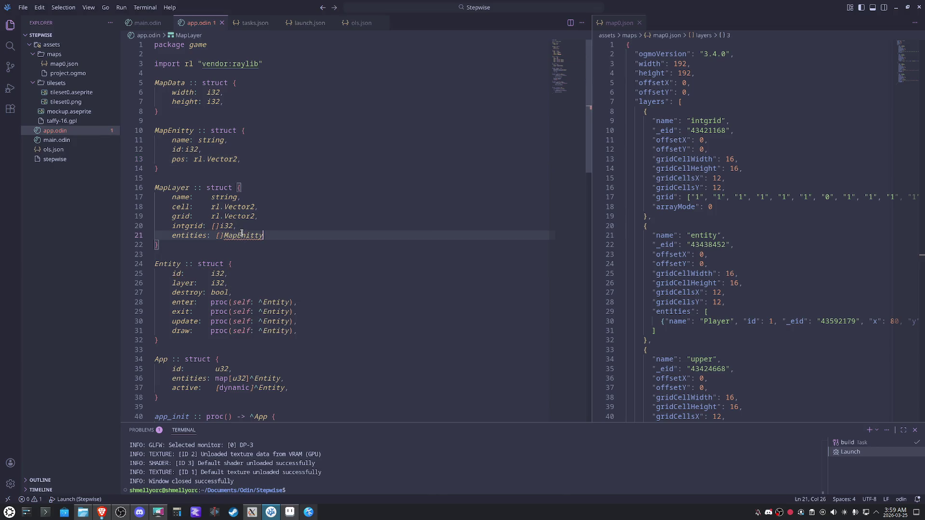
key(Return)
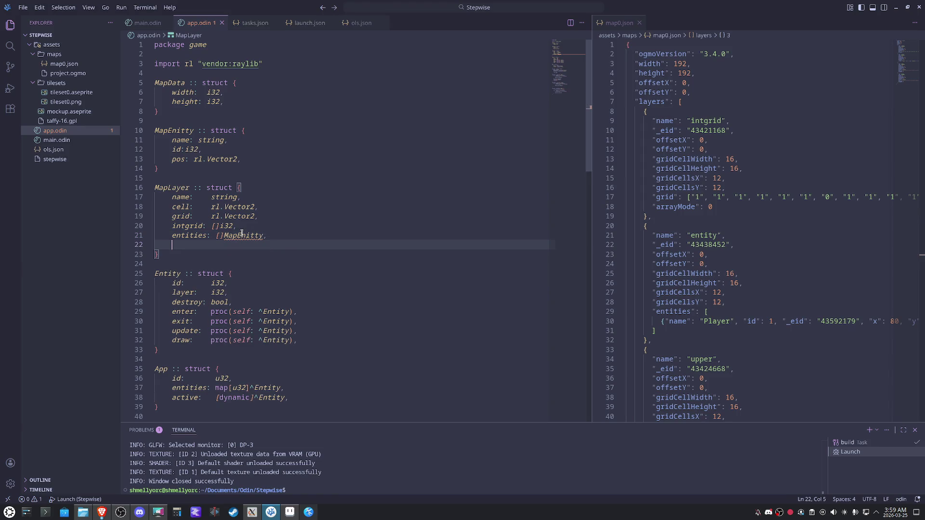
scroll(714, 370, down, 3)
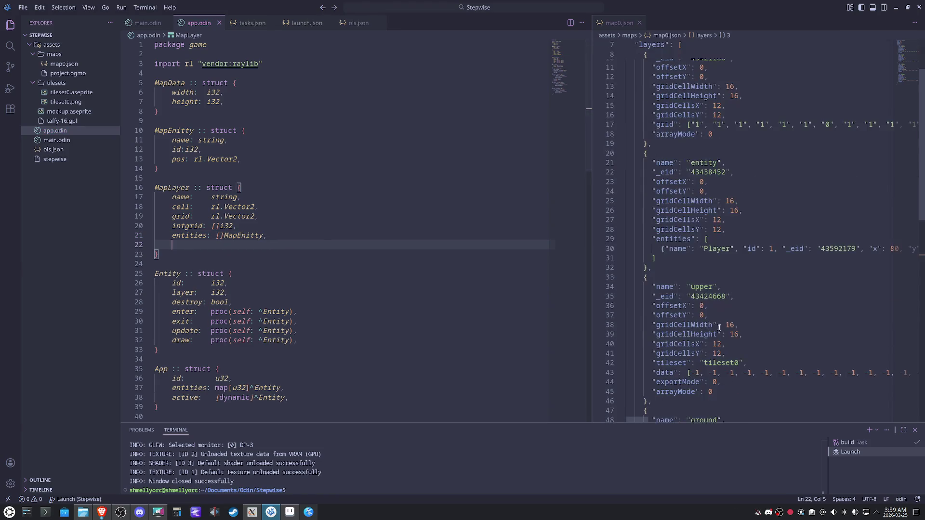
scroll(714, 371, down, 3)
scroll(714, 370, down, 3)
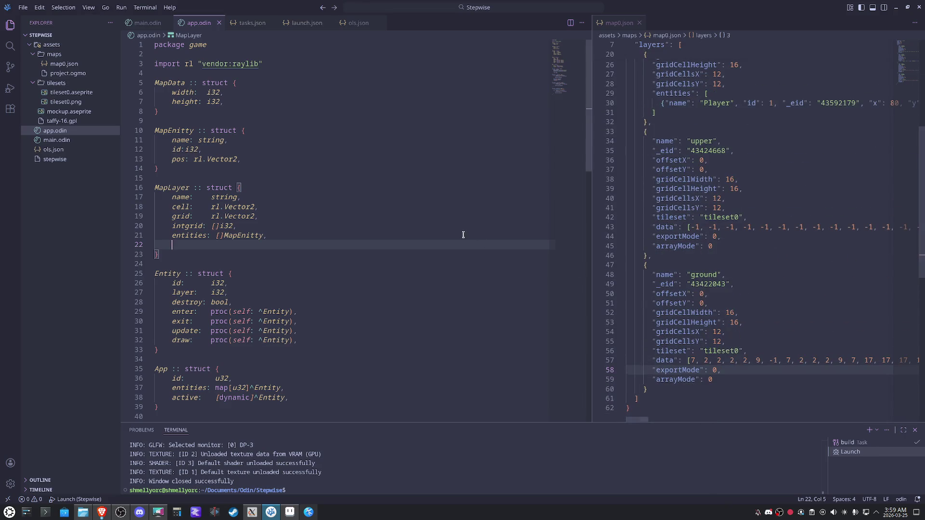
text(tiles: [)
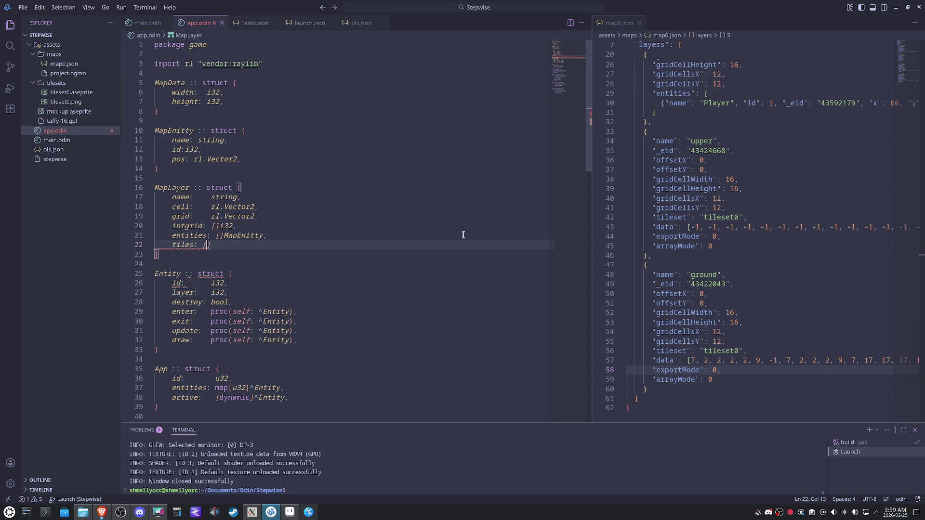
text(])
text(i32)
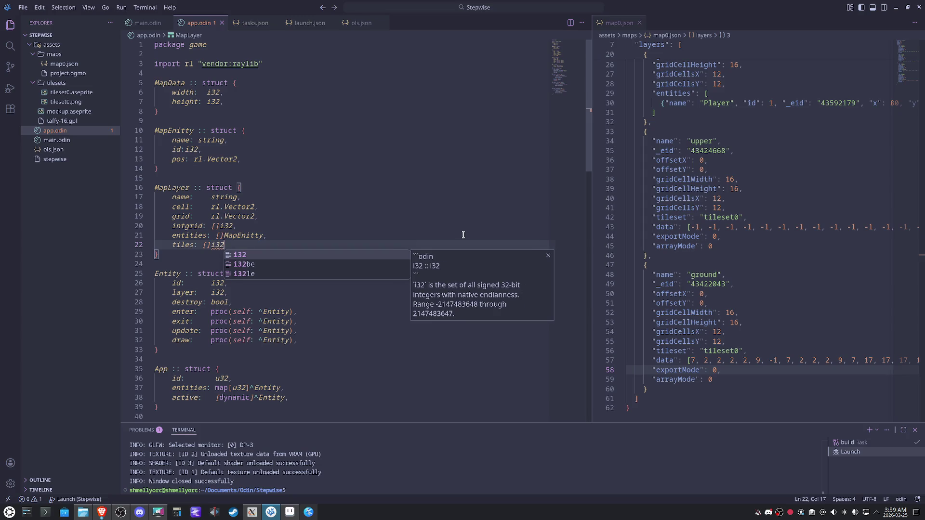
text( `json:data`)
Add tiles: []i32 tagged json:data to MapLayer, tag intgrid with json:grid, and fix the comma placement
key(ctrl+s)
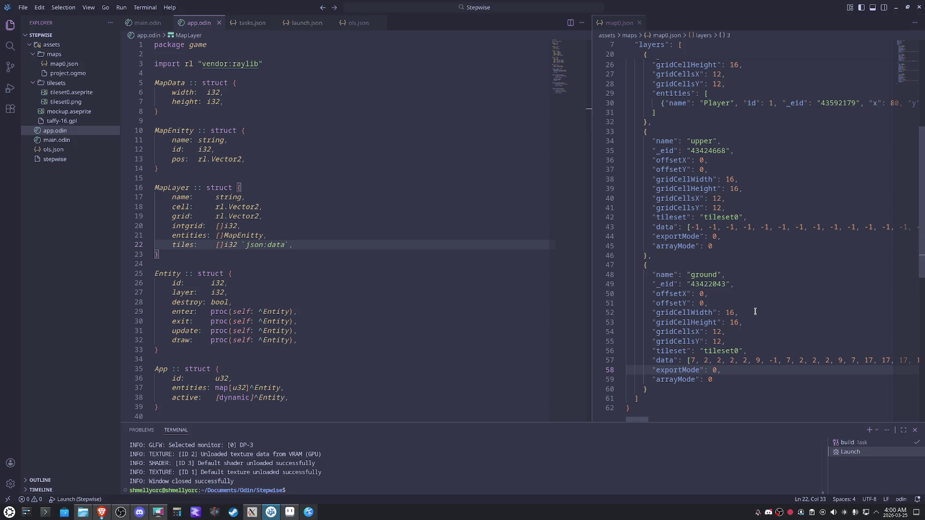
scroll(755, 311, up, 1)
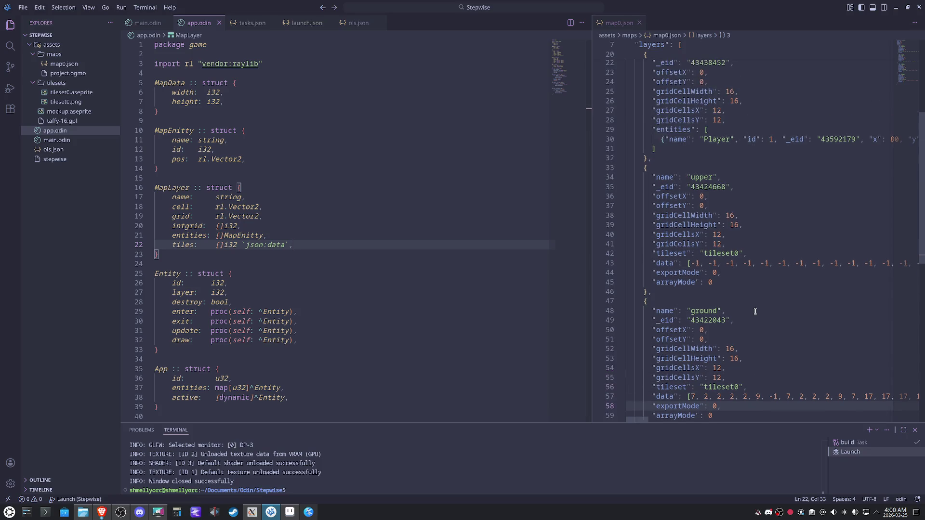
scroll(754, 311, up, 2)
scroll(755, 312, up, 2)
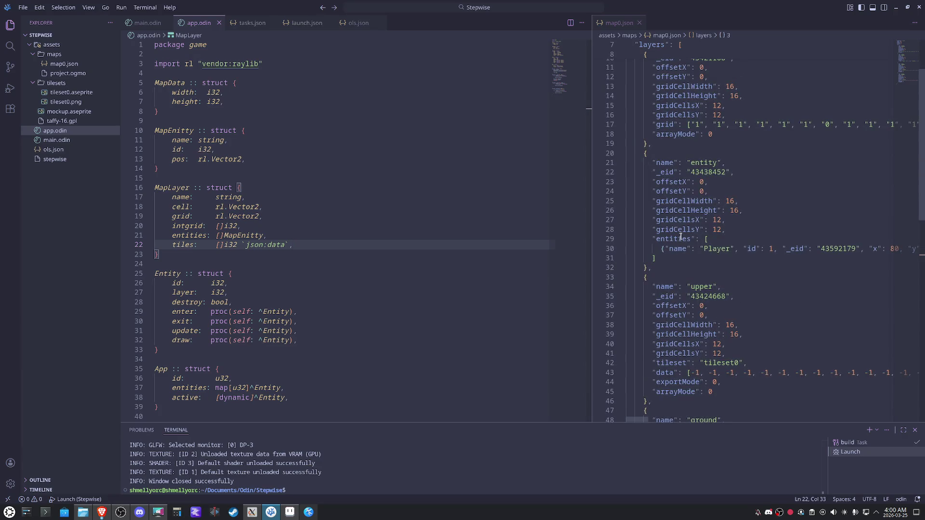
scroll(678, 239, up, 3)
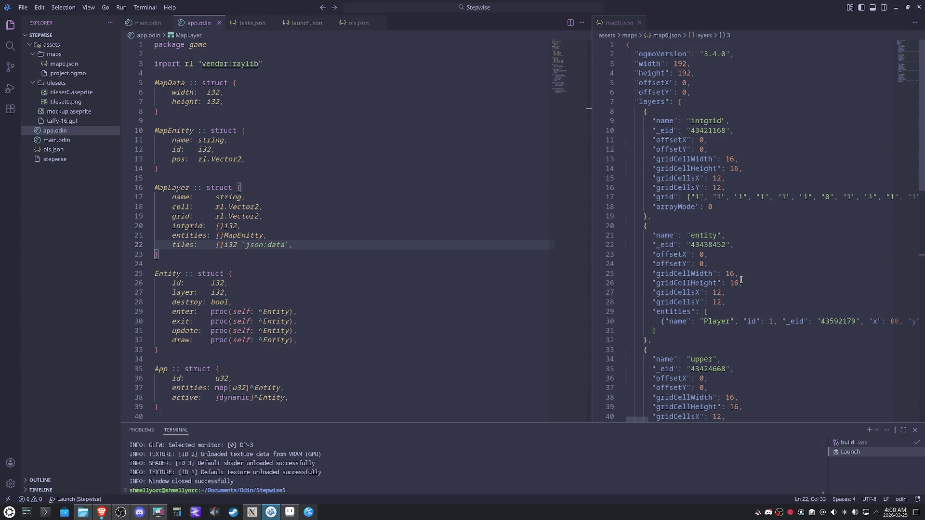
click(662, 200)
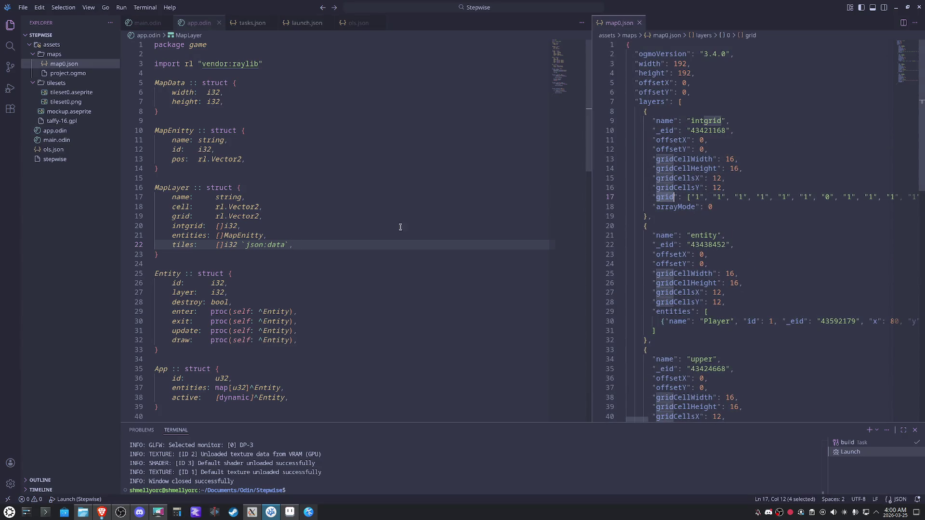
click(290, 226)
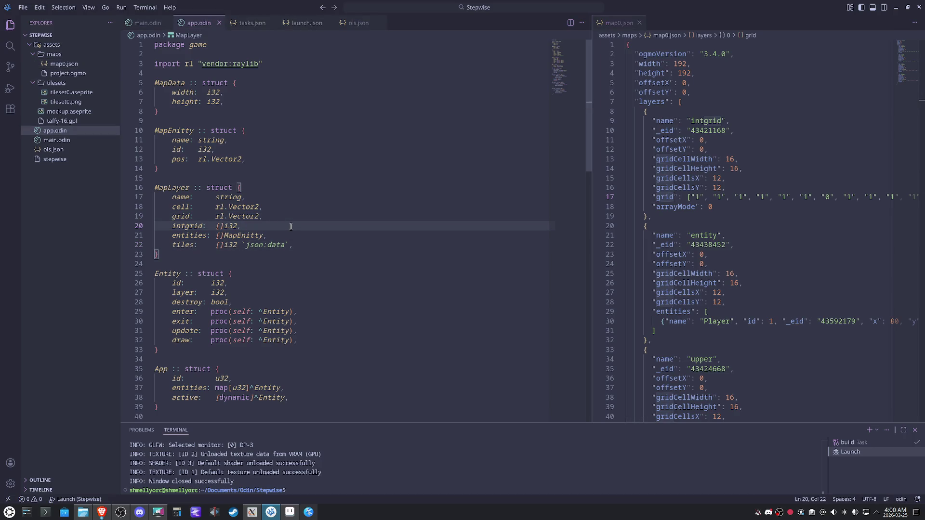
text(`)
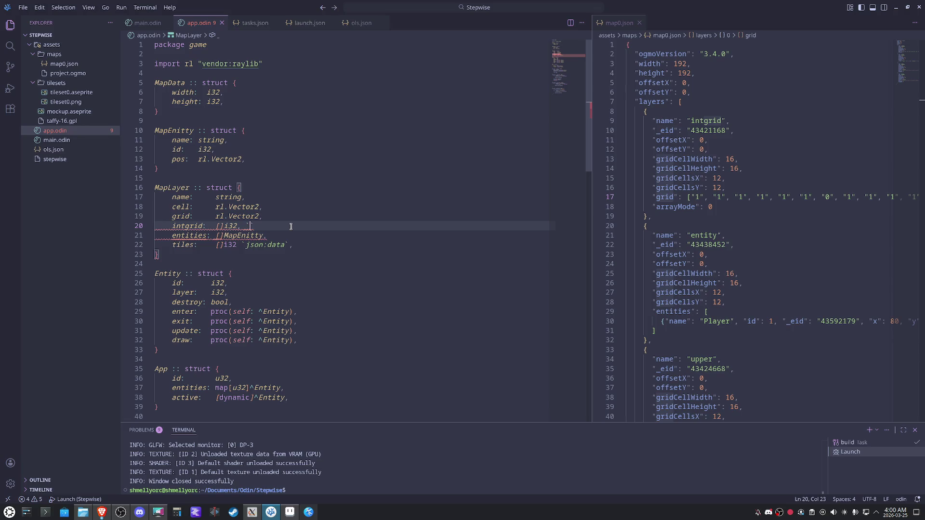
text(json:grid)
text(`)
key(Left)
key(Left)
key(Left)
key(Left)
key(Left)
key(Left)
key(Left)
key(Left)
key(Left)
key(BackSpace)
key(End)
text(,)
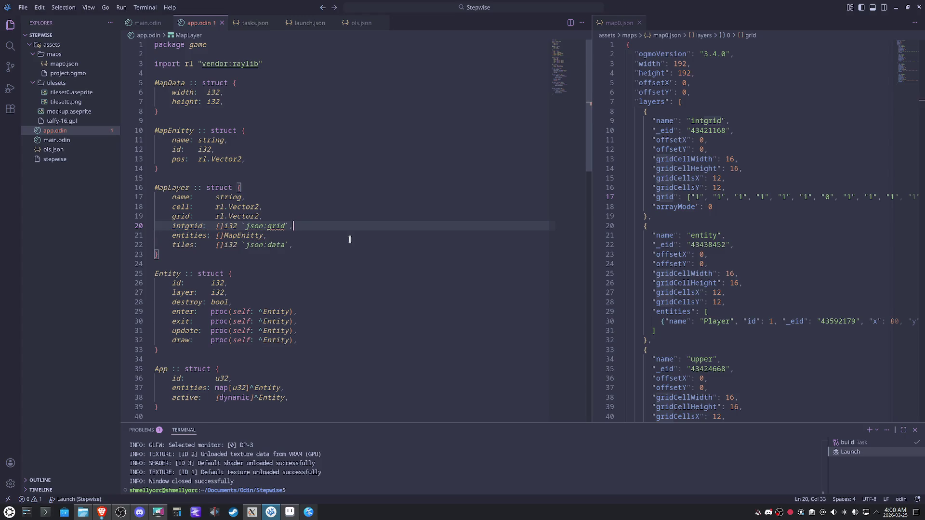
click(413, 182)
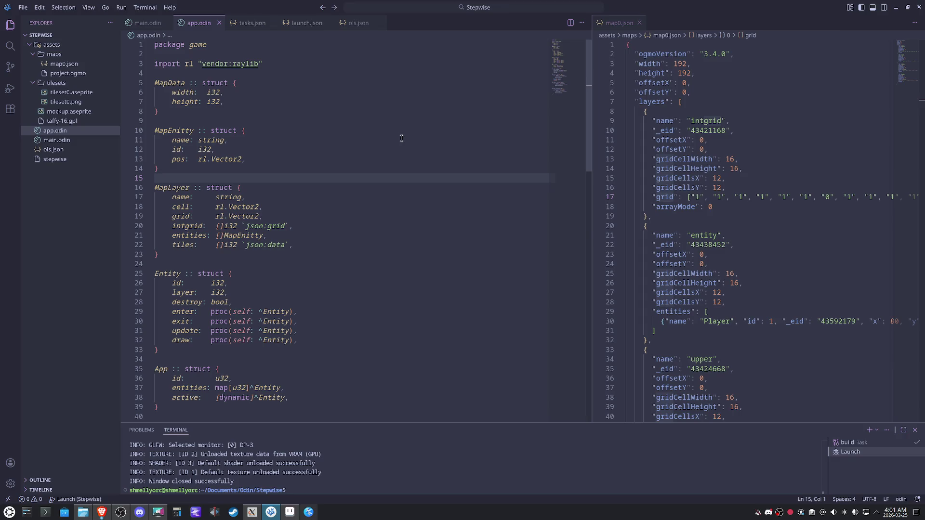
Add a layers: []MapLayer field after height in MapData
click(261, 101)
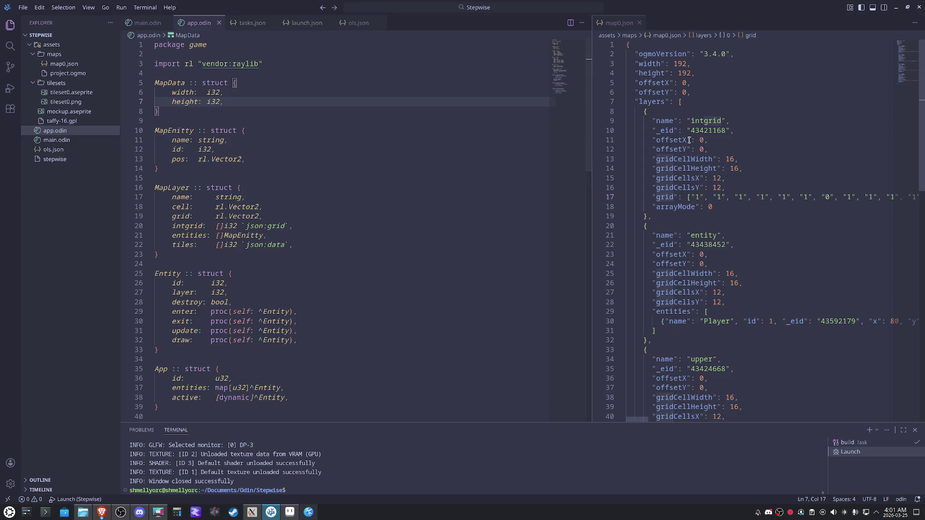
key(Return)
text(layers: )
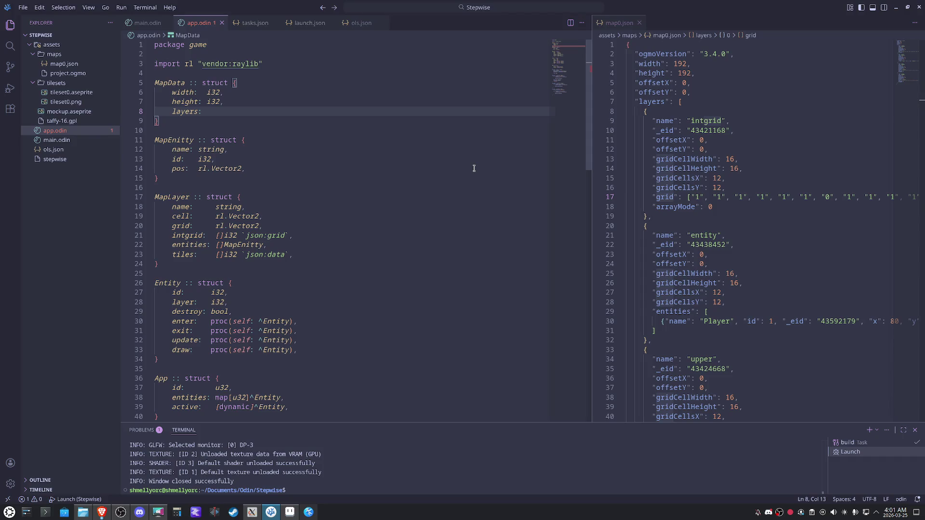
text(Map)
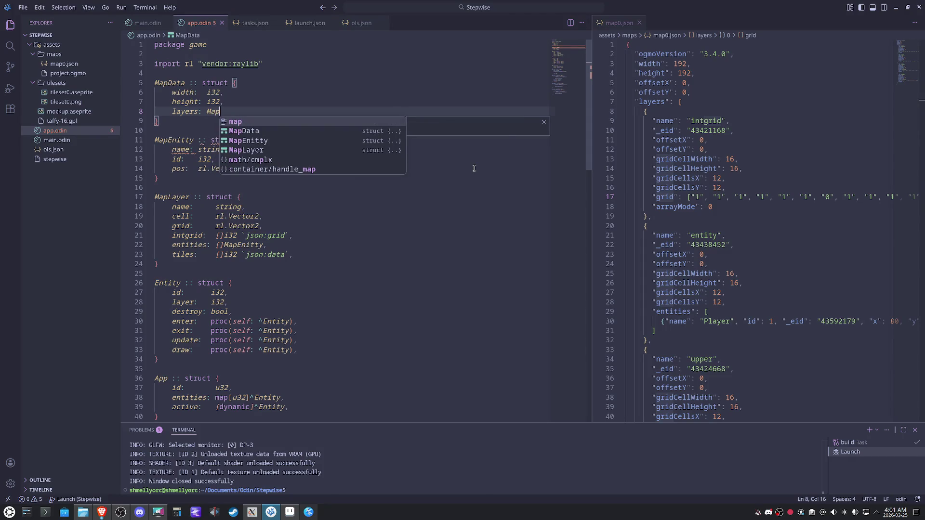
key(BackSpace)
key(BackSpace)
key(BackSpace)
text([]Mapl)
key(Return)
text(,)
click(389, 198)
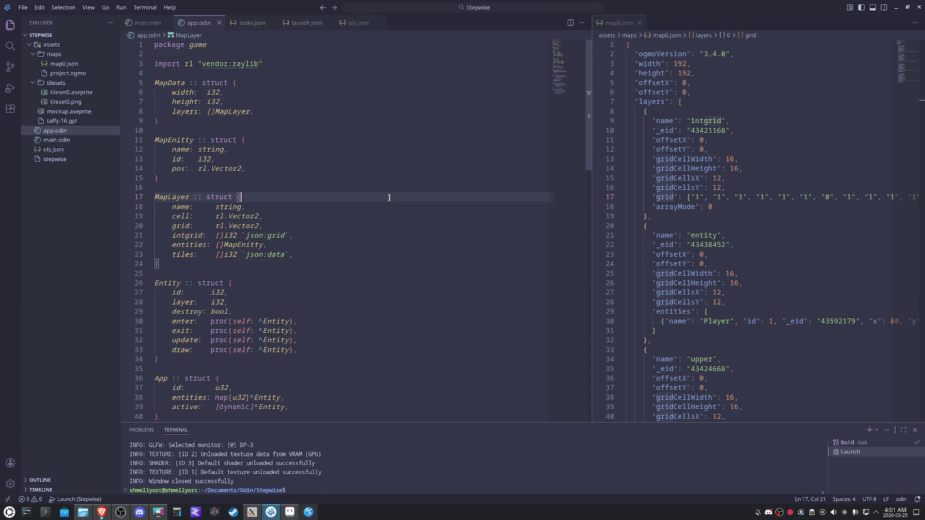